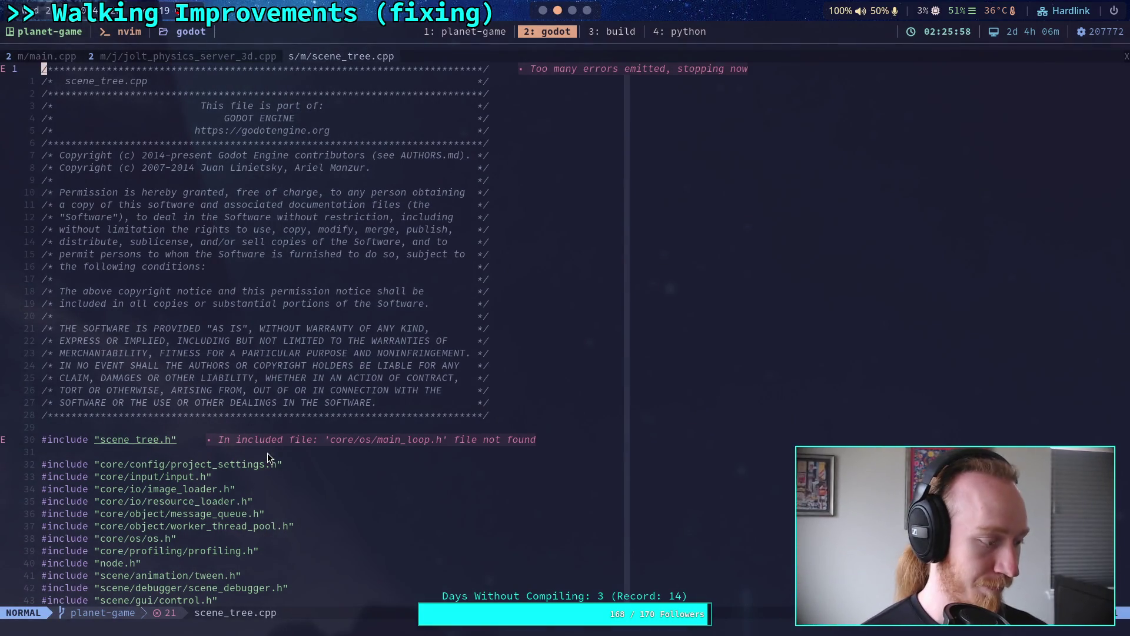
Page down through scene_tree.cpp to the start of the physics interpolation loop.
{"action": "key", "text": "ctrl+f"}
{"action": "key", "text": "ctrl+f"}
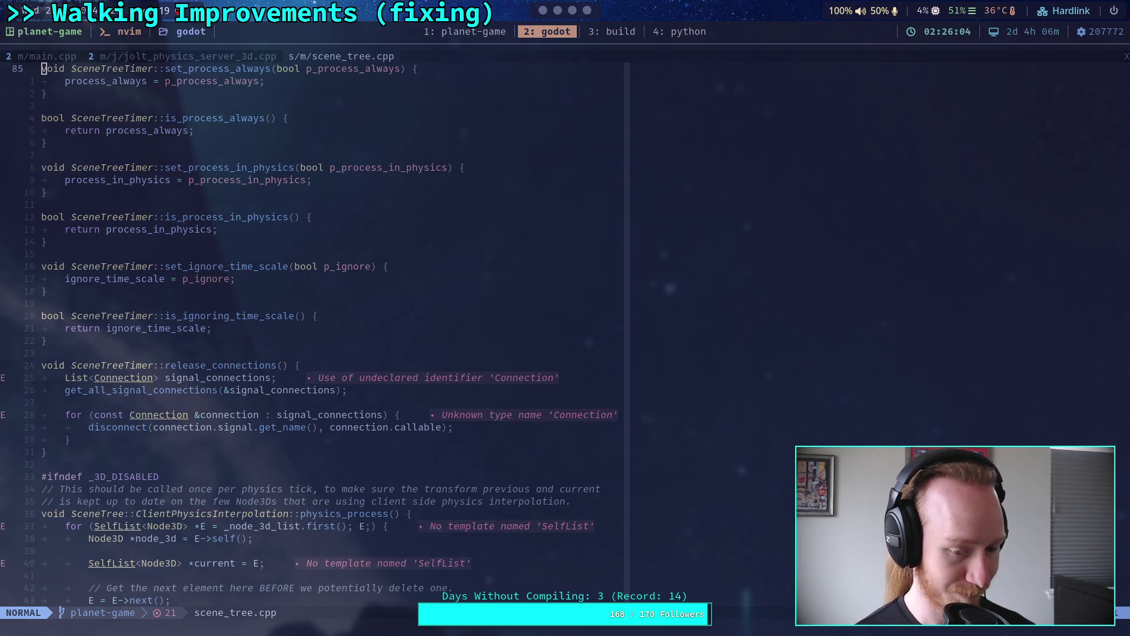
{"action": "key", "text": "alt+Tab"}
{"action": "key", "text": "alt+Tab"}
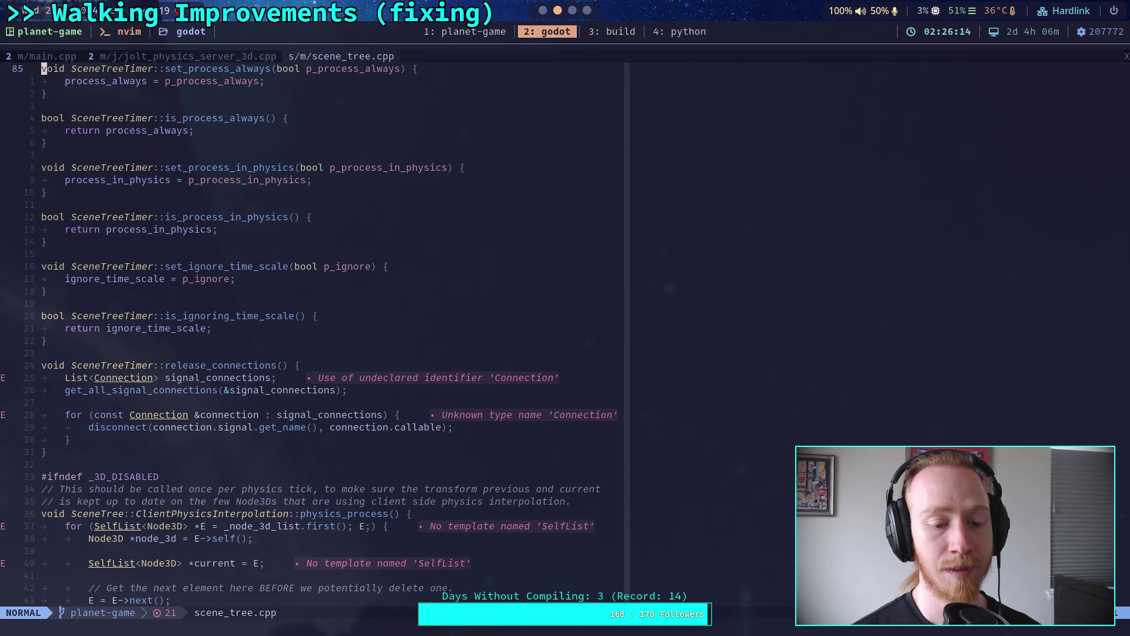
{"action": "key", "text": "ctrl+f"}
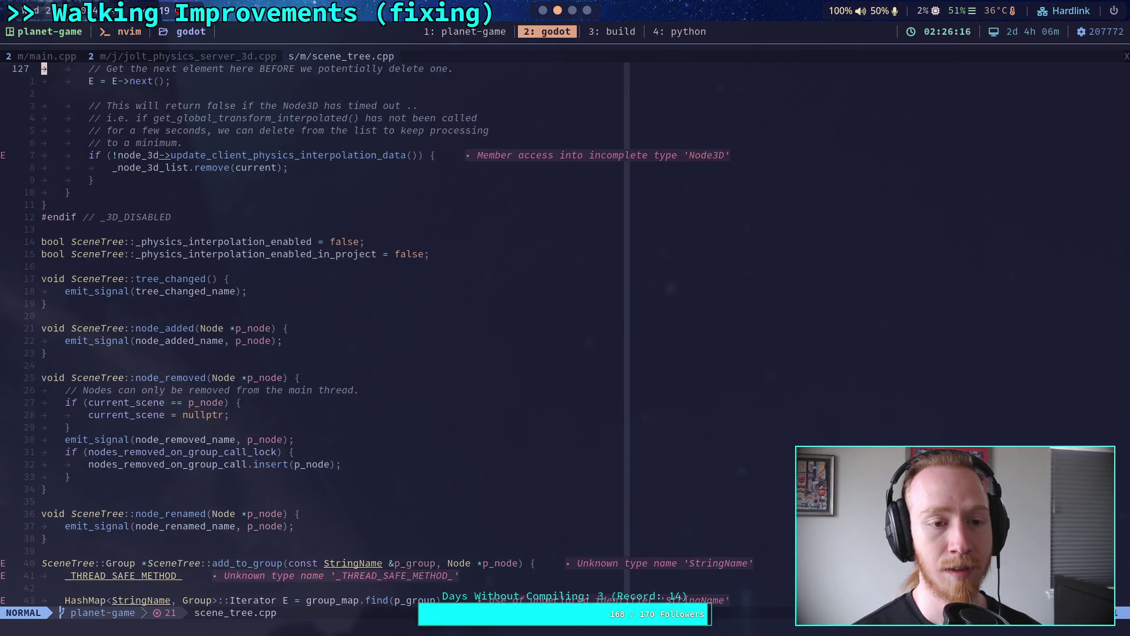
{"action": "key", "text": "ctrl+u"}
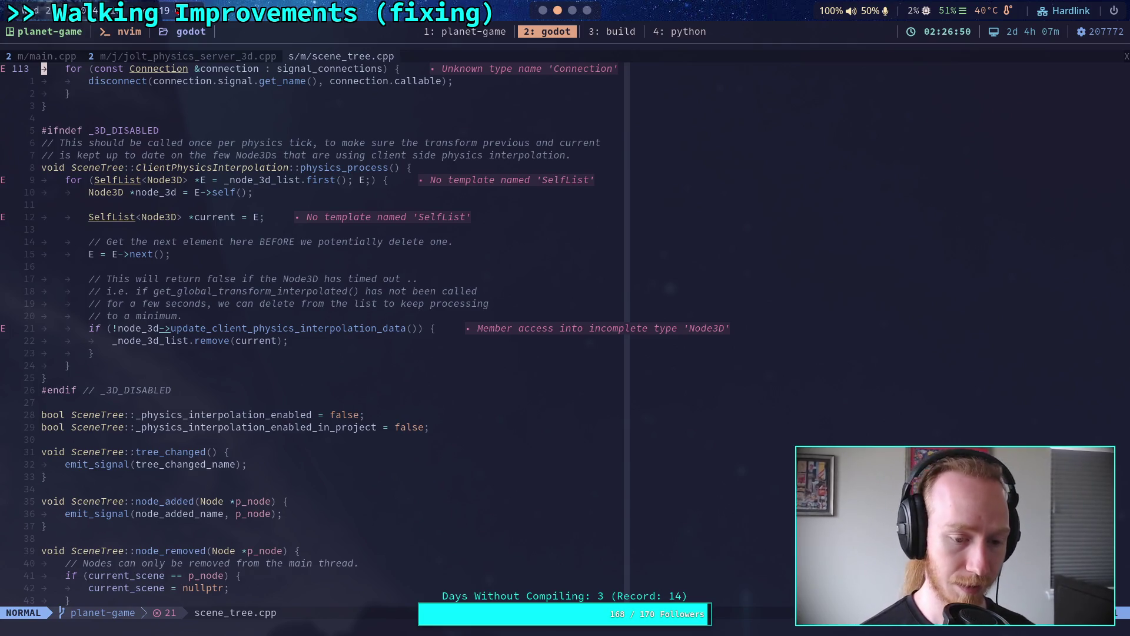
Search for _physics_interpolation and step through its matches to the remove-node function.
{"action": "key", "text": "slash"}
{"action": "type", "text": "_"}
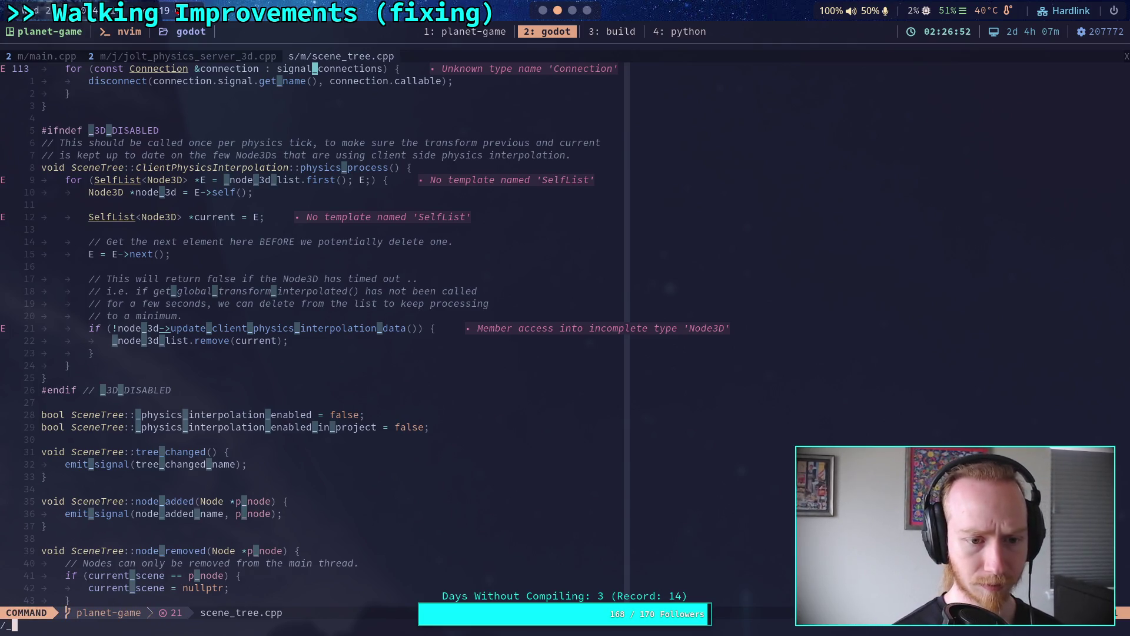
{"action": "type", "text": "physics_"}
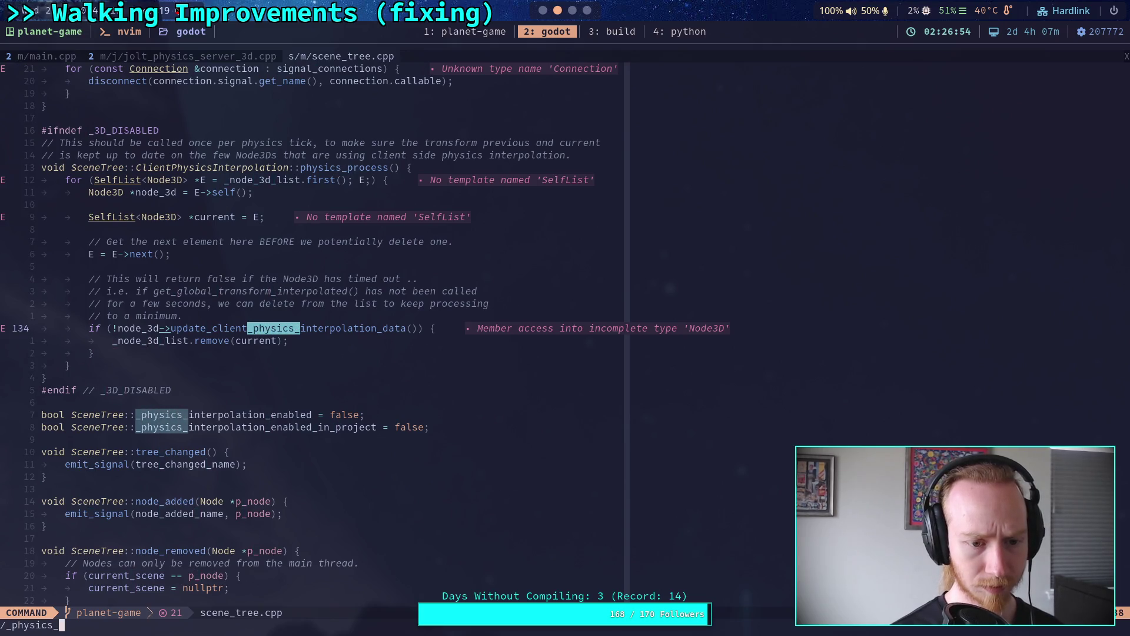
{"action": "type", "text": "interpolation"}
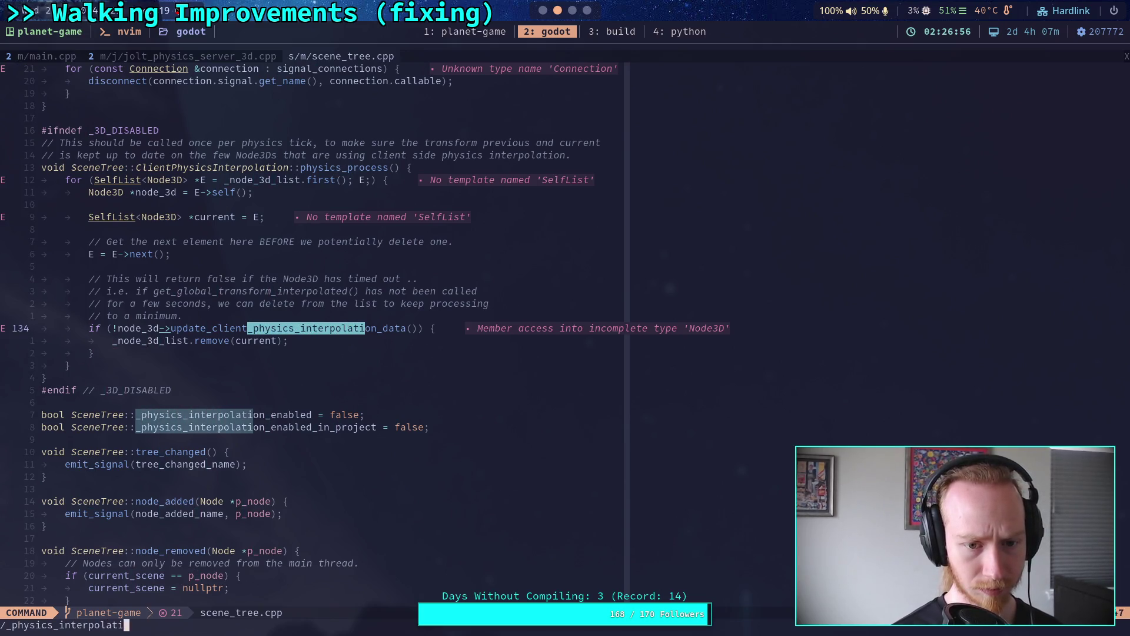
{"action": "key", "text": "Return"}
{"action": "key", "text": "n"}
{"action": "key", "text": "n"}
{"action": "key", "text": "n"}
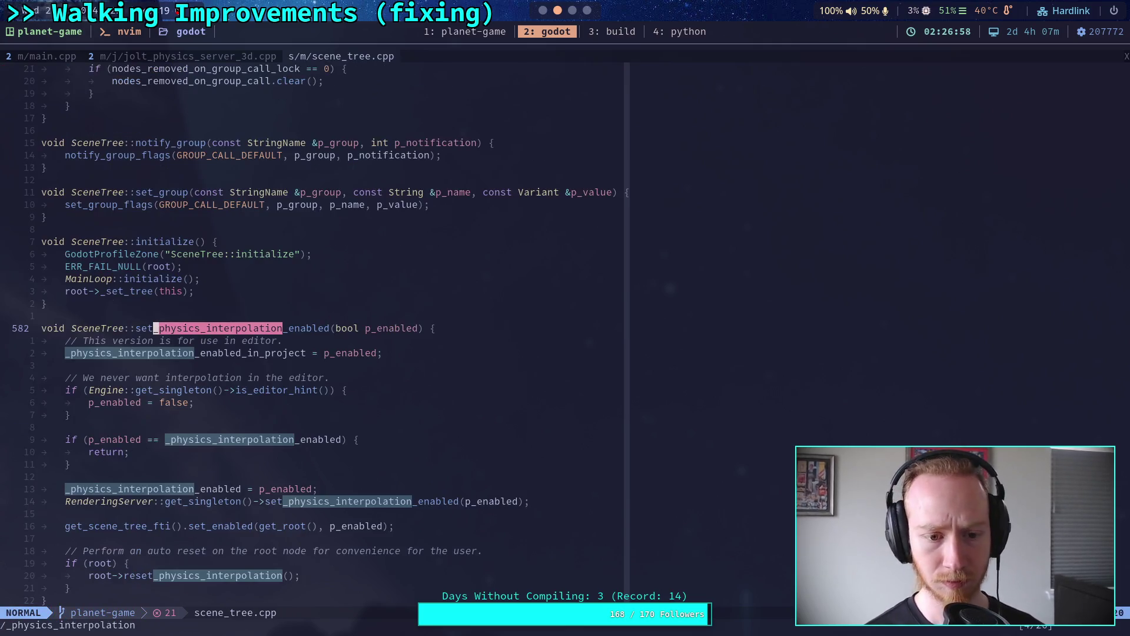
{"action": "key", "text": "n"}
{"action": "key", "text": "n"}
{"action": "key", "text": "n"}
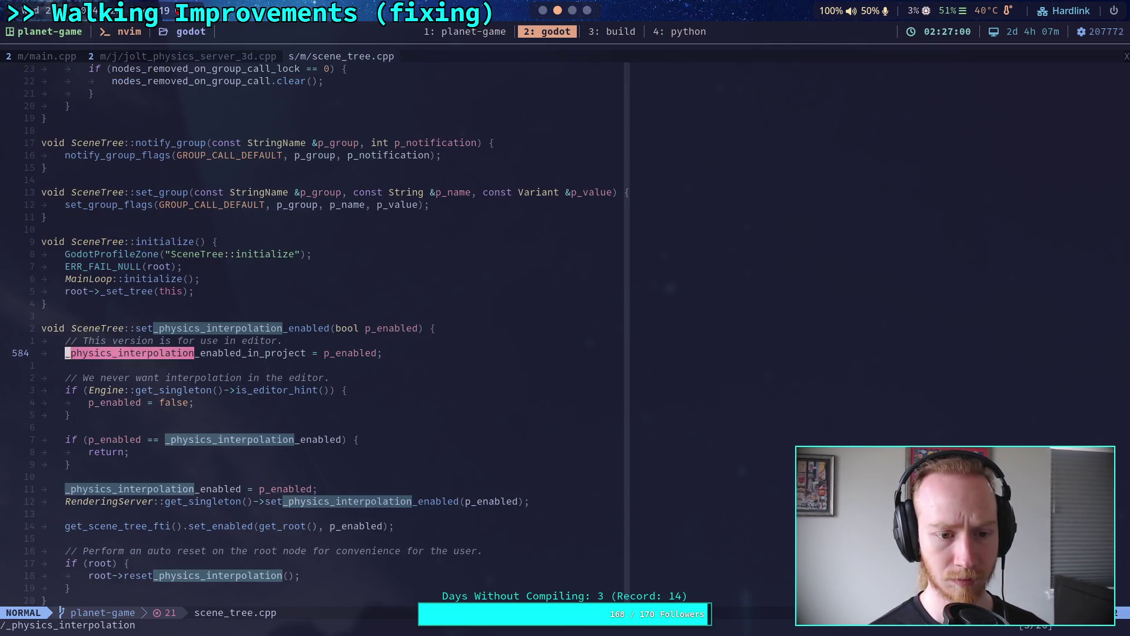
{"action": "key", "text": "n"}
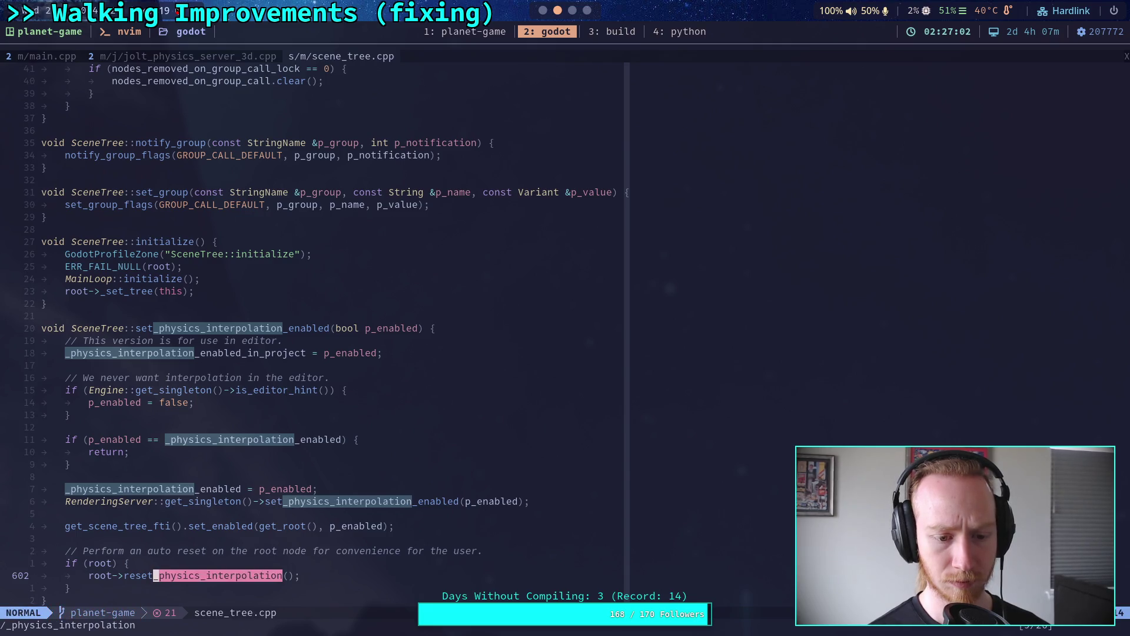
{"action": "key", "text": "n"}
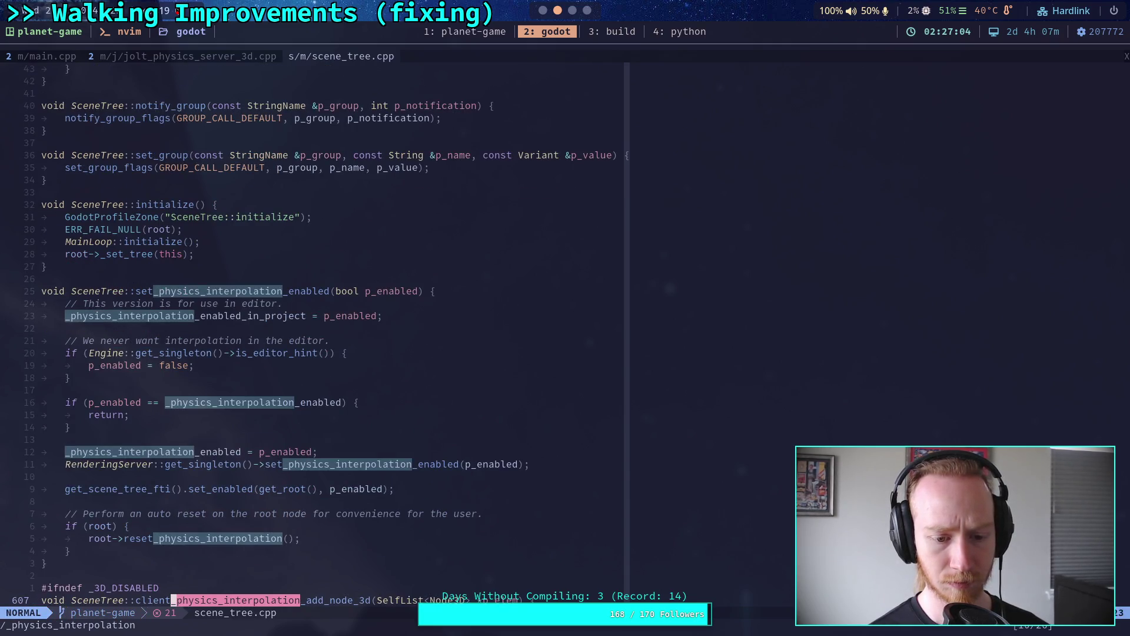
{"action": "key", "text": "n"}
{"action": "key", "text": "n"}
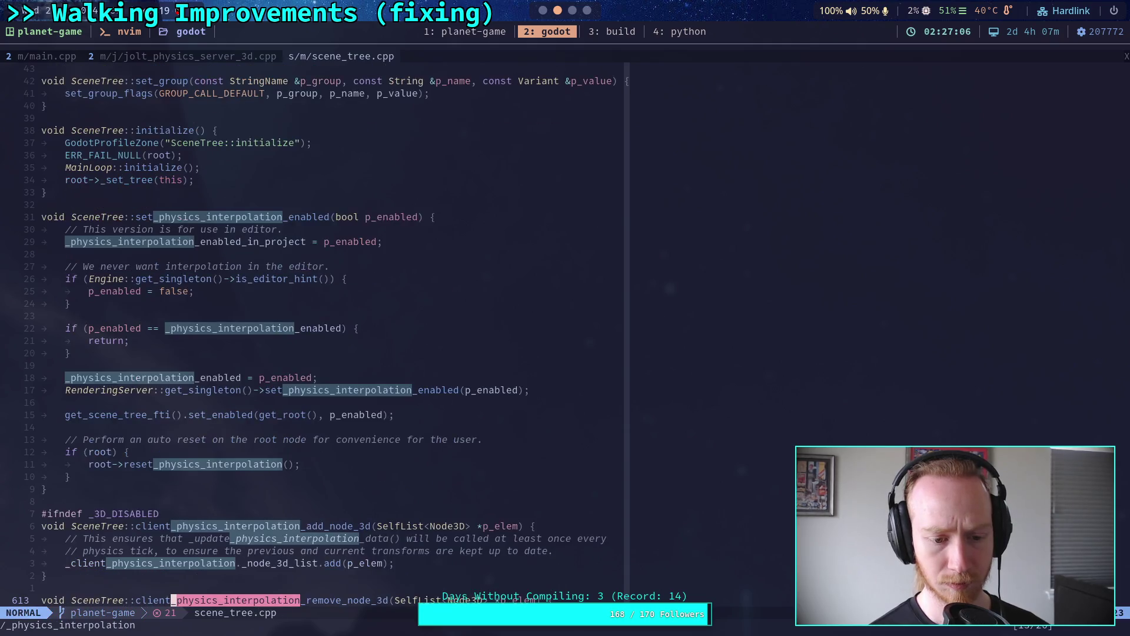
{"action": "key", "text": "n"}
{"action": "key", "text": "n"}
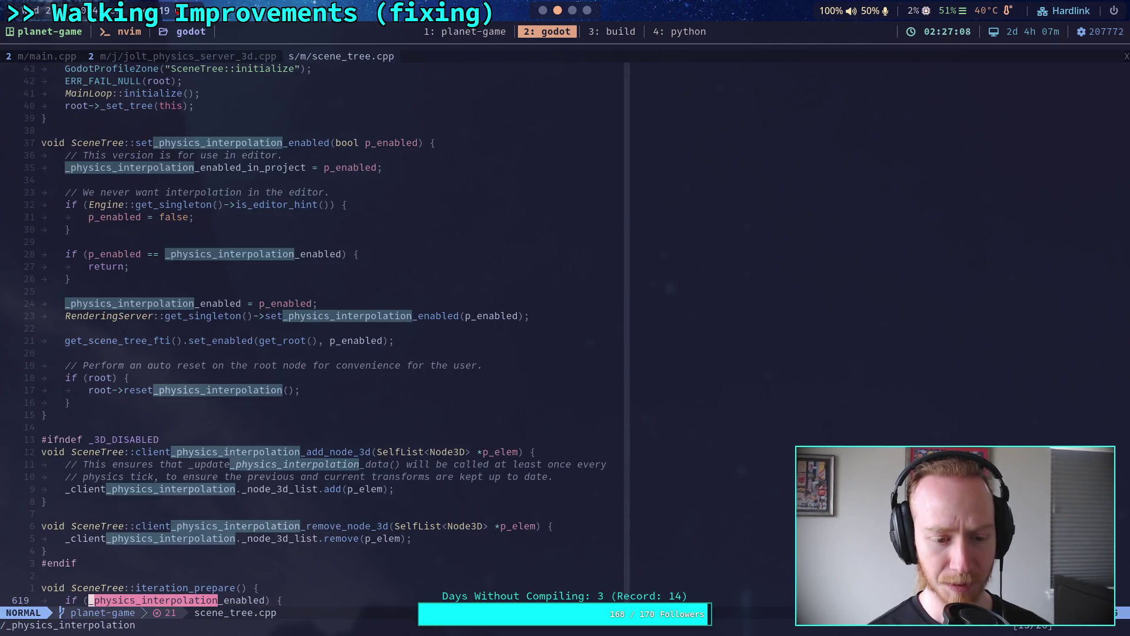
Scroll through the remaining _physics_interpolation uses down to SceneTree::iteration_end.
{"action": "scroll", "coordinate": [505, 336], "scroll_direction": "down", "scroll_amount": 5}
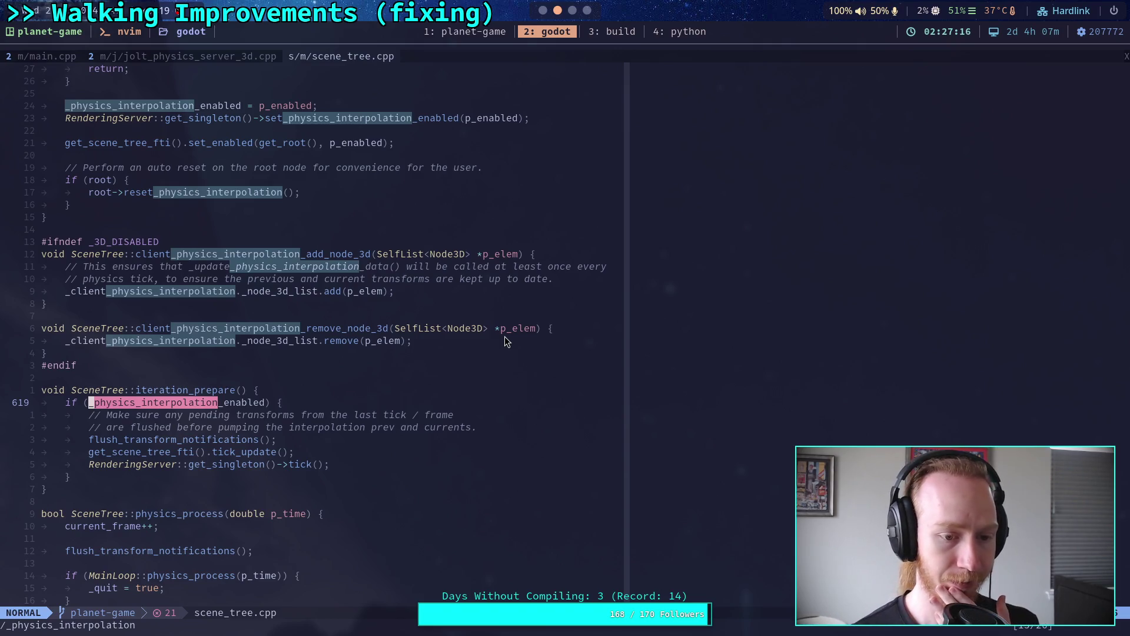
{"action": "scroll", "coordinate": [508, 312], "scroll_direction": "down", "scroll_amount": 5}
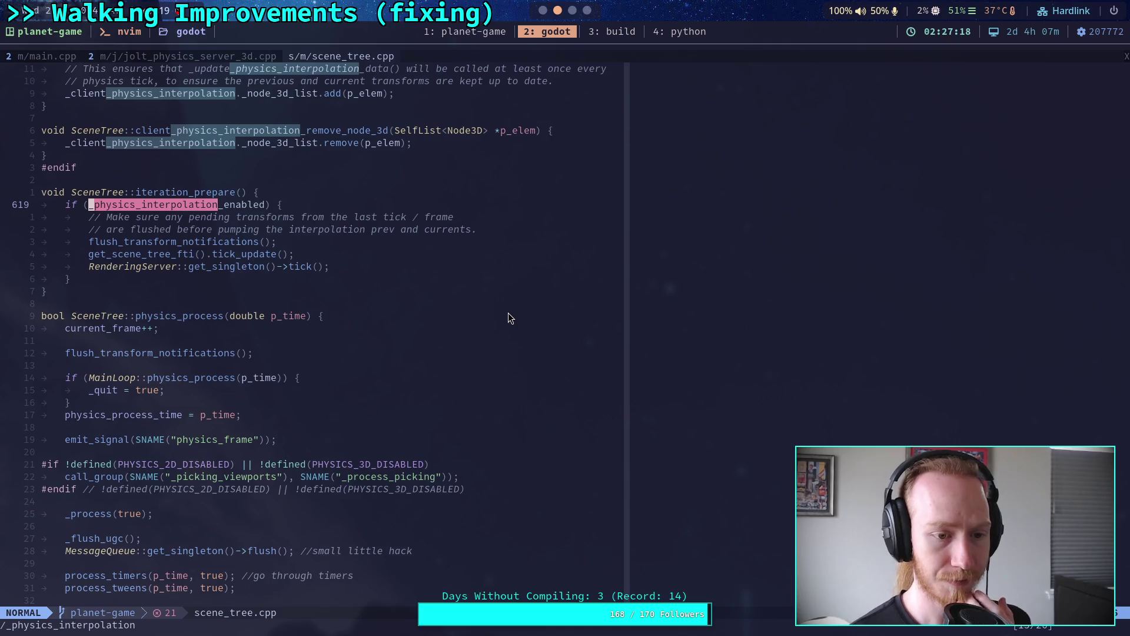
{"action": "scroll", "coordinate": [502, 300], "scroll_direction": "down", "scroll_amount": 1}
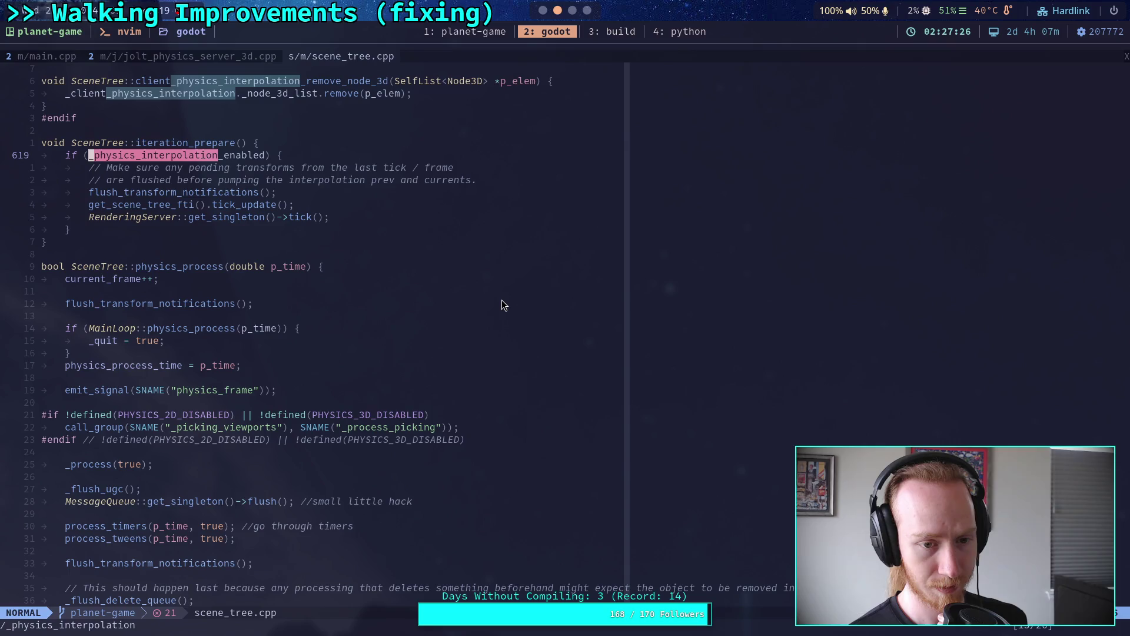
{"action": "scroll", "coordinate": [501, 305], "scroll_direction": "down", "scroll_amount": 1}
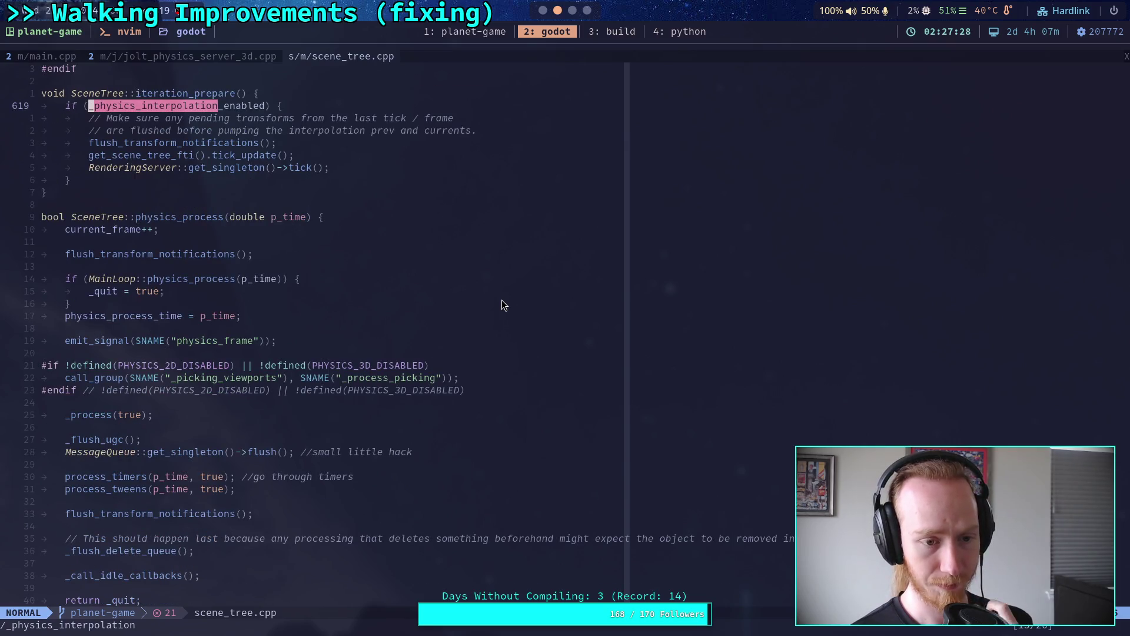
{"action": "scroll", "coordinate": [502, 301], "scroll_direction": "down", "scroll_amount": 1}
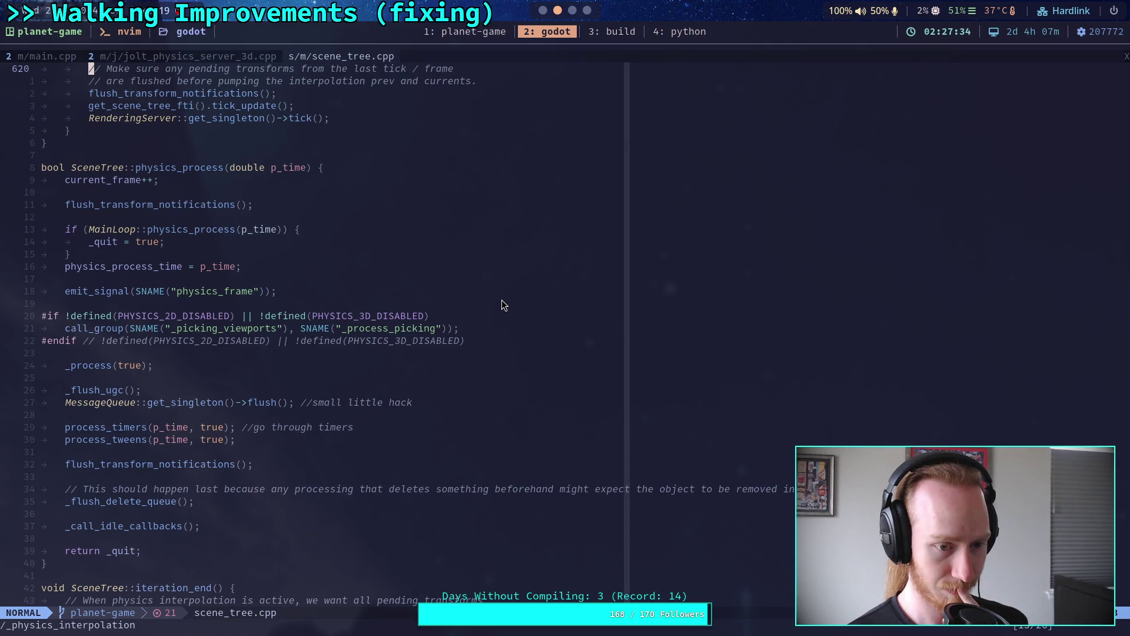
{"action": "scroll", "coordinate": [502, 301], "scroll_direction": "down", "scroll_amount": 9}
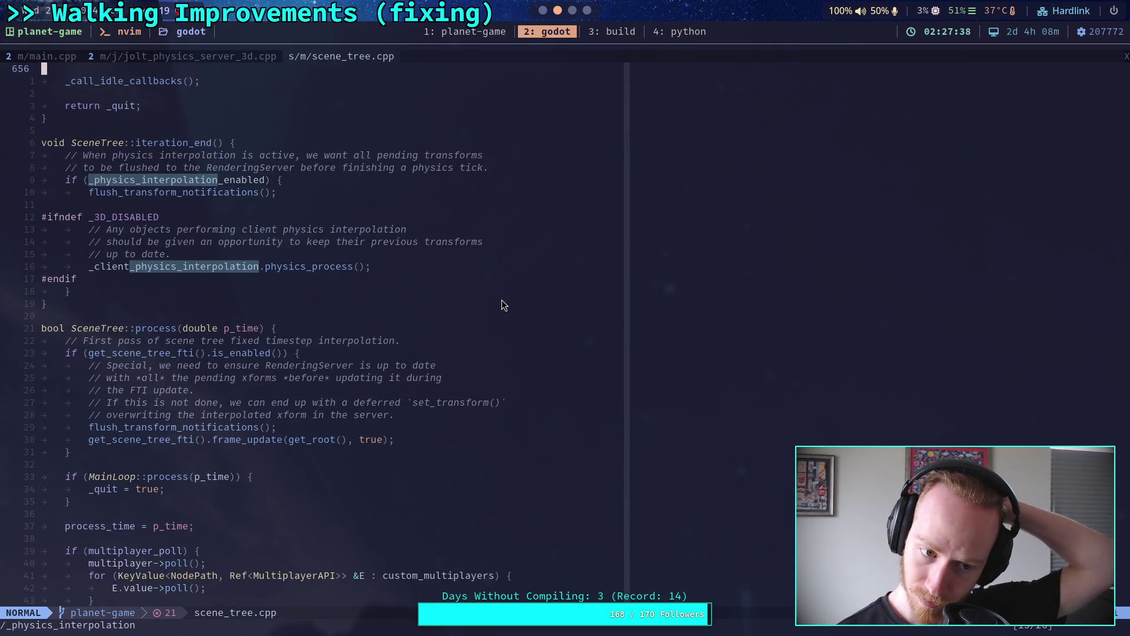
{"action": "scroll", "coordinate": [501, 305], "scroll_direction": "up", "scroll_amount": 4}
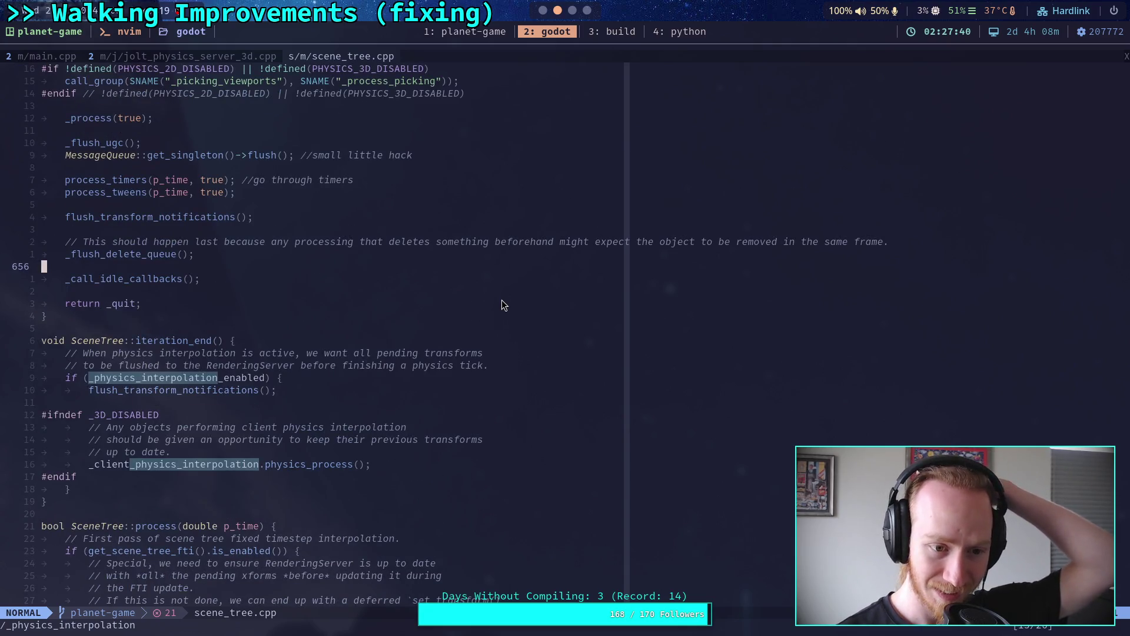
{"action": "scroll", "coordinate": [501, 305], "scroll_direction": "up", "scroll_amount": 7}
{"action": "scroll", "coordinate": [503, 305], "scroll_direction": "up", "scroll_amount": 15}
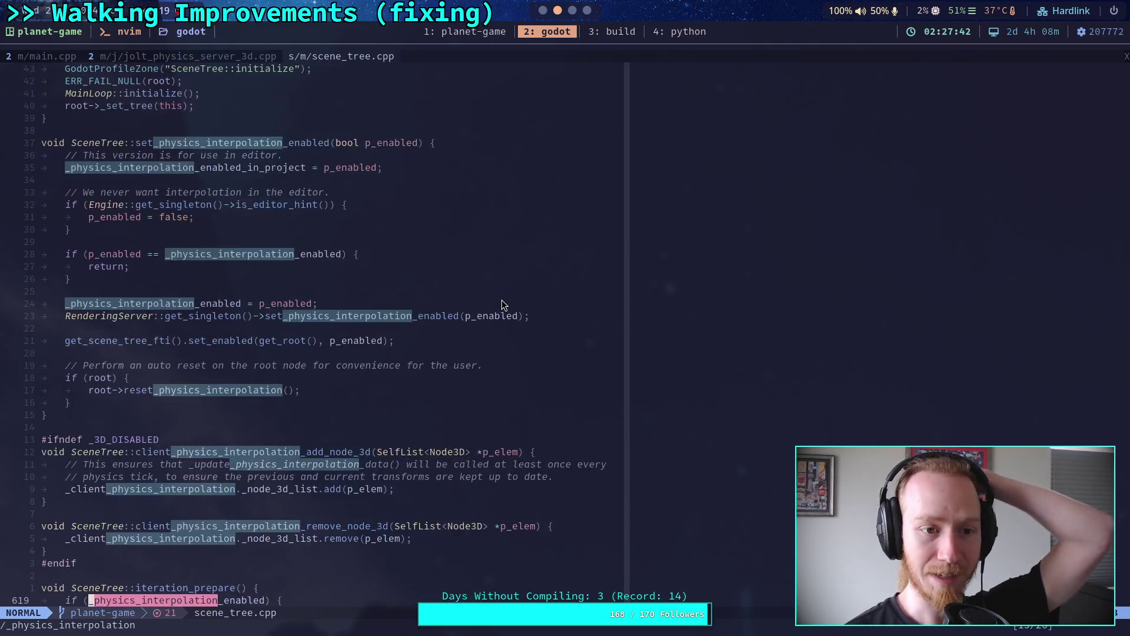
{"action": "scroll", "coordinate": [503, 305], "scroll_direction": "down", "scroll_amount": 20}
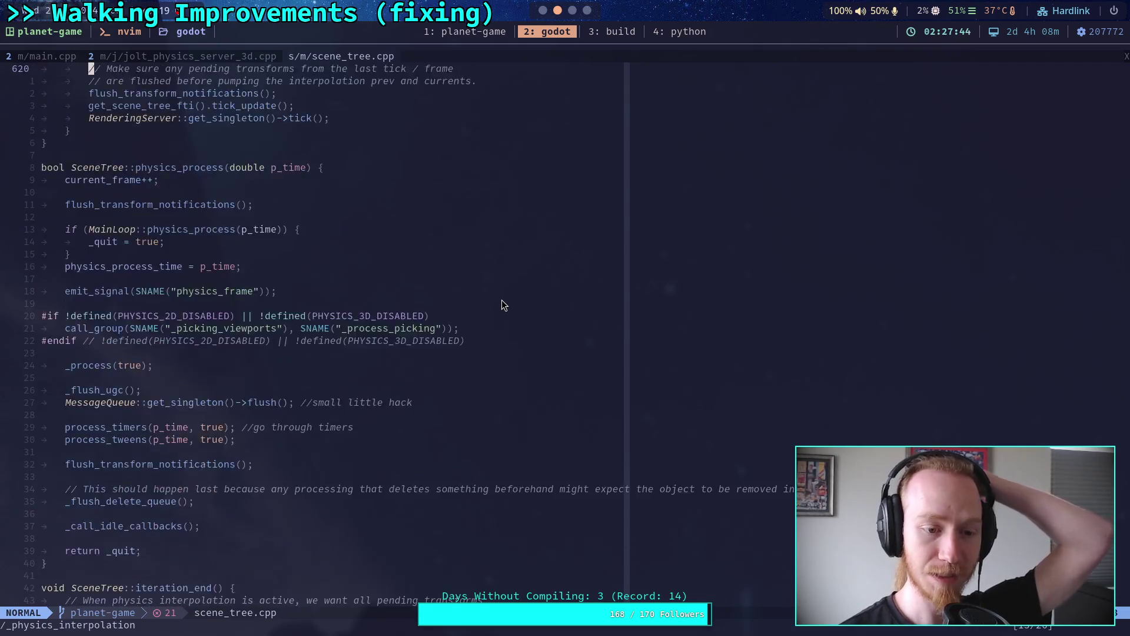
{"action": "scroll", "coordinate": [502, 300], "scroll_direction": "down", "scroll_amount": 1}
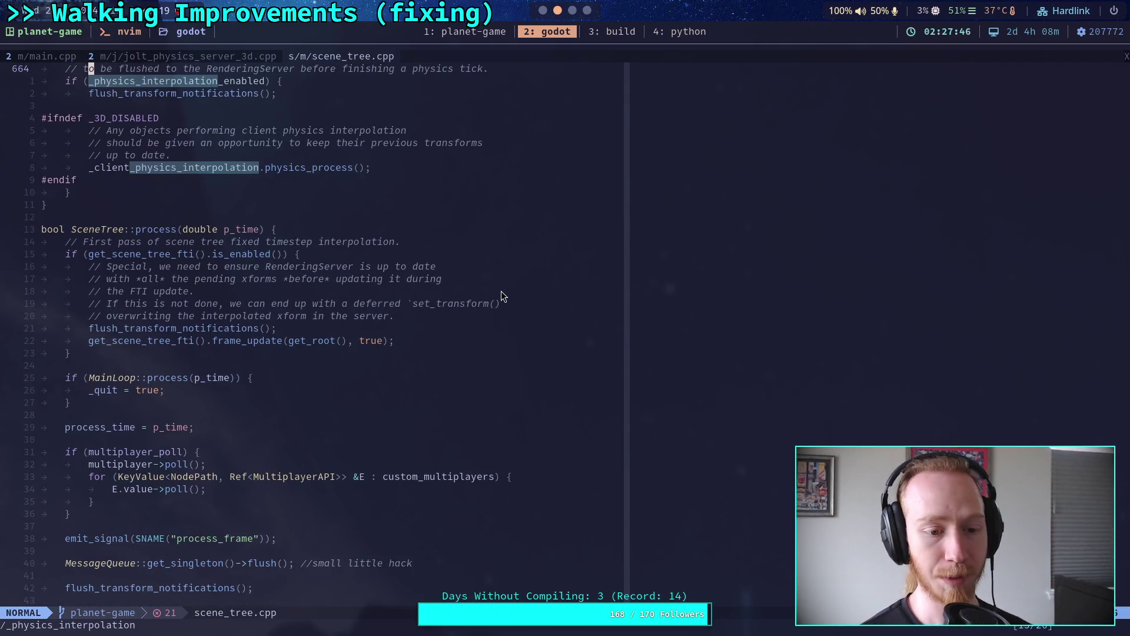
{"action": "type", "text": "/"}
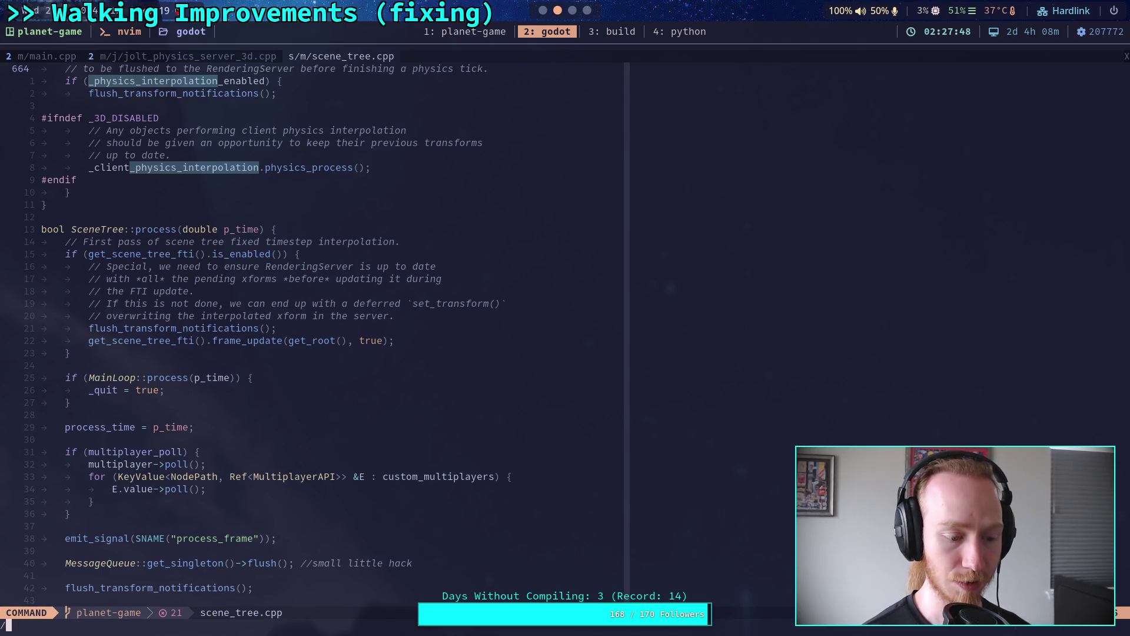
{"action": "type", "text": "_process"}
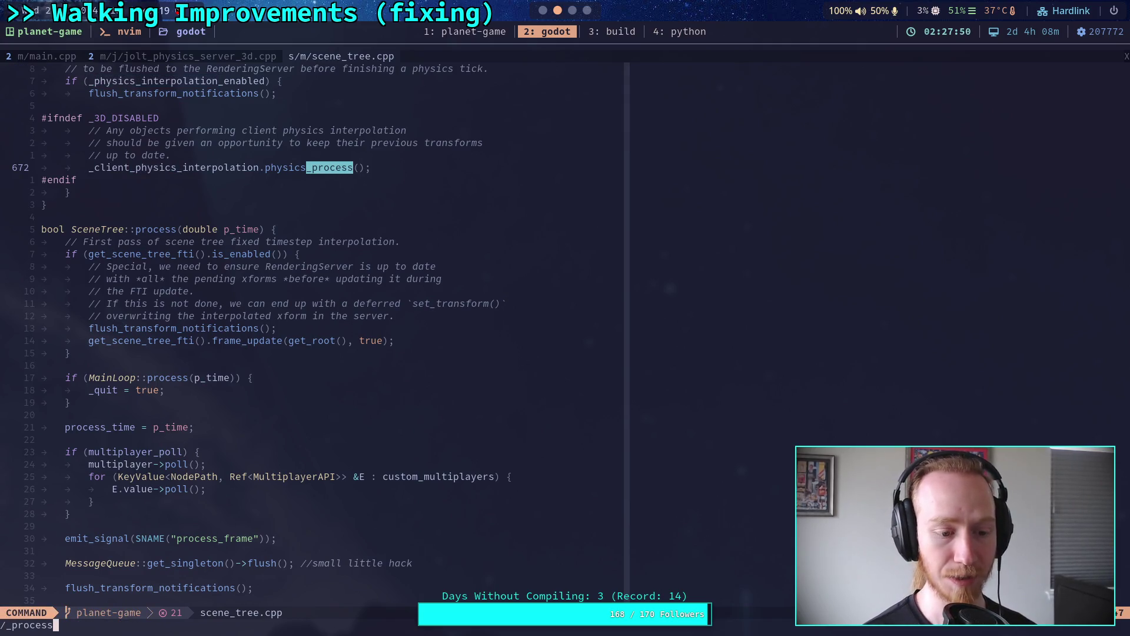
Narrow the search to ::_process and jump to the SceneTree::_process definition.
{"action": "key", "text": "Left"}
{"action": "key", "text": "Left"}
{"action": "key", "text": "Left"}
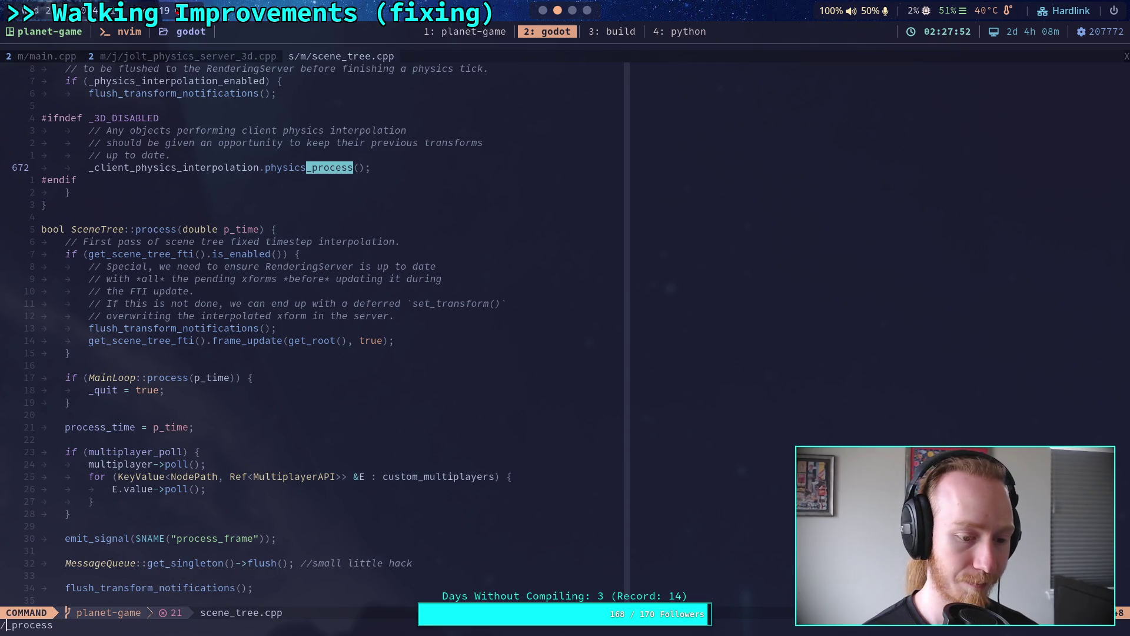
{"action": "type", "text": "::"}
{"action": "key", "text": "Return"}
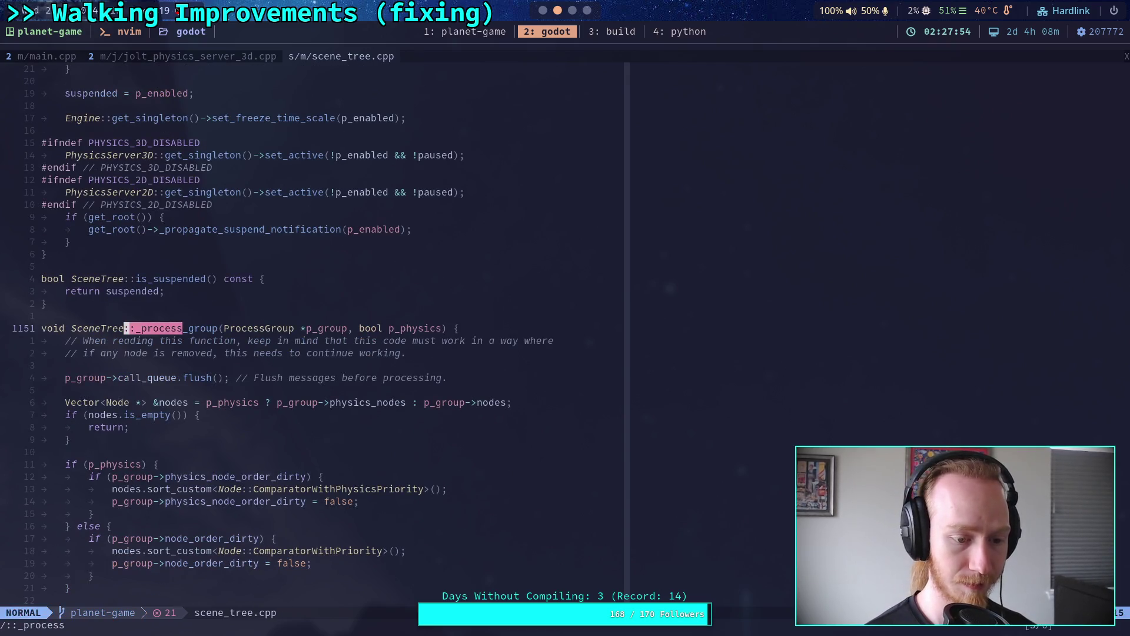
{"action": "key", "text": "n"}
{"action": "key", "text": "n"}
Read through SceneTree::_process and advance through ::_process matches to _process_group.
{"action": "scroll", "coordinate": [359, 274], "scroll_direction": "down", "scroll_amount": 4}
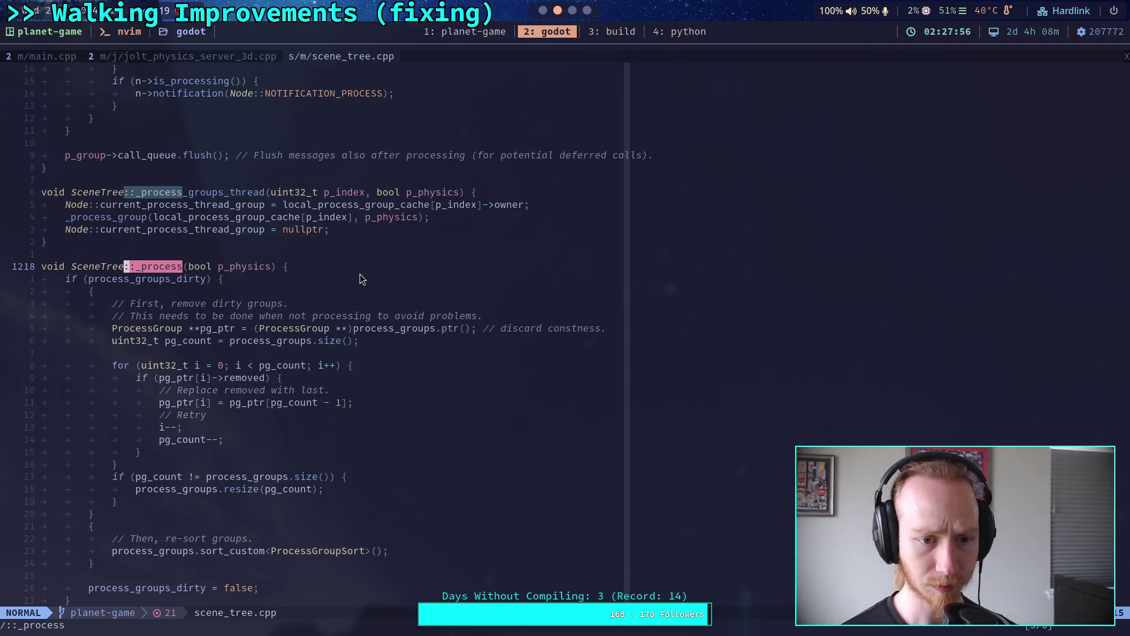
{"action": "scroll", "coordinate": [361, 274], "scroll_direction": "down", "scroll_amount": 3}
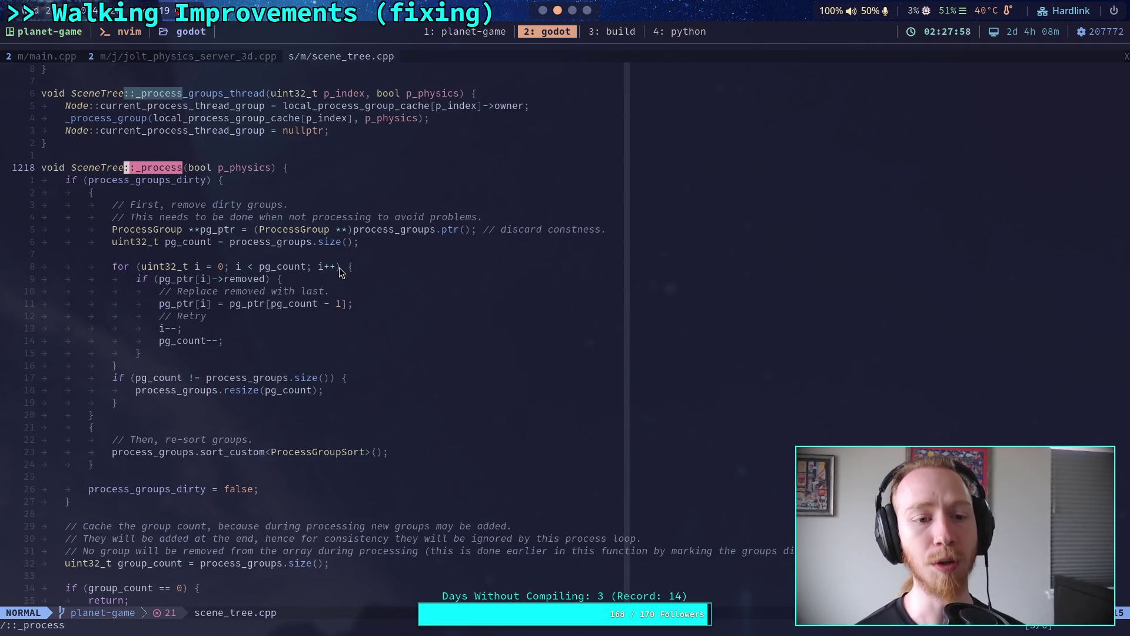
{"action": "scroll", "coordinate": [344, 264], "scroll_direction": "down", "scroll_amount": 5}
{"action": "scroll", "coordinate": [344, 262], "scroll_direction": "down", "scroll_amount": 5}
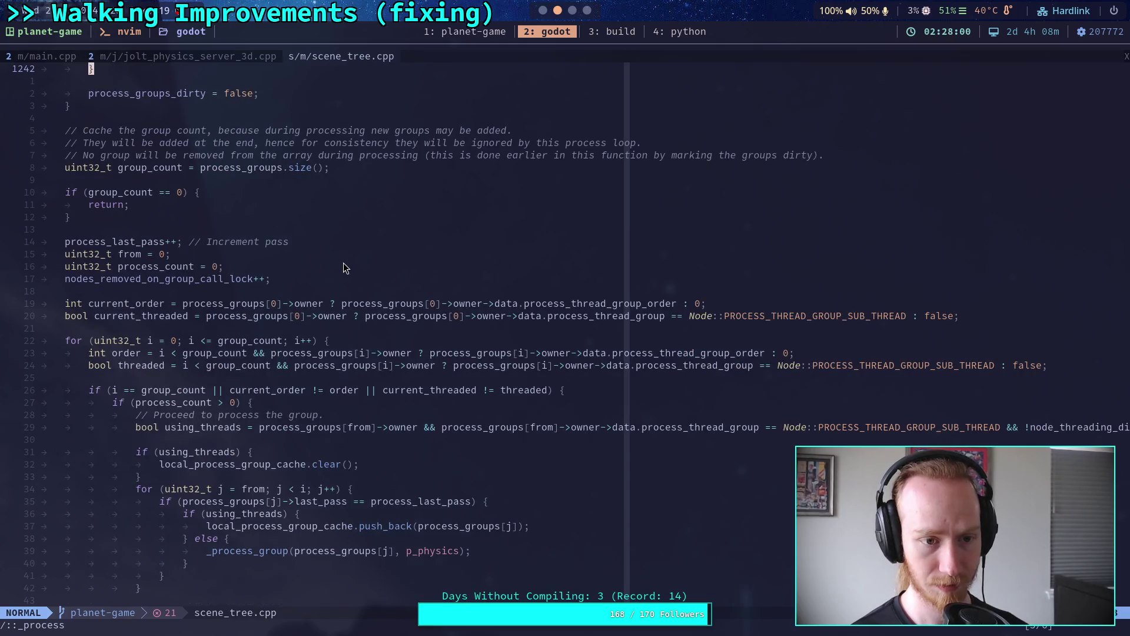
{"action": "scroll", "coordinate": [343, 268], "scroll_direction": "down", "scroll_amount": 9}
{"action": "scroll", "coordinate": [344, 263], "scroll_direction": "down", "scroll_amount": 10}
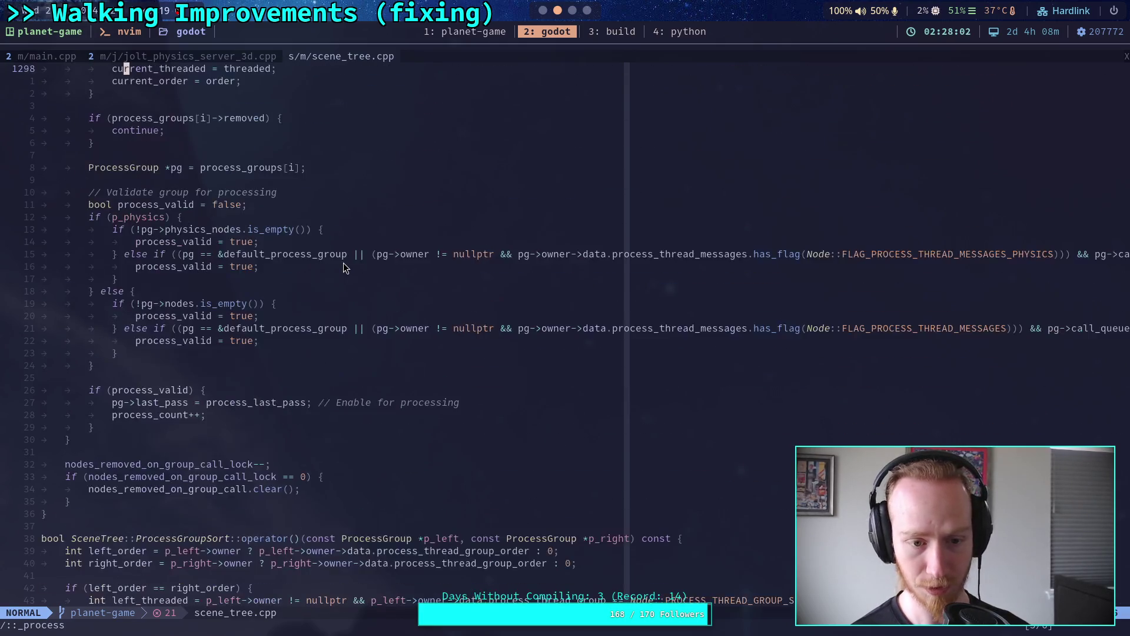
{"action": "key", "text": "n"}
{"action": "key", "text": "n"}
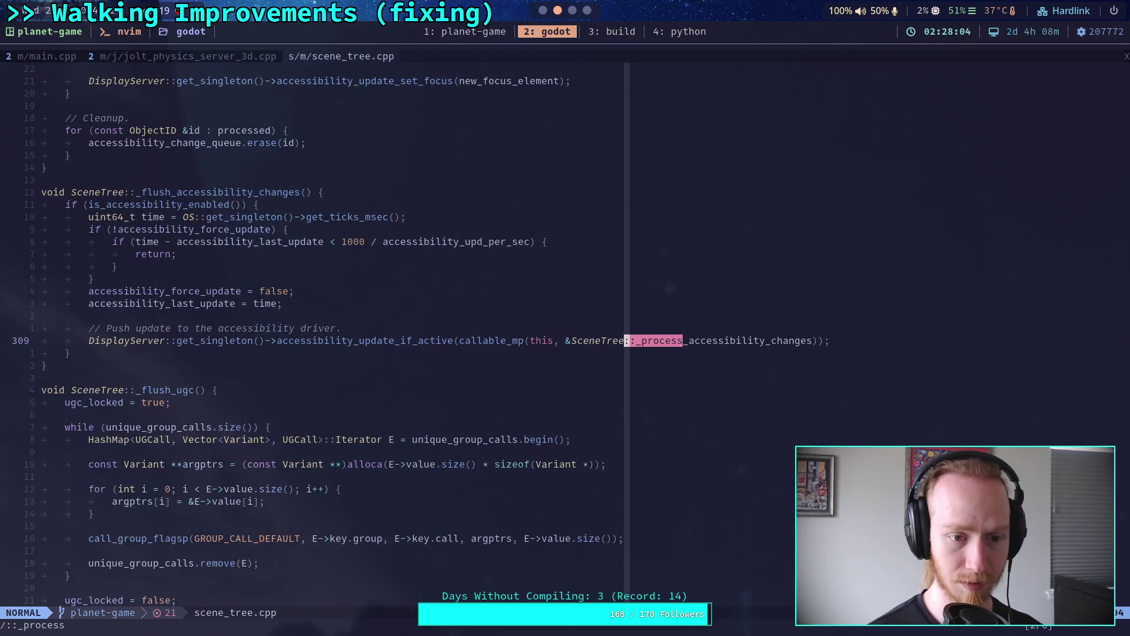
{"action": "key", "text": "n"}
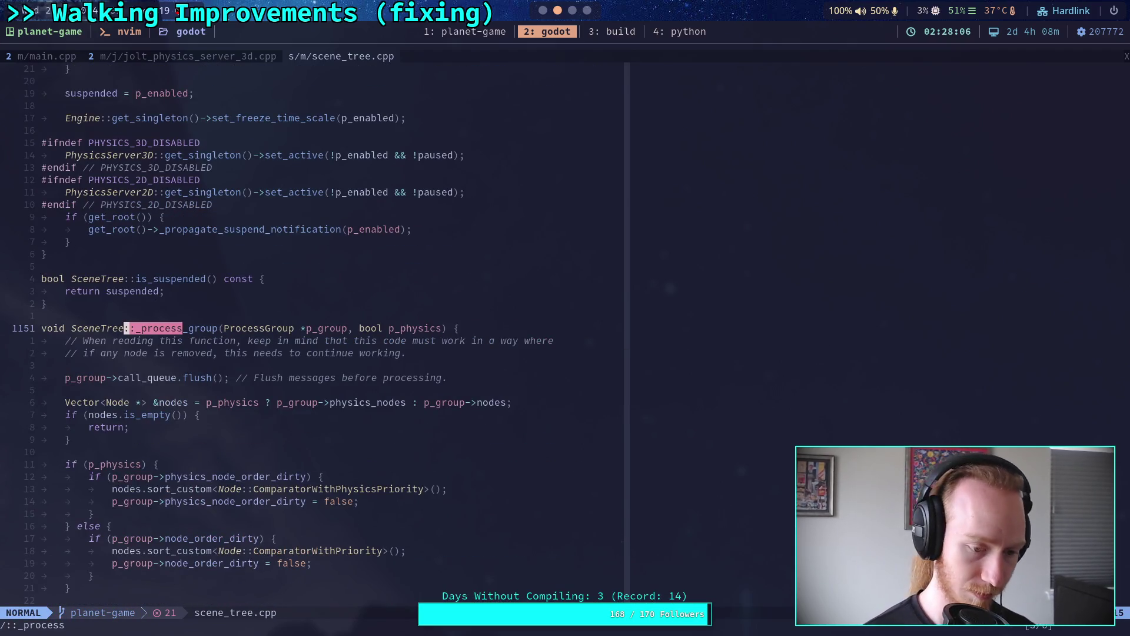
{"action": "key", "text": "slash"}
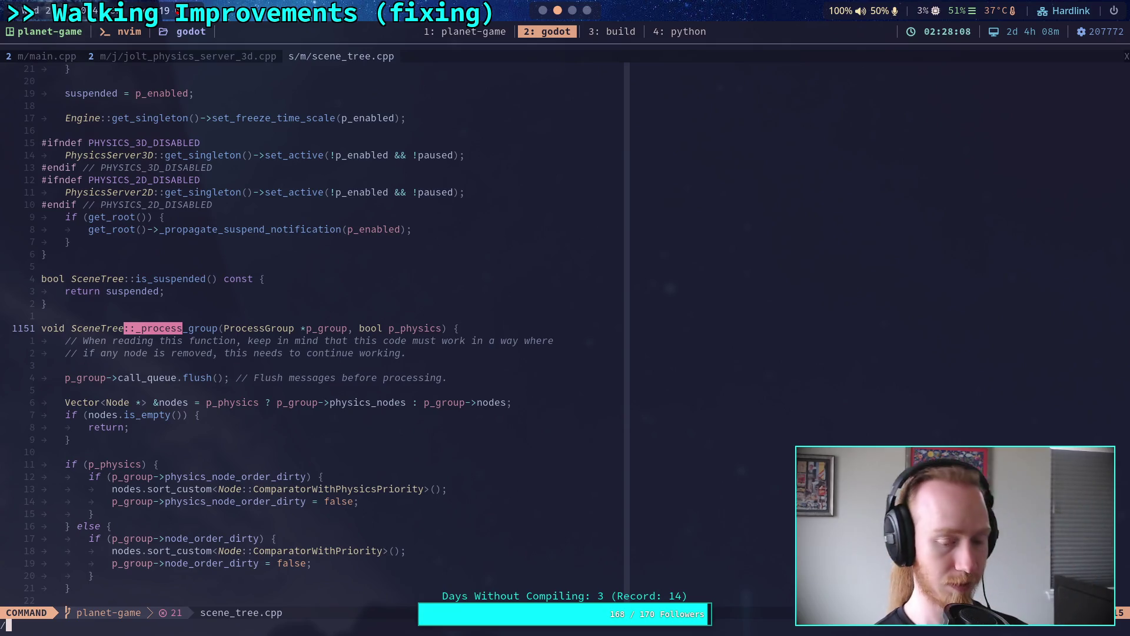
Search for ::process and review SceneTree::process around the _quit = true line.
{"action": "type", "text": "::pro"}
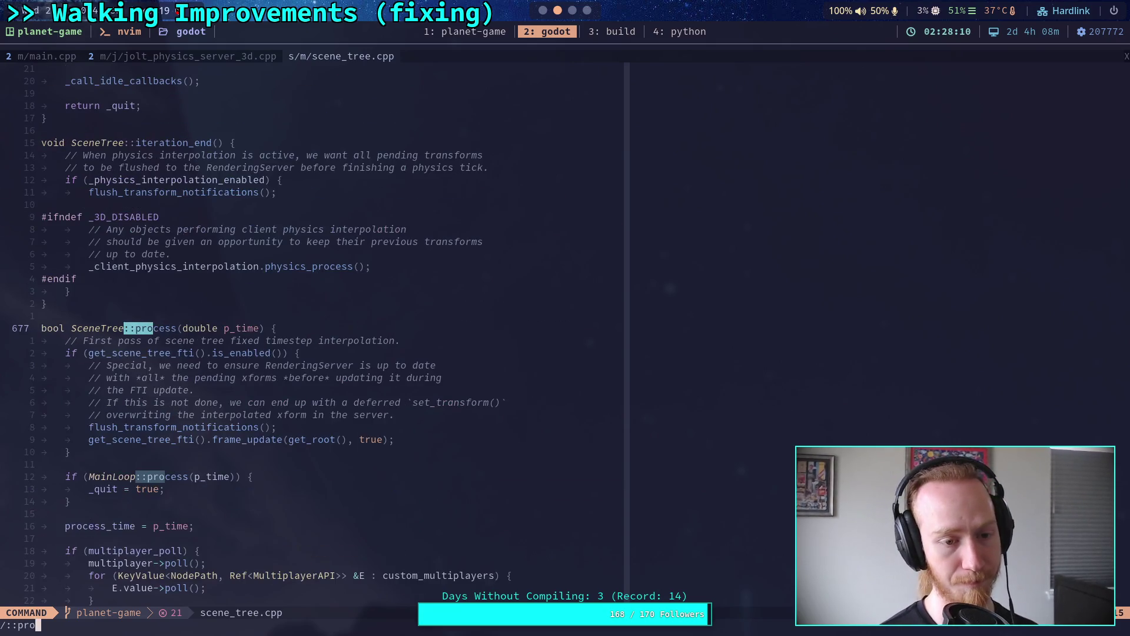
{"action": "type", "text": "cess"}
{"action": "key", "text": "Return"}
{"action": "scroll", "coordinate": [337, 246], "scroll_direction": "down", "scroll_amount": 8}
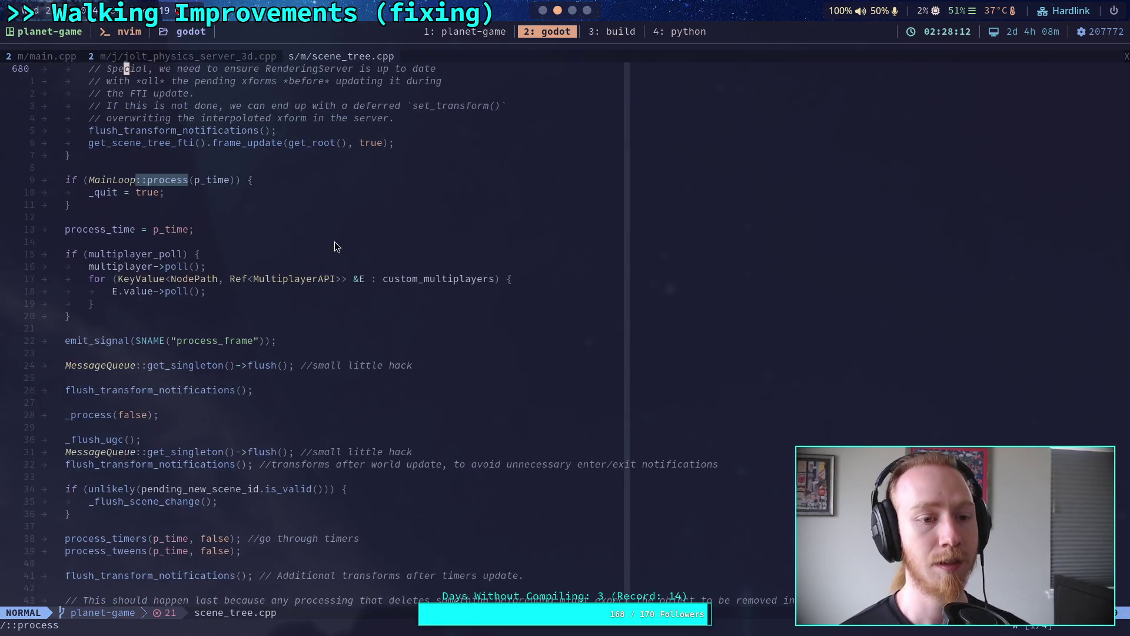
{"action": "scroll", "coordinate": [336, 231], "scroll_direction": "down", "scroll_amount": 4}
{"action": "scroll", "coordinate": [337, 230], "scroll_direction": "up", "scroll_amount": 4}
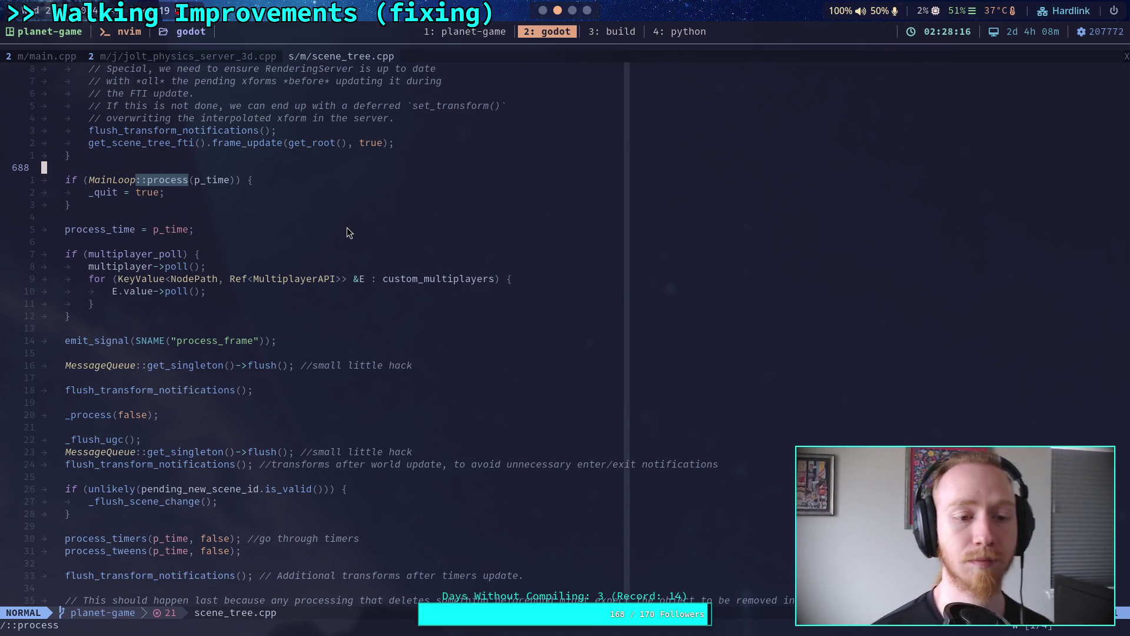
{"action": "scroll", "coordinate": [348, 231], "scroll_direction": "up", "scroll_amount": 3}
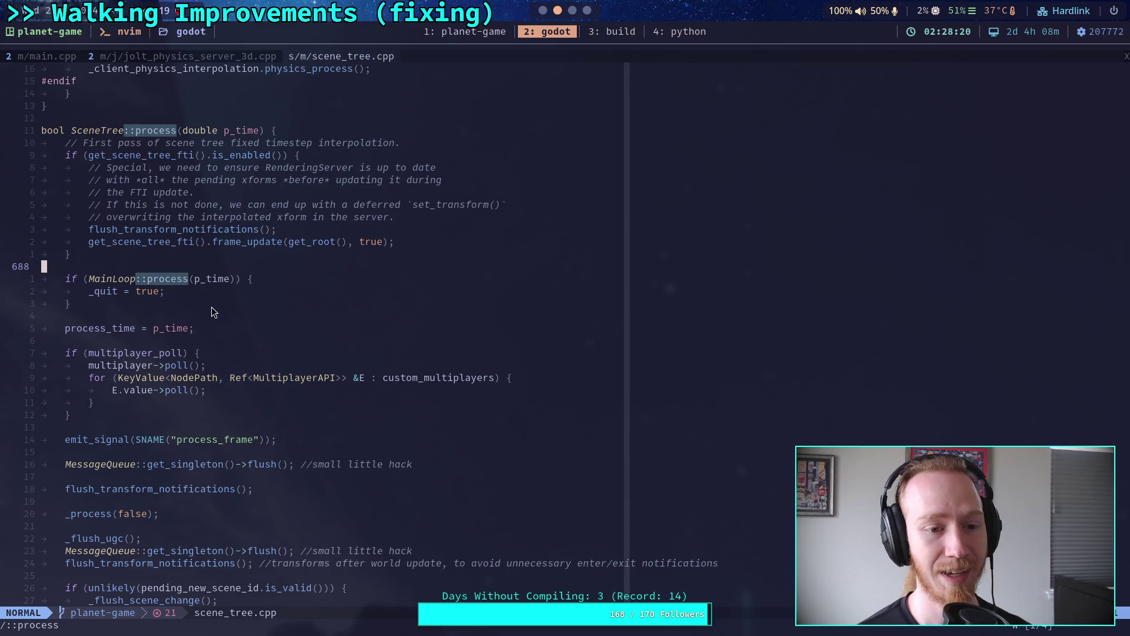
{"action": "left_click", "coordinate": [235, 288]}
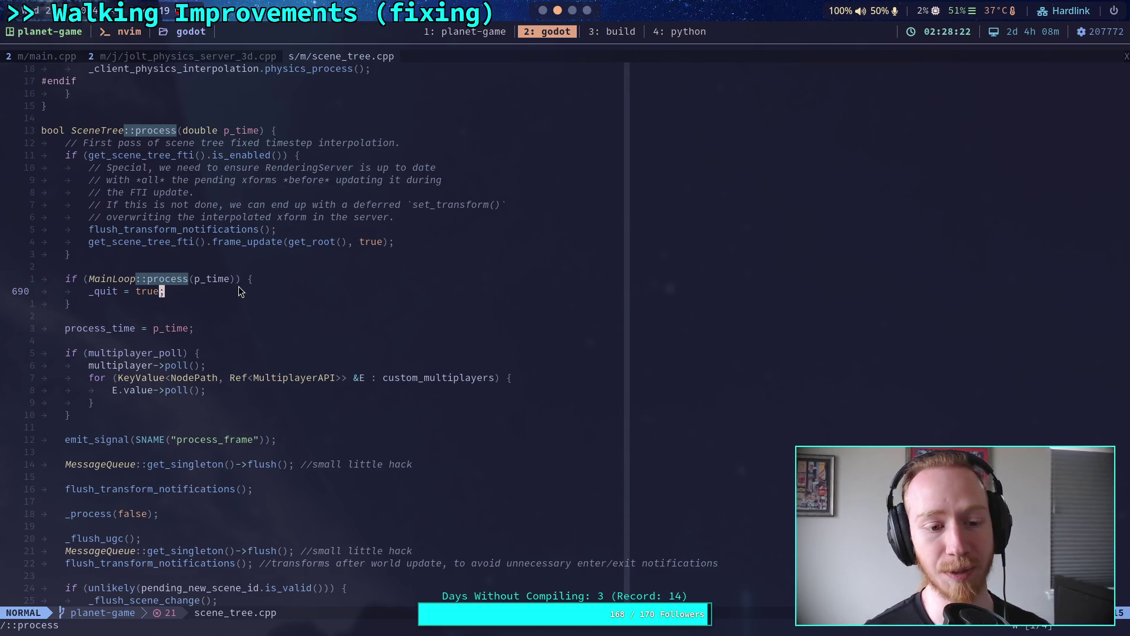
{"action": "scroll", "coordinate": [252, 288], "scroll_direction": "down", "scroll_amount": 7}
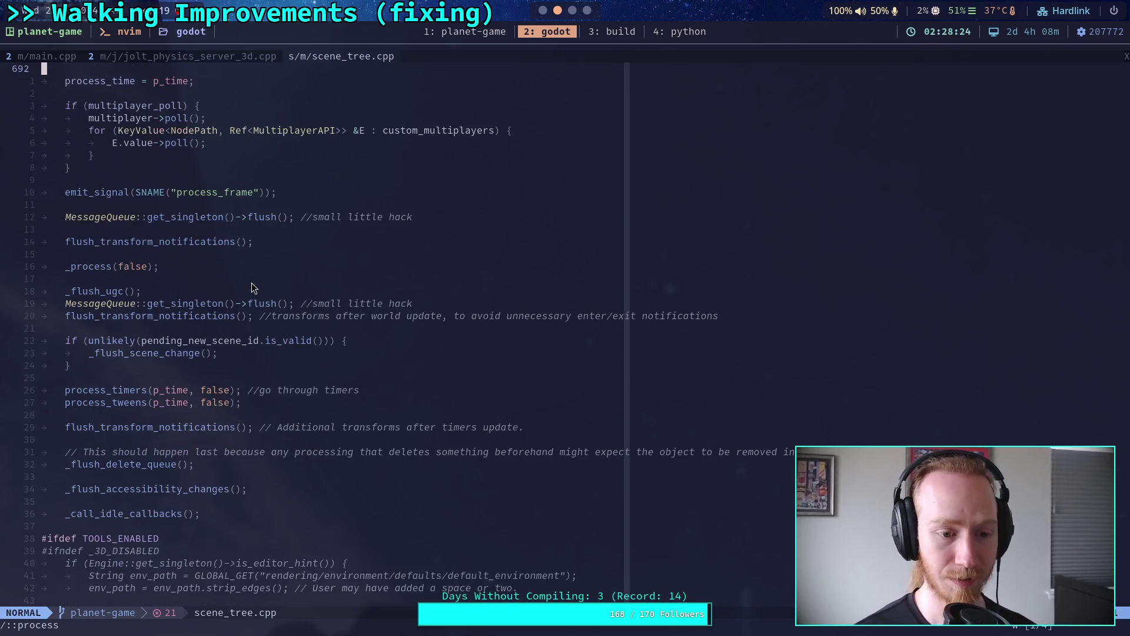
{"action": "scroll", "coordinate": [252, 288], "scroll_direction": "up", "scroll_amount": 8}
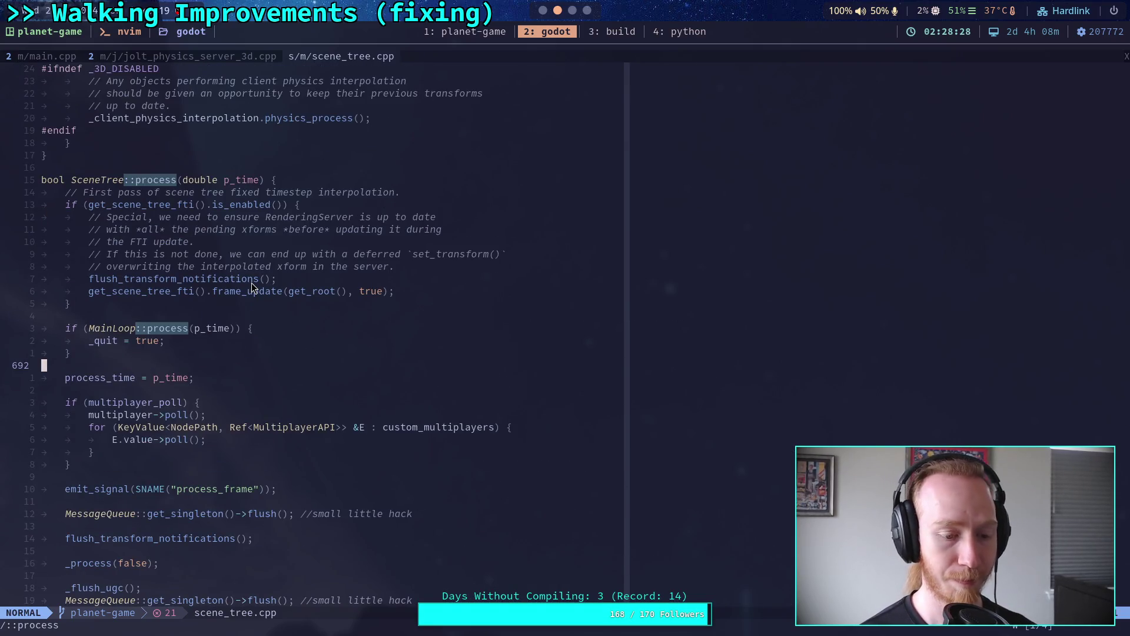
{"action": "key", "text": "n"}
Search for ::physics to reach SceneTree::physics_process and review its physics_frame emission.
{"action": "type", "text": "n"}
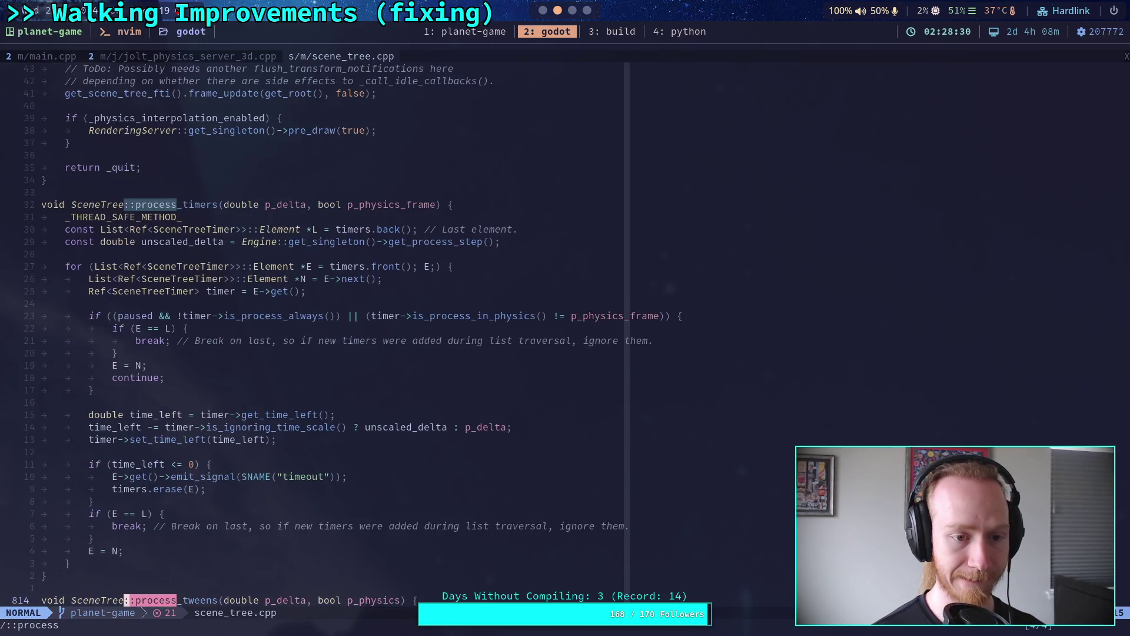
{"action": "type", "text": "/::physics"}
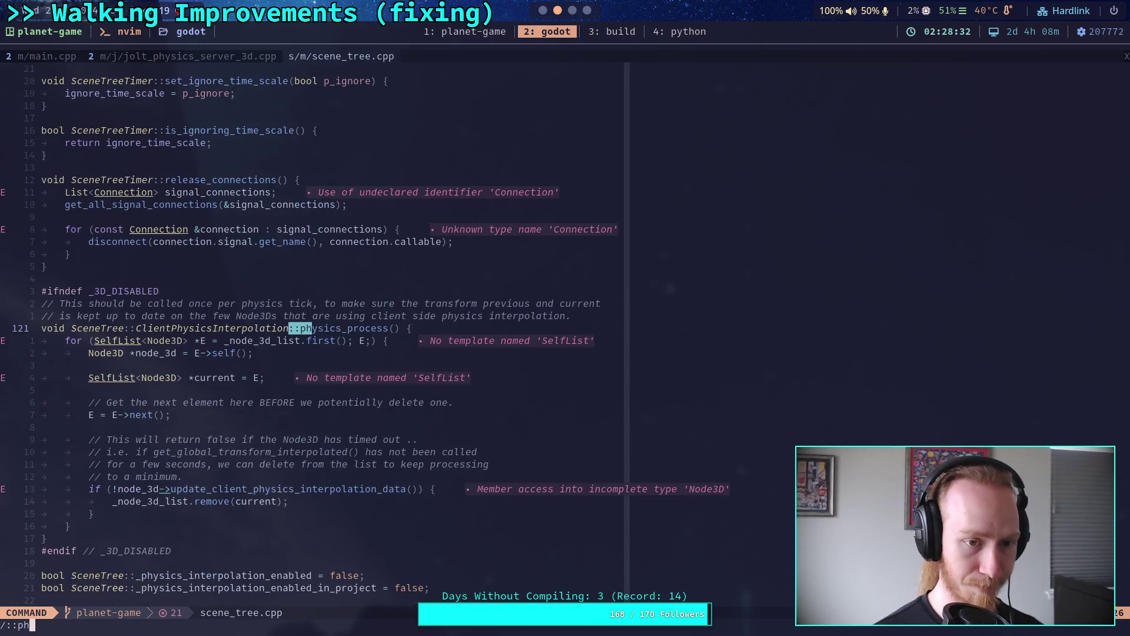
{"action": "key", "text": "Return"}
{"action": "key", "text": "n"}
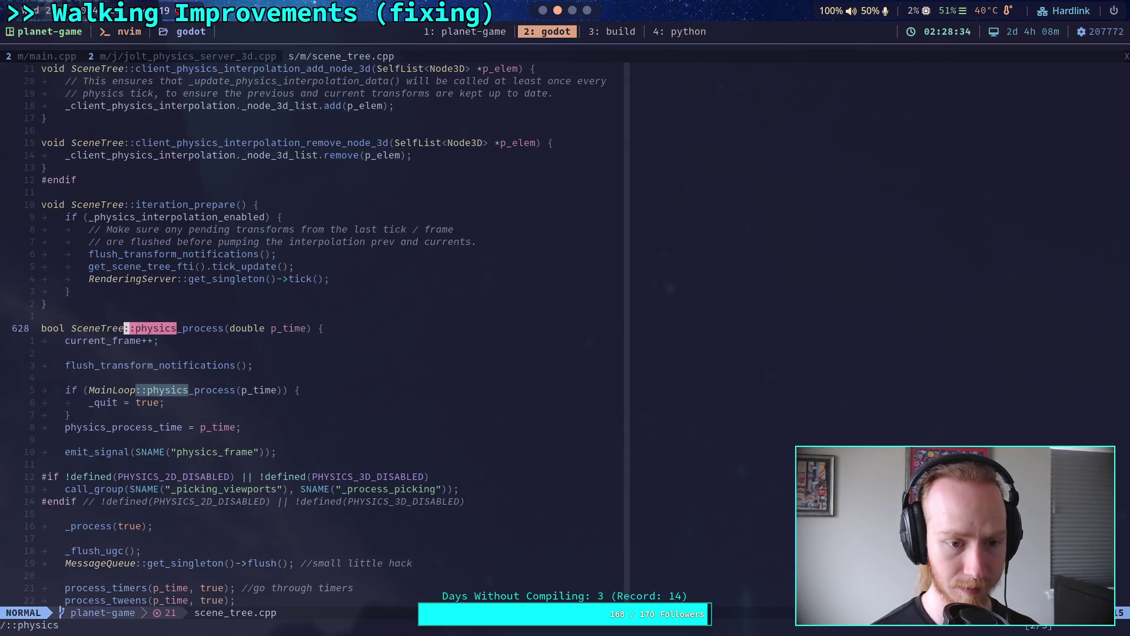
{"action": "scroll", "coordinate": [232, 285], "scroll_direction": "down", "scroll_amount": 5}
{"action": "left_click", "coordinate": [197, 243]}
{"action": "left_click", "coordinate": [198, 215]}
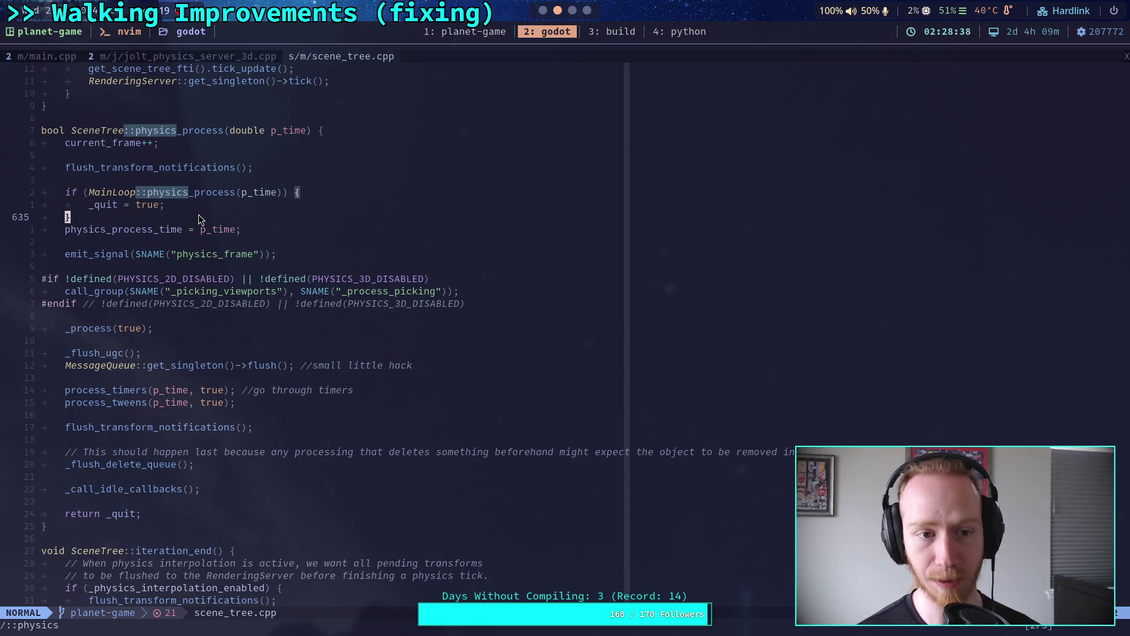
{"action": "scroll", "coordinate": [217, 253], "scroll_direction": "down", "scroll_amount": 2}
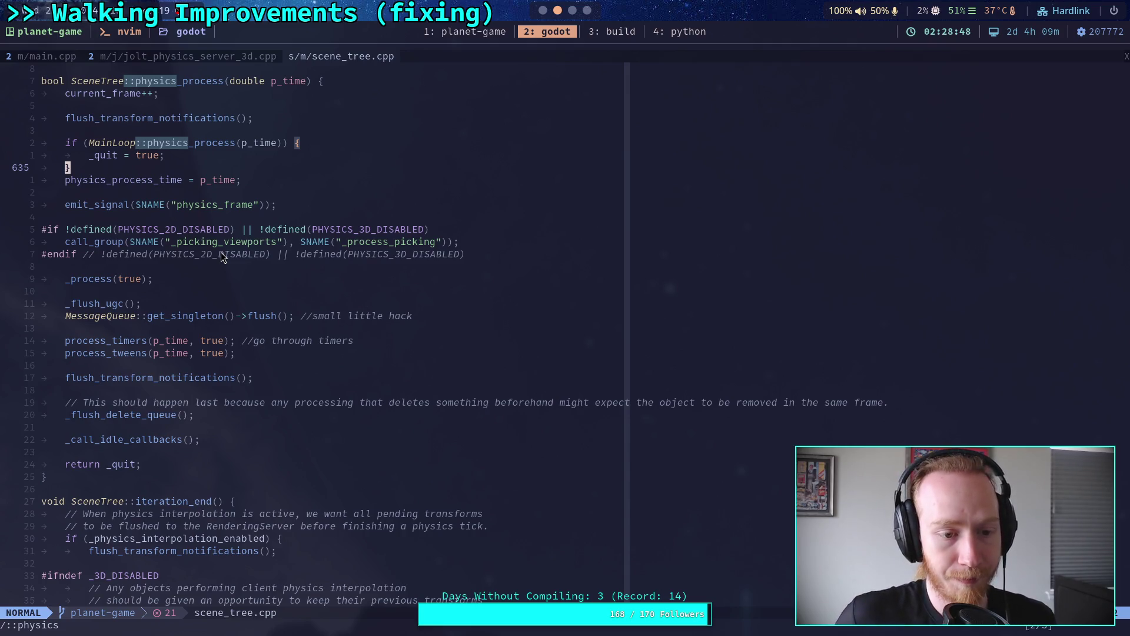
{"action": "scroll", "coordinate": [273, 153], "scroll_direction": "up", "scroll_amount": 2}
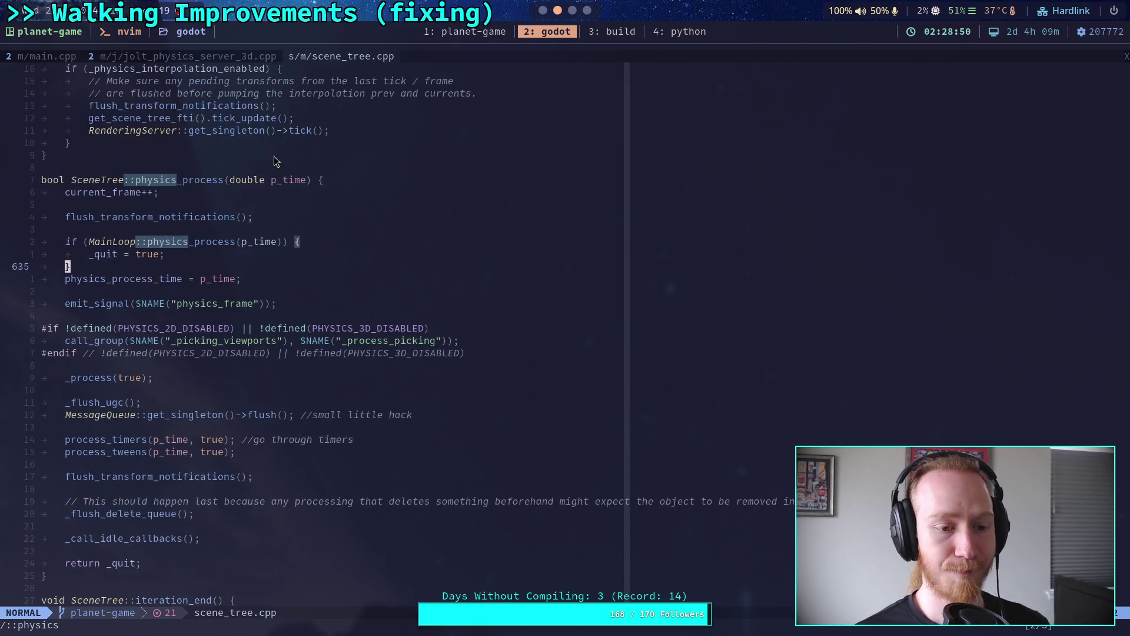
{"action": "scroll", "coordinate": [259, 247], "scroll_direction": "down", "scroll_amount": 4}
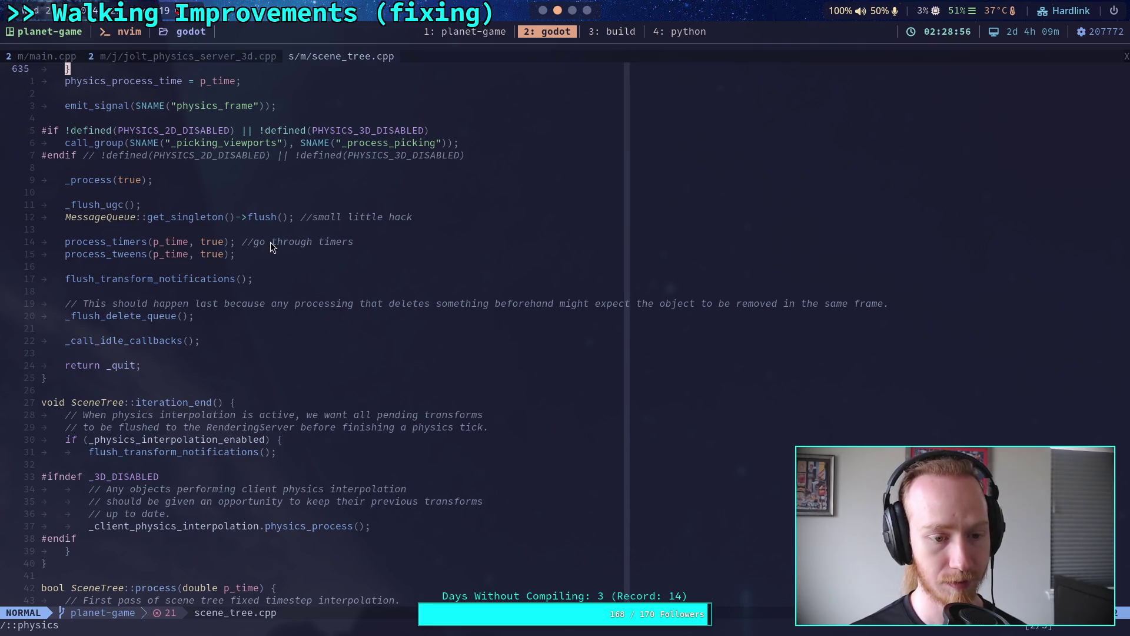
{"action": "scroll", "coordinate": [270, 242], "scroll_direction": "down", "scroll_amount": 2}
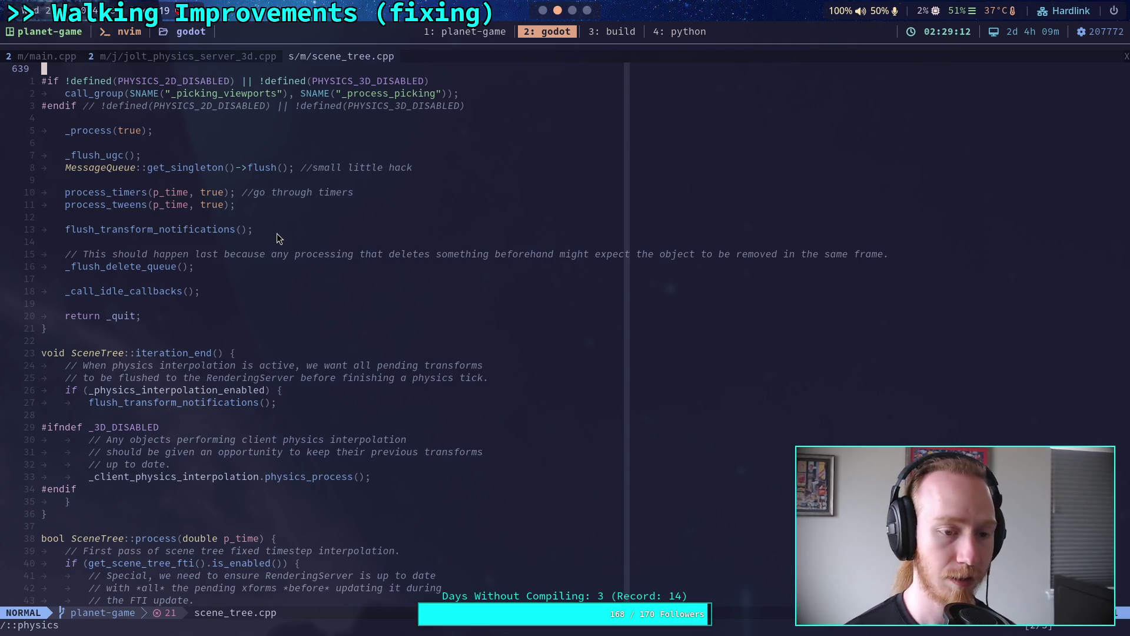
{"action": "scroll", "coordinate": [279, 238], "scroll_direction": "up", "scroll_amount": 5}
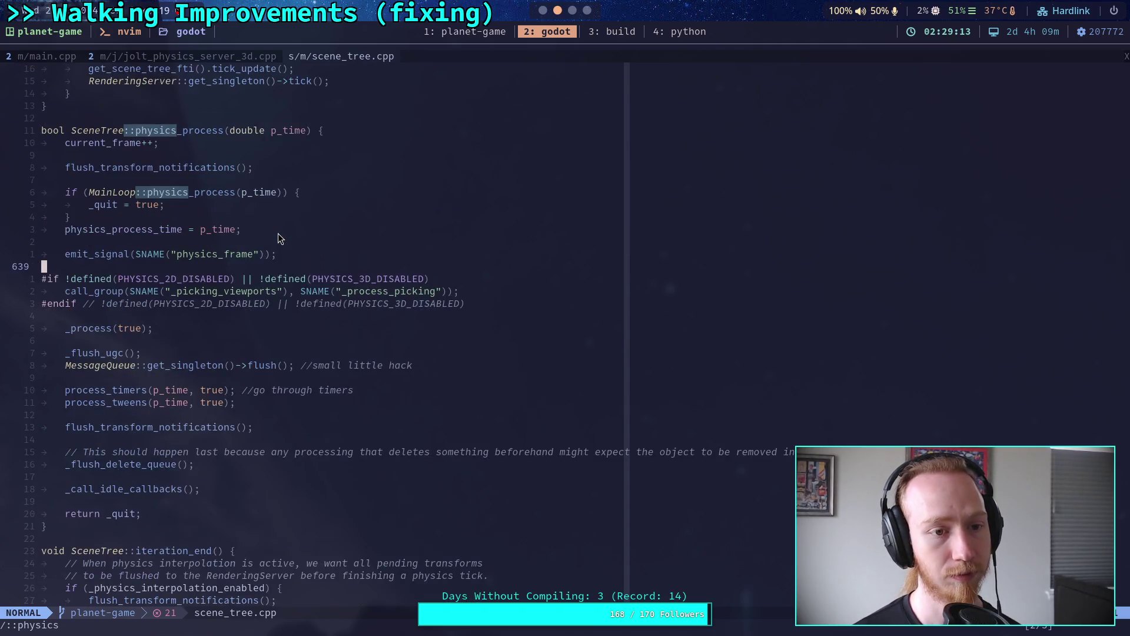
Briefly open jolt_physics_server_3d.cpp, then close it and the file tree panel.
{"action": "left_click", "coordinate": [188, 56]}
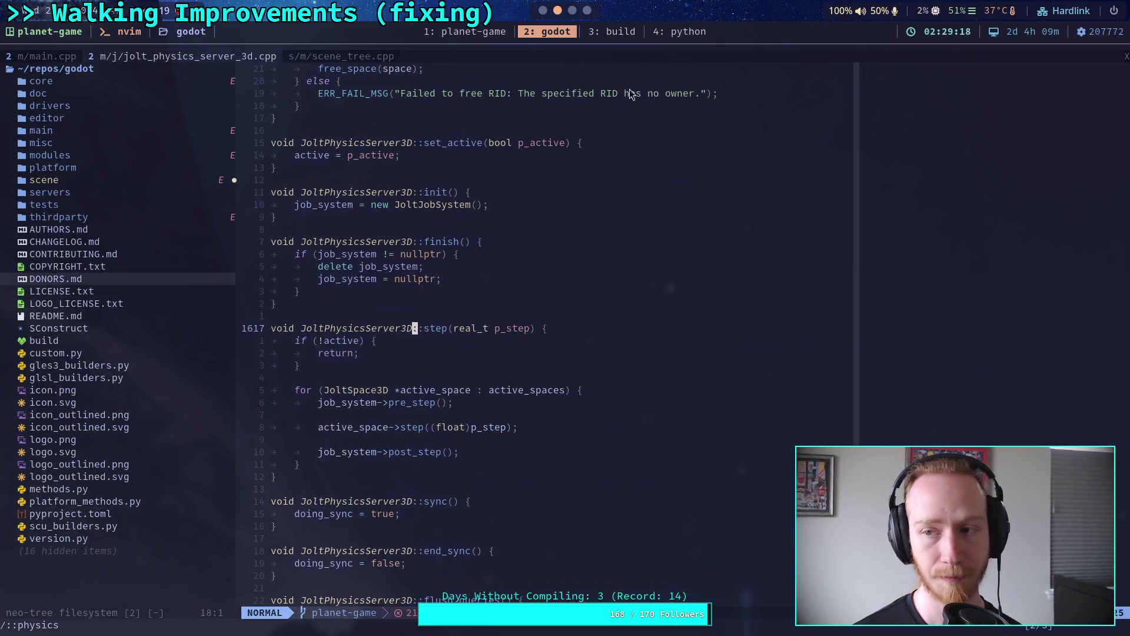
{"action": "key", "text": "space"}
{"action": "key", "text": "b"}
{"action": "key", "text": "d"}
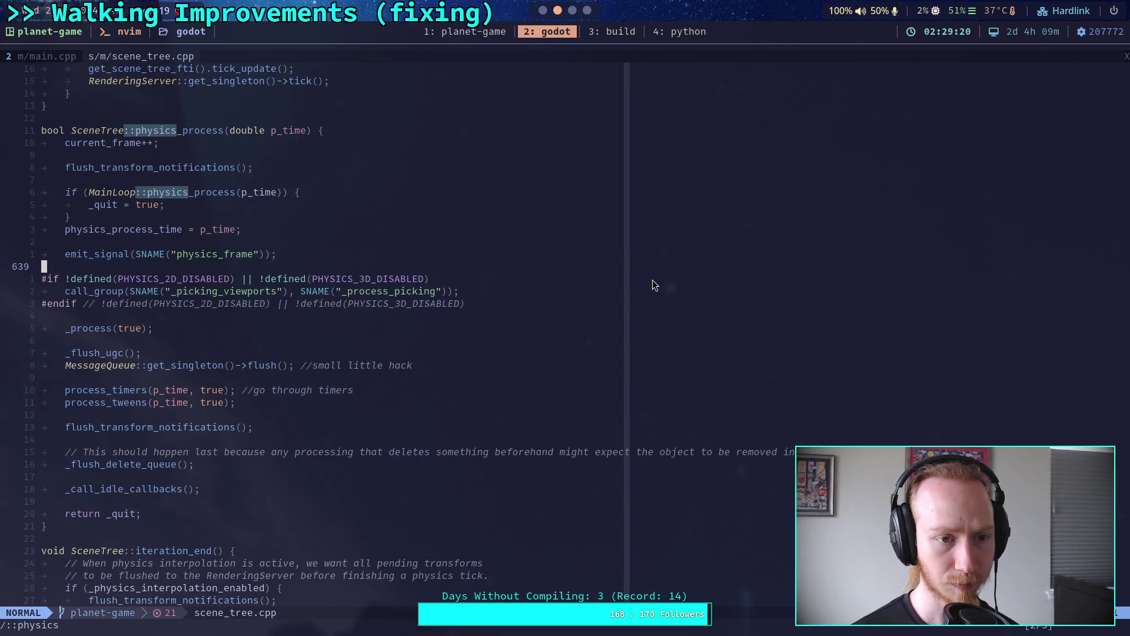
Switch to main.cpp and scroll up to the physics step loop.
{"action": "left_click", "coordinate": [52, 57]}
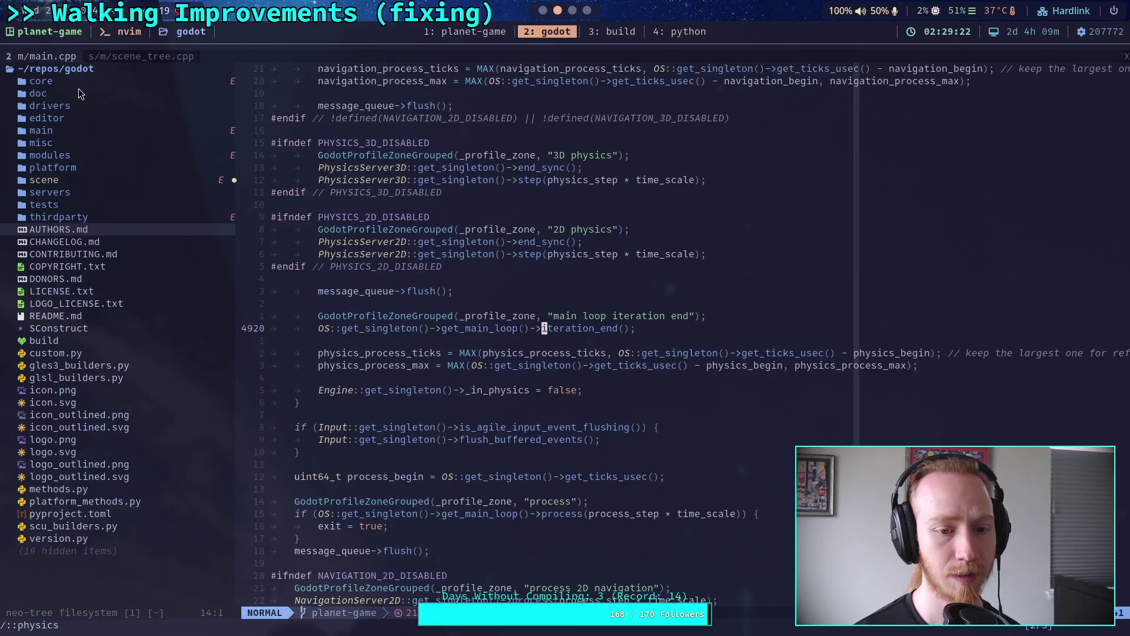
{"action": "scroll", "coordinate": [486, 284], "scroll_direction": "up", "scroll_amount": 3}
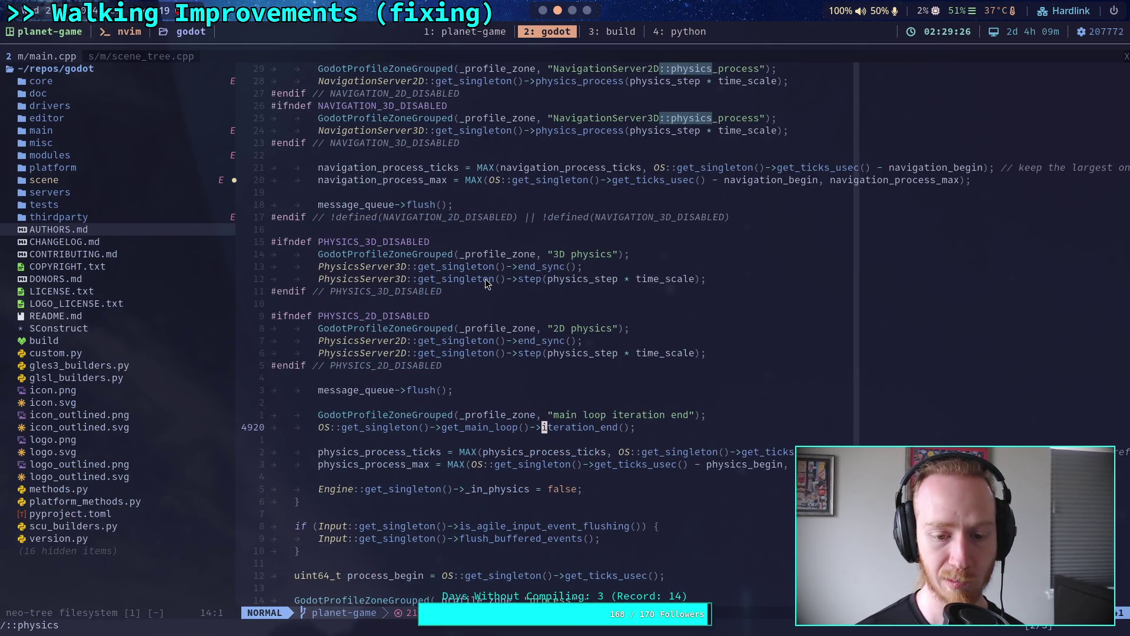
{"action": "scroll", "coordinate": [486, 283], "scroll_direction": "up", "scroll_amount": 2}
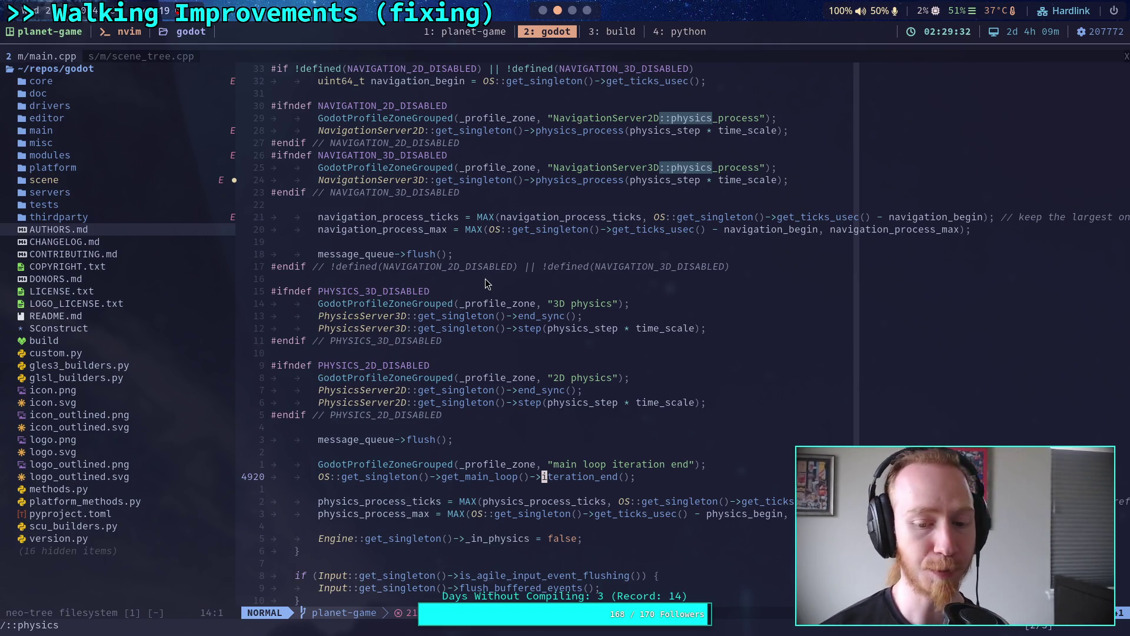
{"action": "scroll", "coordinate": [486, 277], "scroll_direction": "up", "scroll_amount": 5}
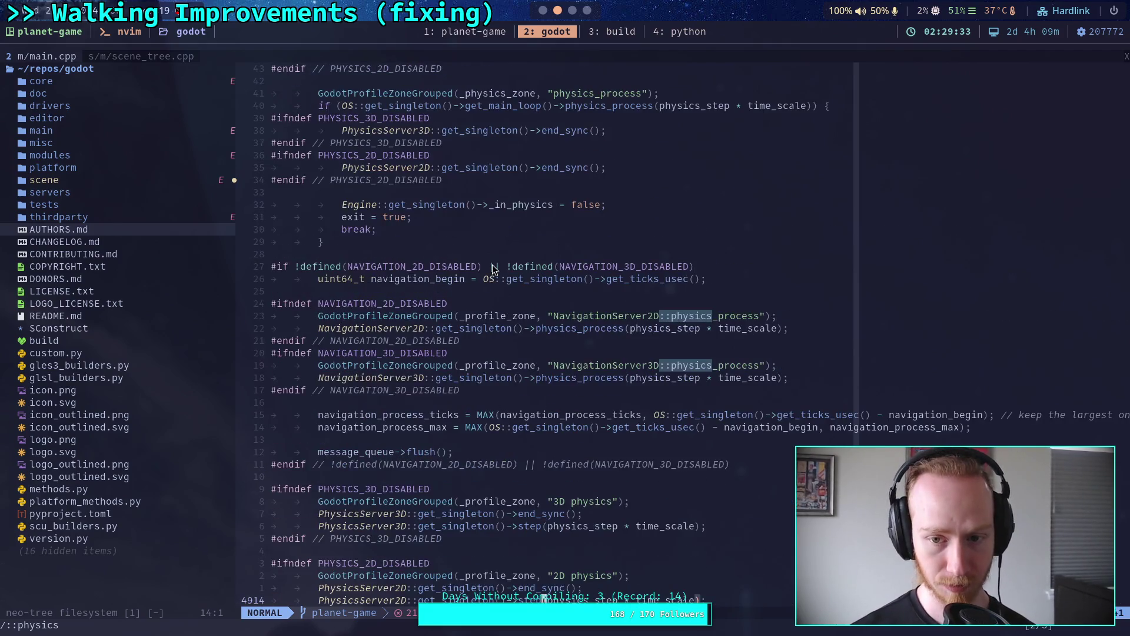
{"action": "scroll", "coordinate": [494, 269], "scroll_direction": "up", "scroll_amount": 8}
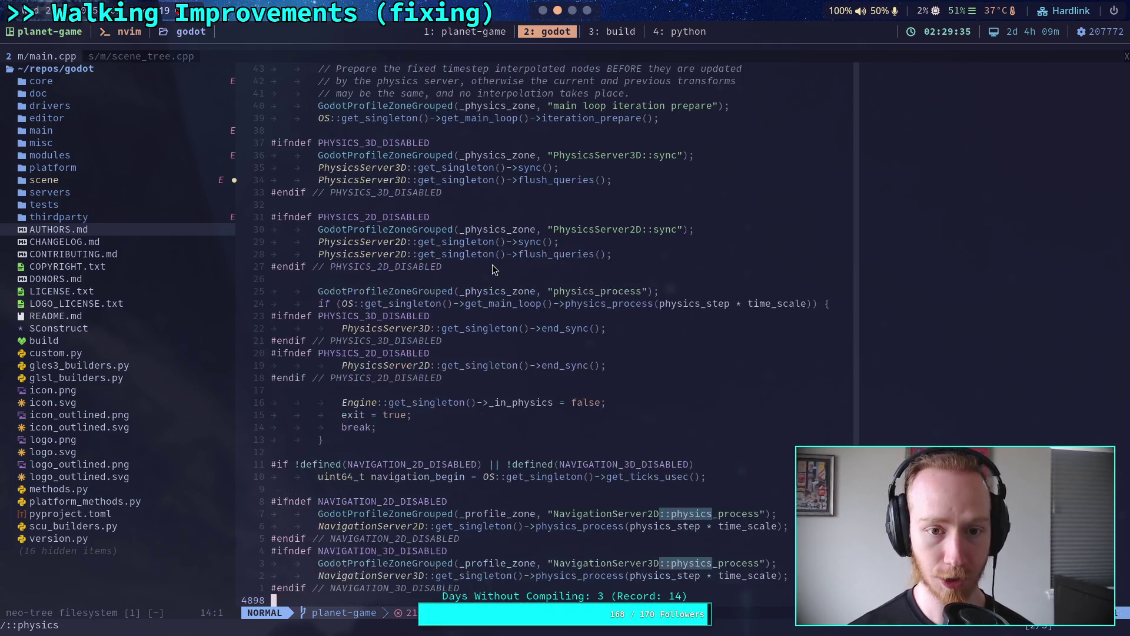
{"action": "scroll", "coordinate": [494, 269], "scroll_direction": "up", "scroll_amount": 3}
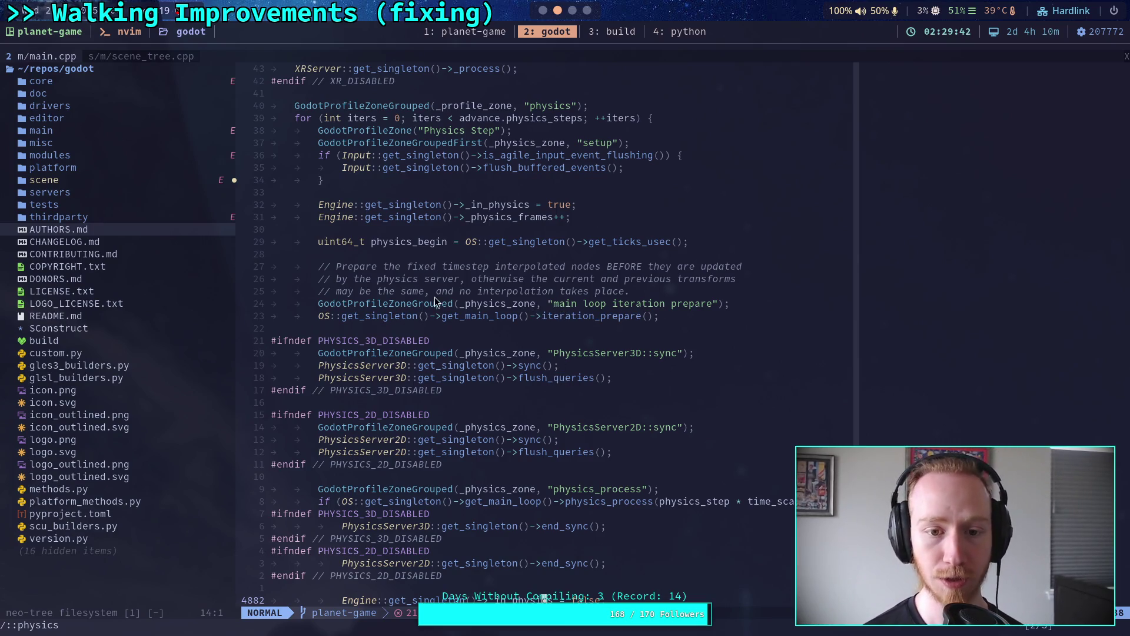
Glance back at scene_tree.cpp, then return to main.cpp with the project file tree open.
{"action": "left_click", "coordinate": [130, 57]}
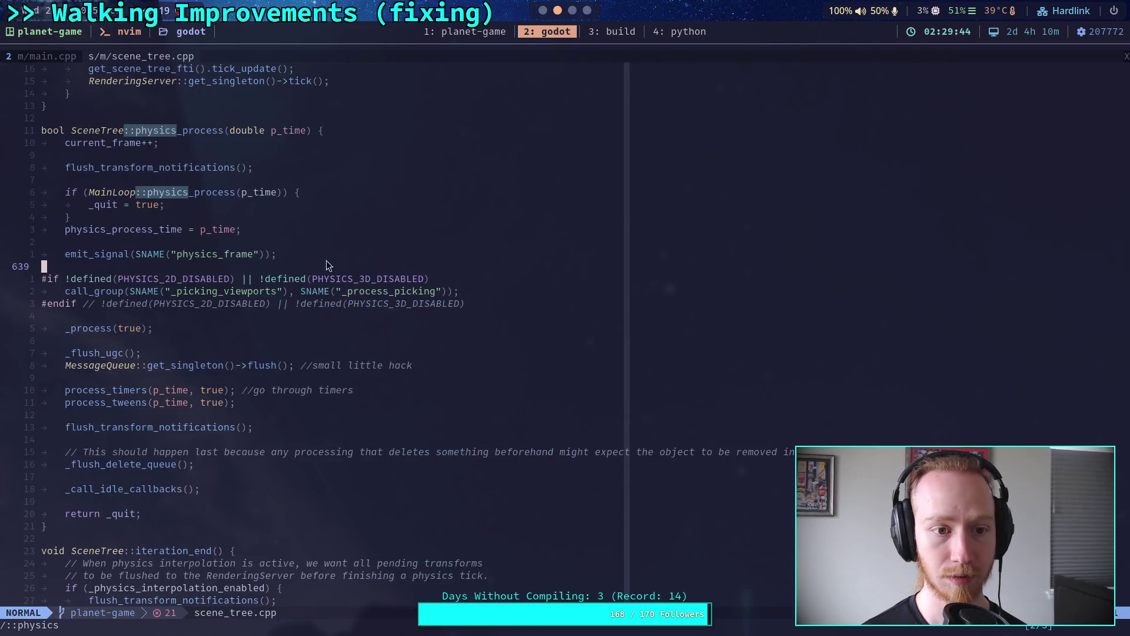
{"action": "scroll", "coordinate": [333, 261], "scroll_direction": "down", "scroll_amount": 8}
{"action": "scroll", "coordinate": [333, 259], "scroll_direction": "up", "scroll_amount": 15}
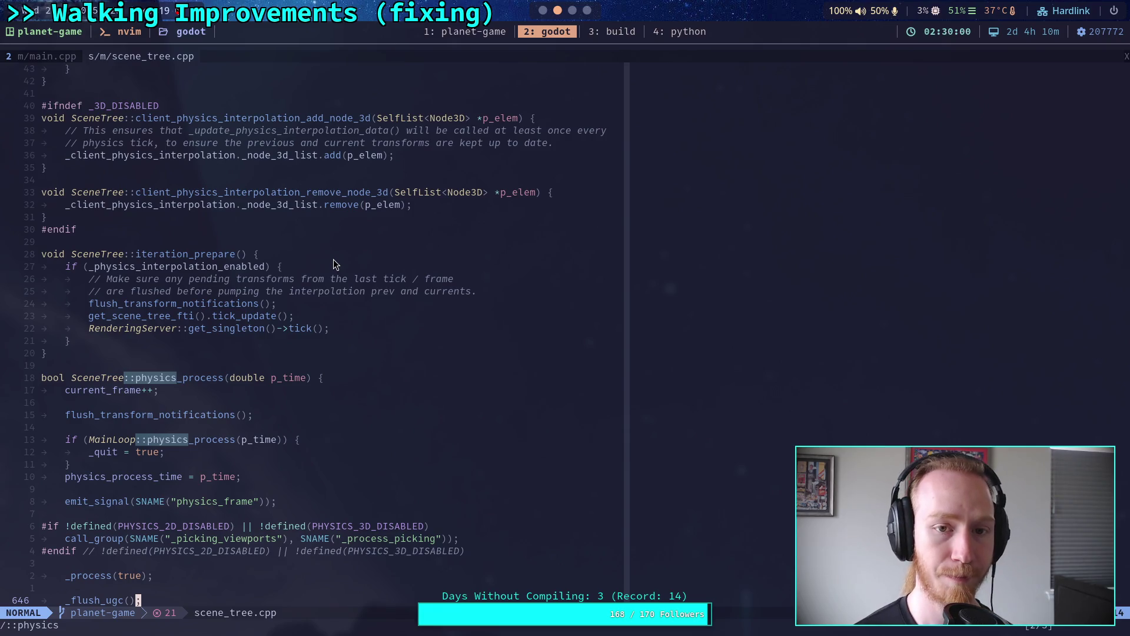
{"action": "key", "text": "space"}
{"action": "key", "text": "e"}
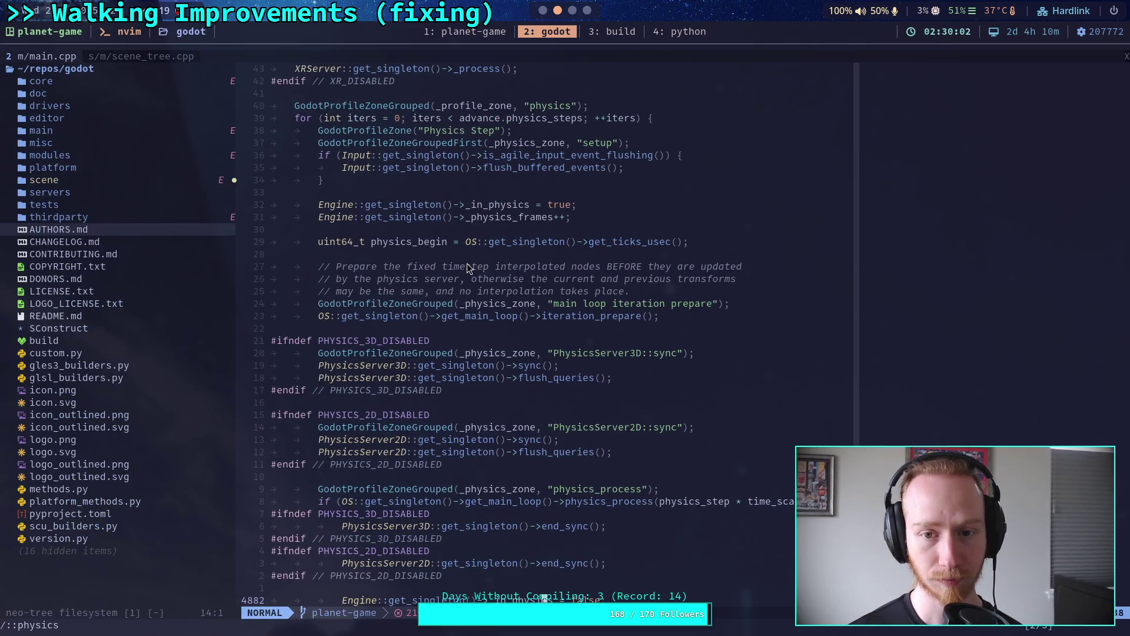
{"action": "scroll", "coordinate": [467, 267], "scroll_direction": "up", "scroll_amount": 2}
{"action": "scroll", "coordinate": [467, 266], "scroll_direction": "down", "scroll_amount": 4}
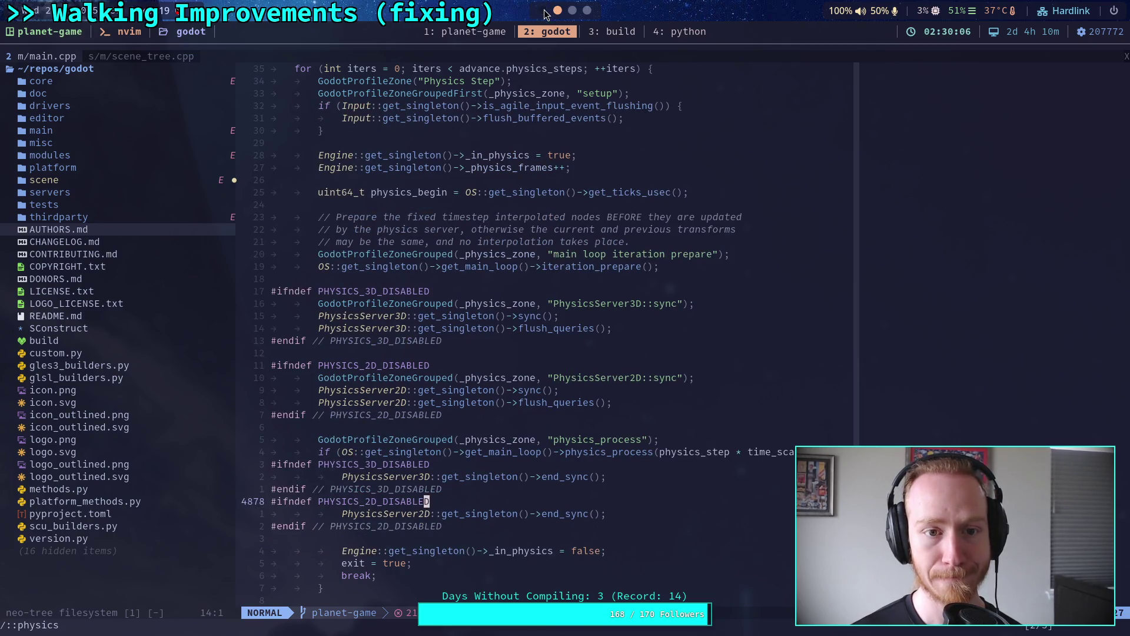
{"action": "key", "text": "alt+Tab"}
Open input_manager.gd in Godot, scroll through its process code, then go to the notes workspace.
{"action": "left_click", "coordinate": [63, 180]}
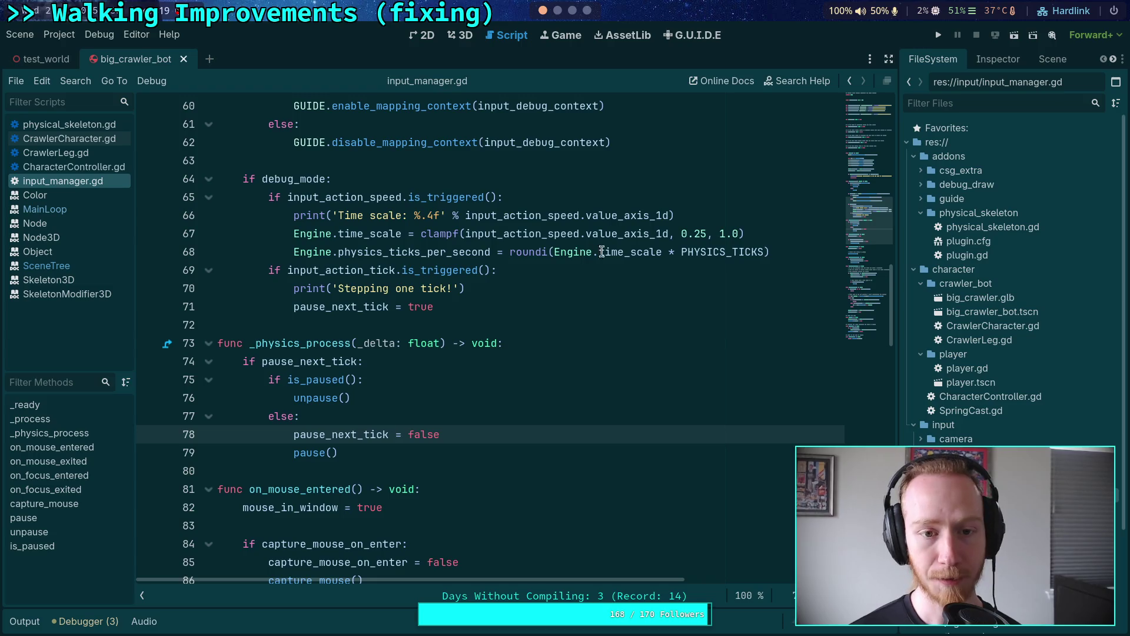
{"action": "left_click", "coordinate": [858, 105]}
{"action": "left_click_drag", "start_coordinate": [857, 109], "coordinate": [869, 201]}
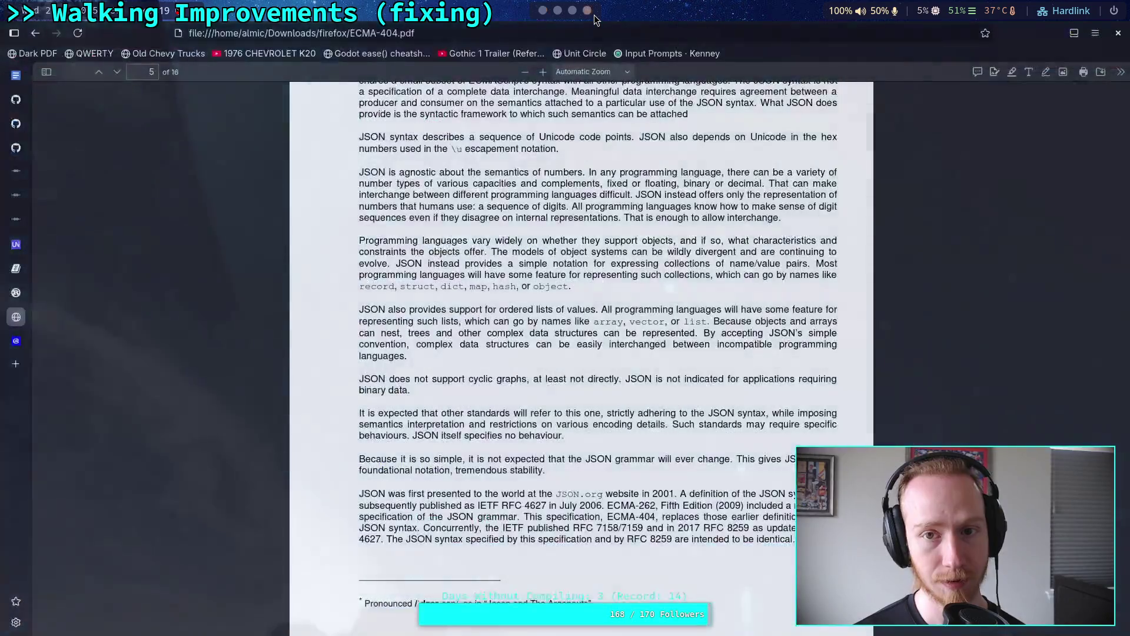
{"action": "left_click", "coordinate": [595, 16]}
{"action": "left_click", "coordinate": [569, 18]}
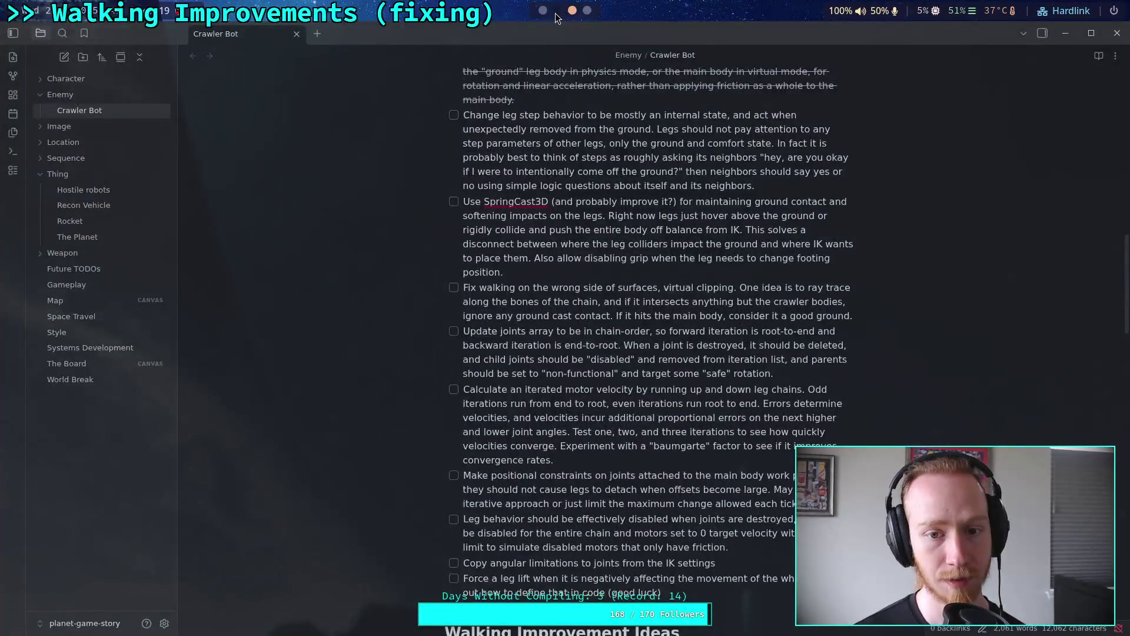
After reading the Crawler Bot leg tasks, return to the Neovim workspace.
{"action": "left_click", "coordinate": [557, 11]}
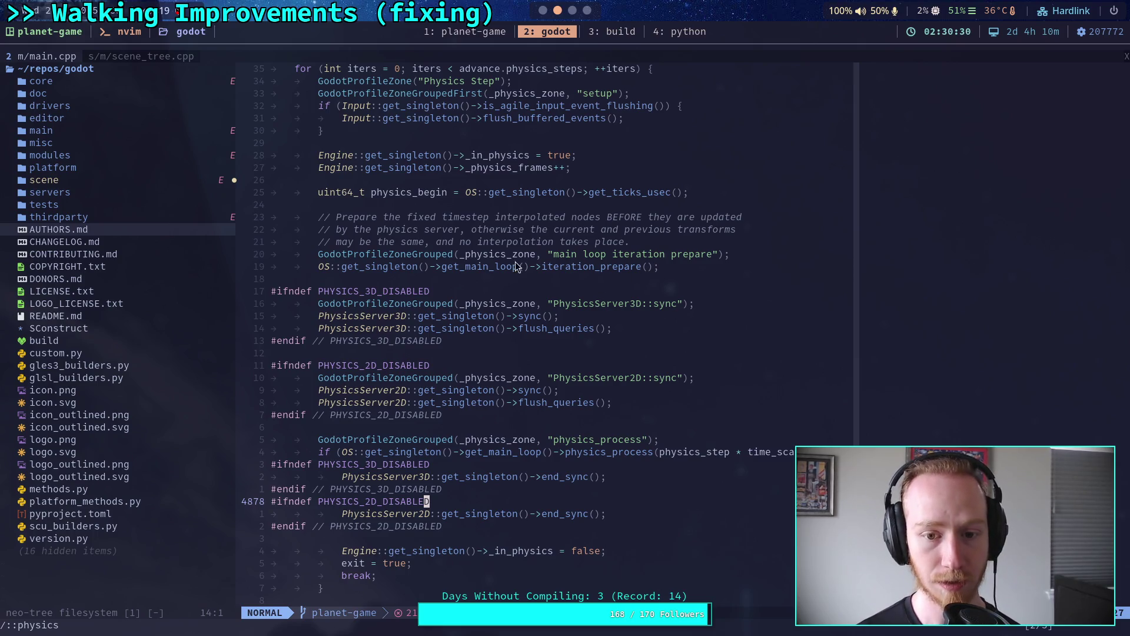
Look over scene_tree.cpp and main.cpp, then open icon.png from the project file list.
{"action": "left_click", "coordinate": [140, 55]}
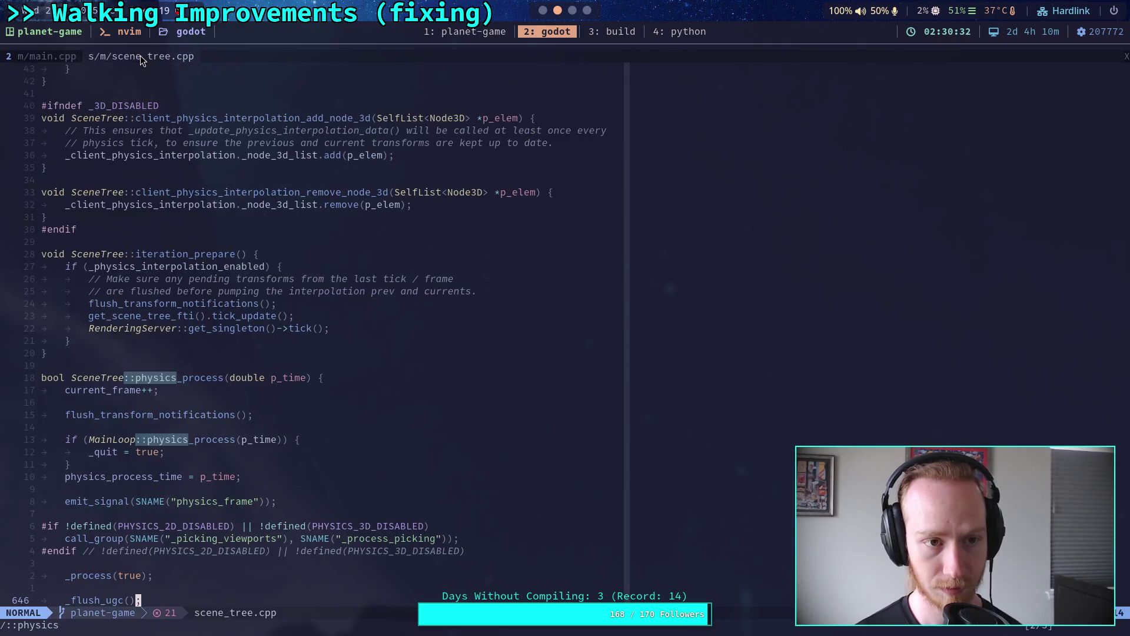
{"action": "left_click", "coordinate": [38, 53]}
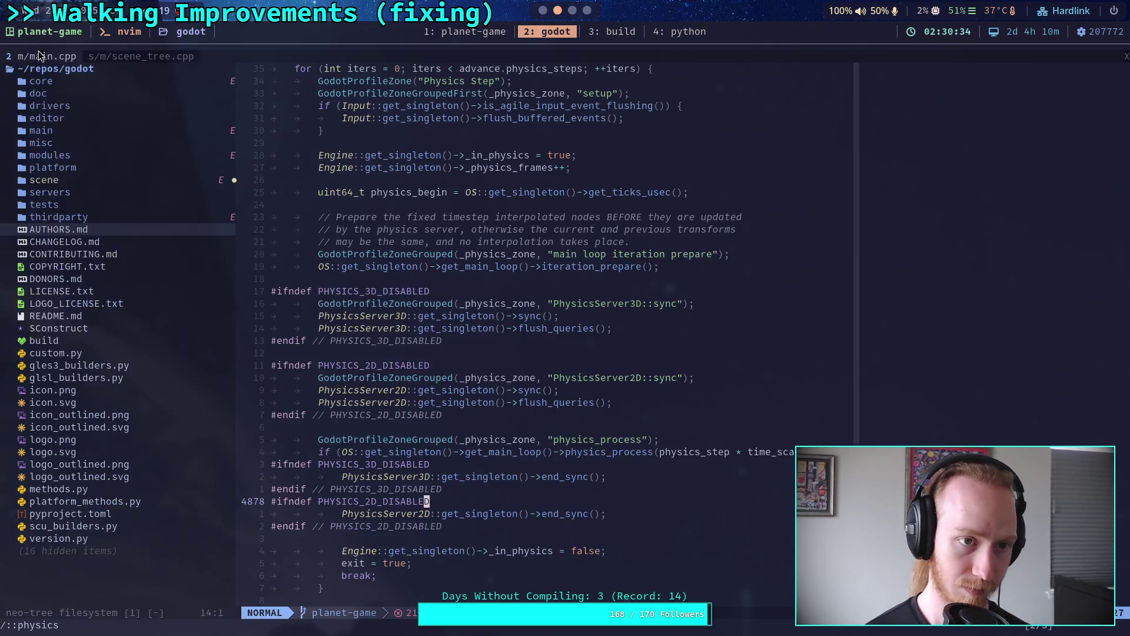
{"action": "left_click", "coordinate": [126, 388]}
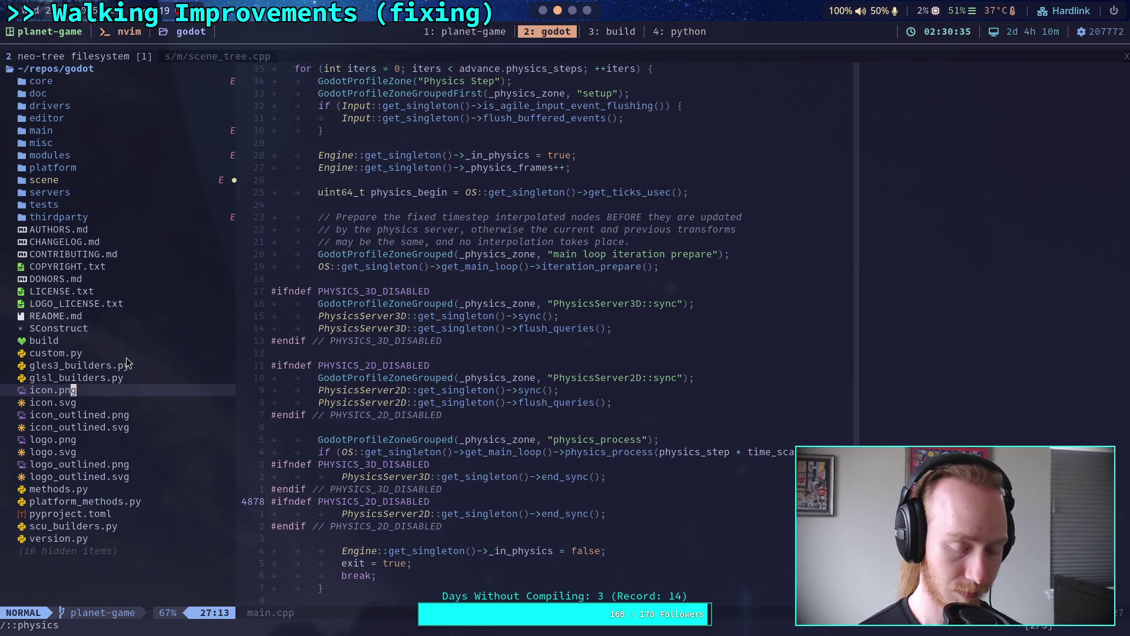
{"action": "key", "text": "Return"}
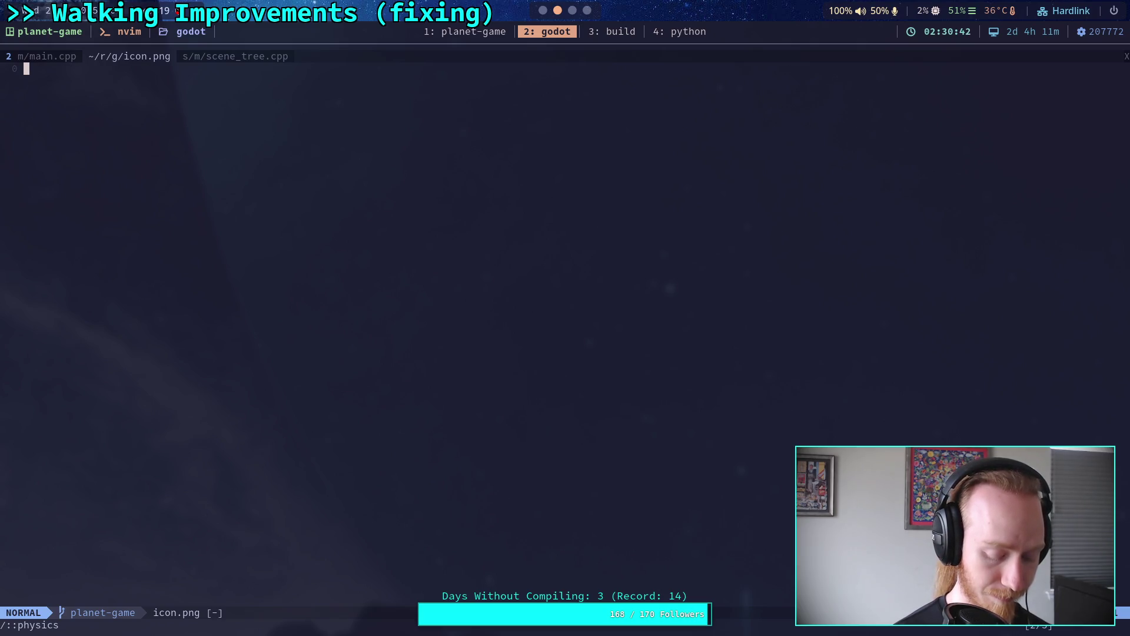
Find and open jolt_physics_server_3d.cpp with a physics_server file search.
{"action": "key", "text": "space"}
{"action": "key", "text": "f"}
{"action": "key", "text": "f"}
{"action": "type", "text": "ph"}
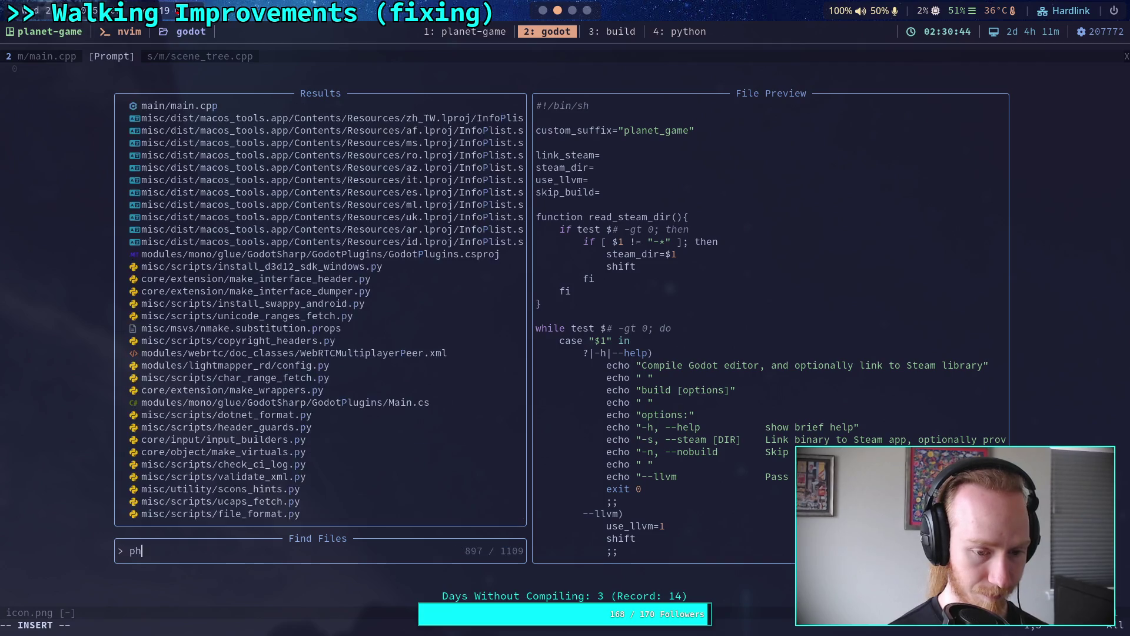
{"action": "type", "text": "ysics_server"}
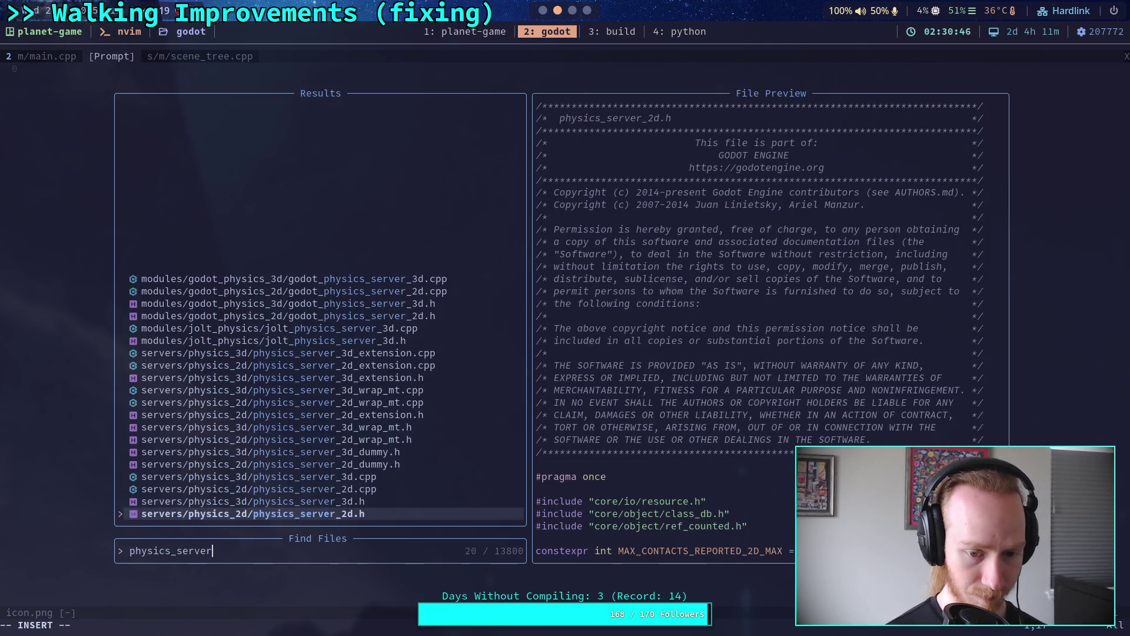
{"action": "key", "text": "Up"}
{"action": "key", "text": "Up"}
{"action": "key", "text": "Up"}
{"action": "key", "text": "Up"}
{"action": "key", "text": "Up"}
{"action": "key", "text": "Up"}
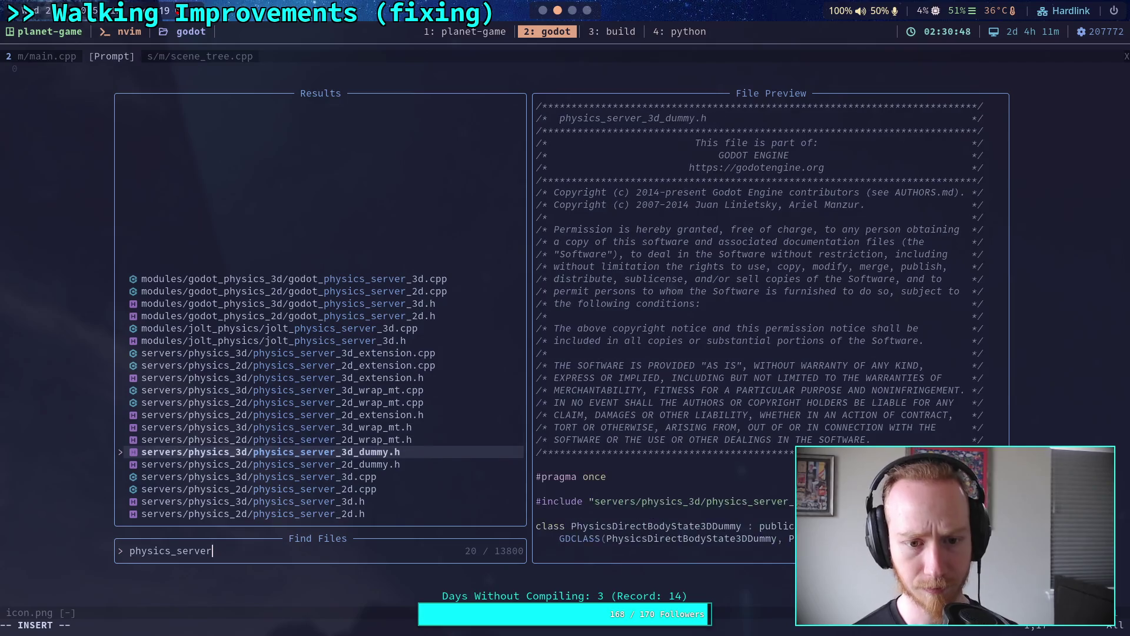
{"action": "key", "text": "Return"}
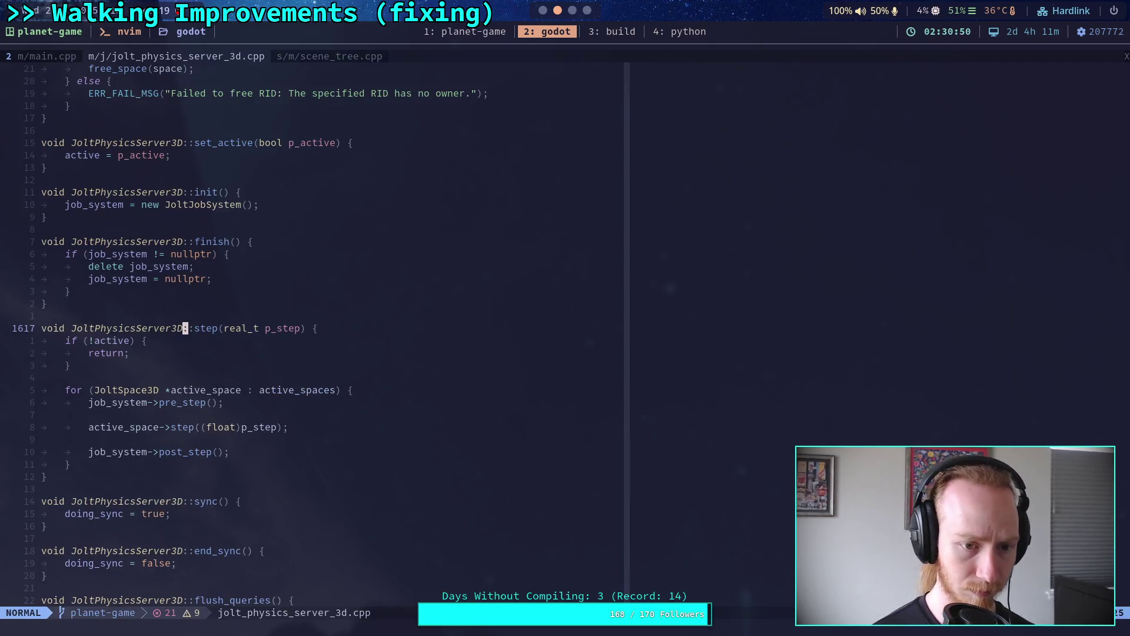
Read Jolt's step, sync and flush_queries functions, then go back to main.cpp's physics loop.
{"action": "scroll", "coordinate": [303, 371], "scroll_direction": "down", "scroll_amount": 4}
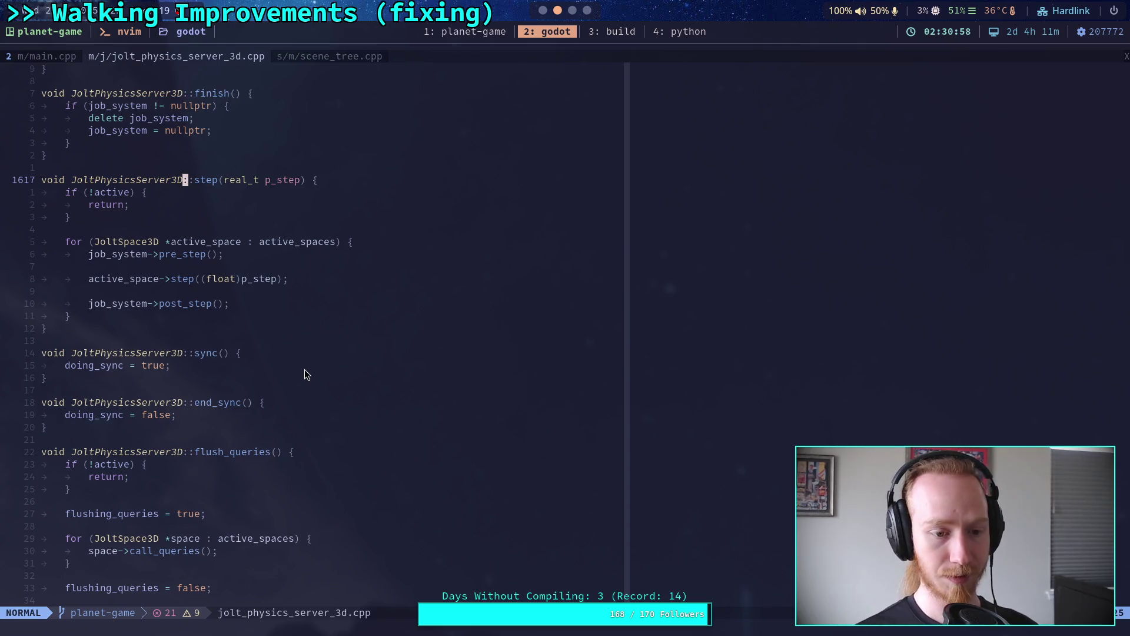
{"action": "scroll", "coordinate": [308, 361], "scroll_direction": "down", "scroll_amount": 3}
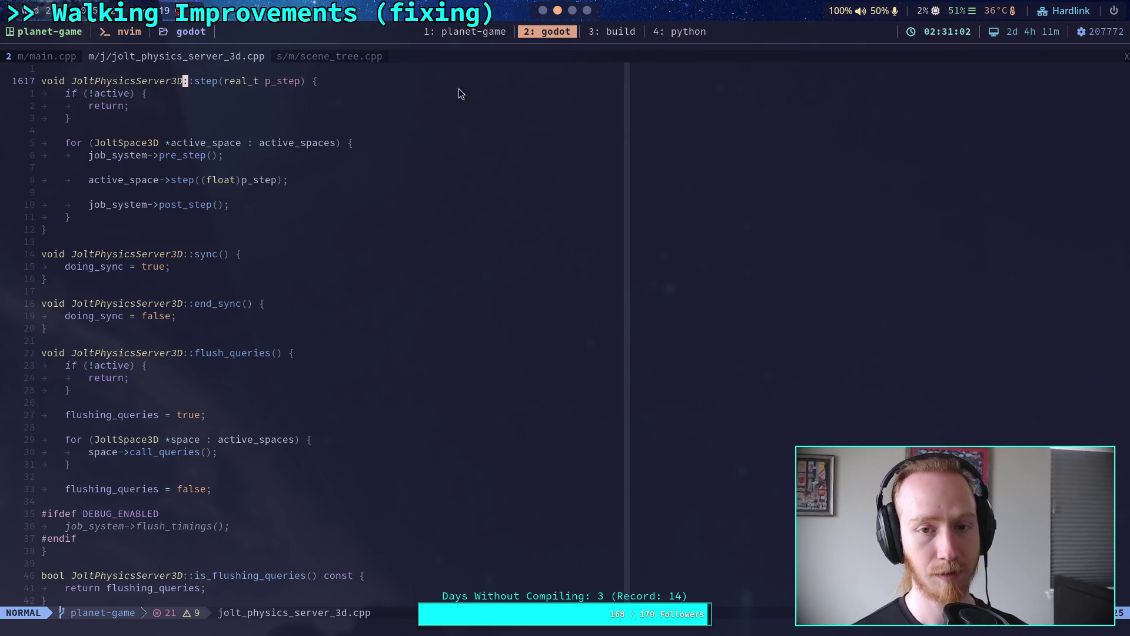
{"action": "left_click", "coordinate": [47, 54]}
{"action": "scroll", "coordinate": [425, 264], "scroll_direction": "up", "scroll_amount": 3}
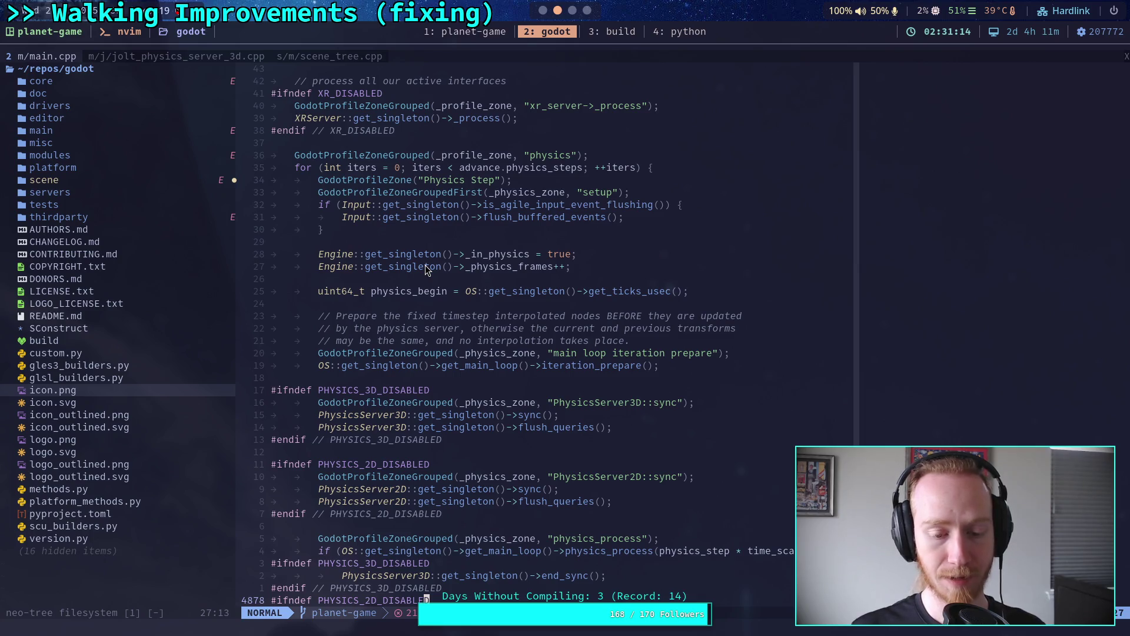
Scroll main.cpp past the NAVIGATION blocks and select the PHYSICS_3D and PHYSICS_2D step blocks.
{"action": "scroll", "coordinate": [425, 265], "scroll_direction": "down", "scroll_amount": 5}
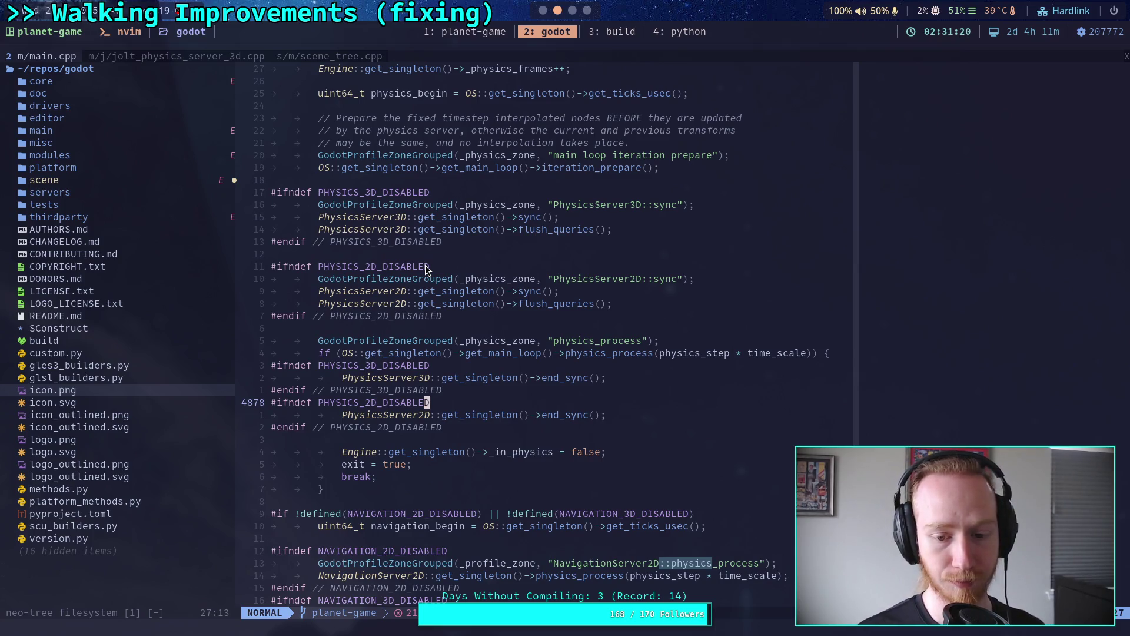
{"action": "scroll", "coordinate": [433, 287], "scroll_direction": "down", "scroll_amount": 8}
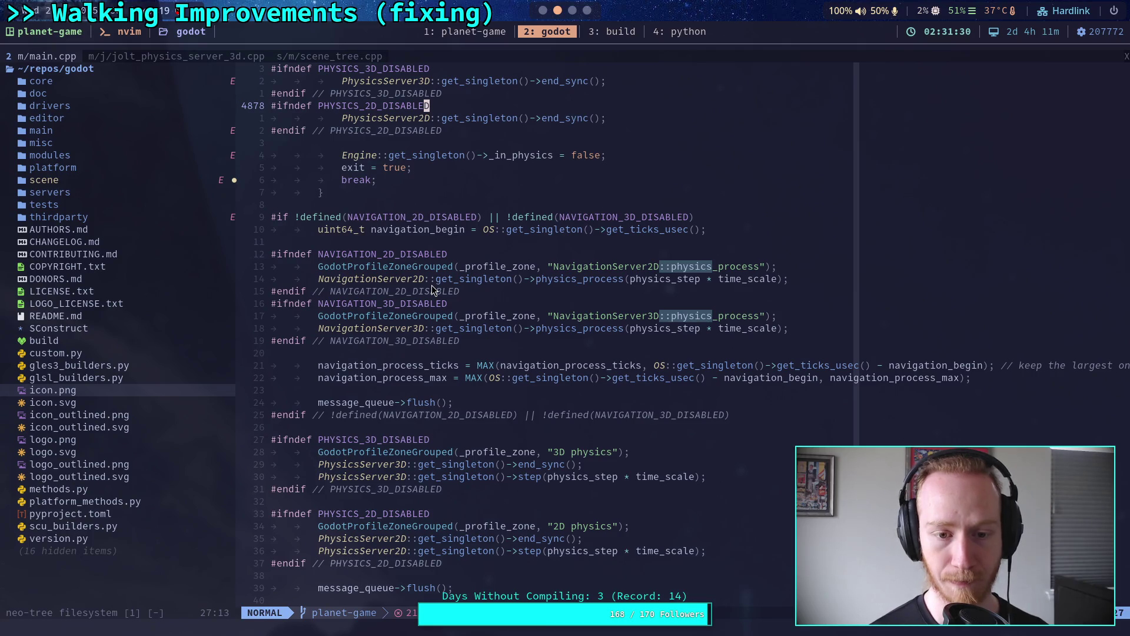
{"action": "scroll", "coordinate": [432, 288], "scroll_direction": "down", "scroll_amount": 4}
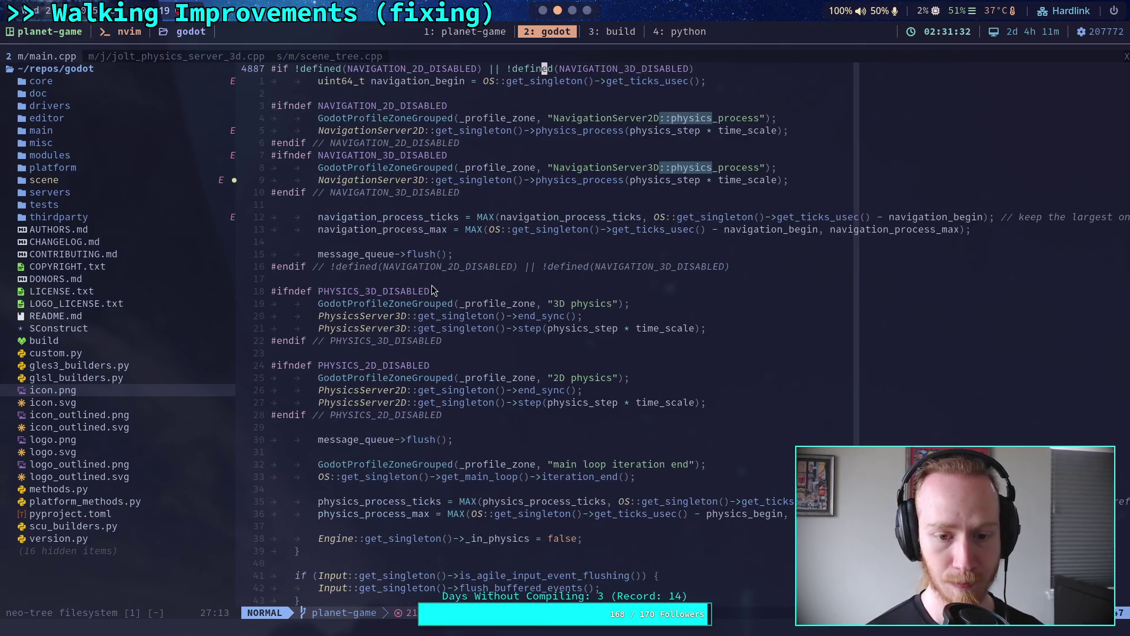
{"action": "scroll", "coordinate": [432, 289], "scroll_direction": "down", "scroll_amount": 1}
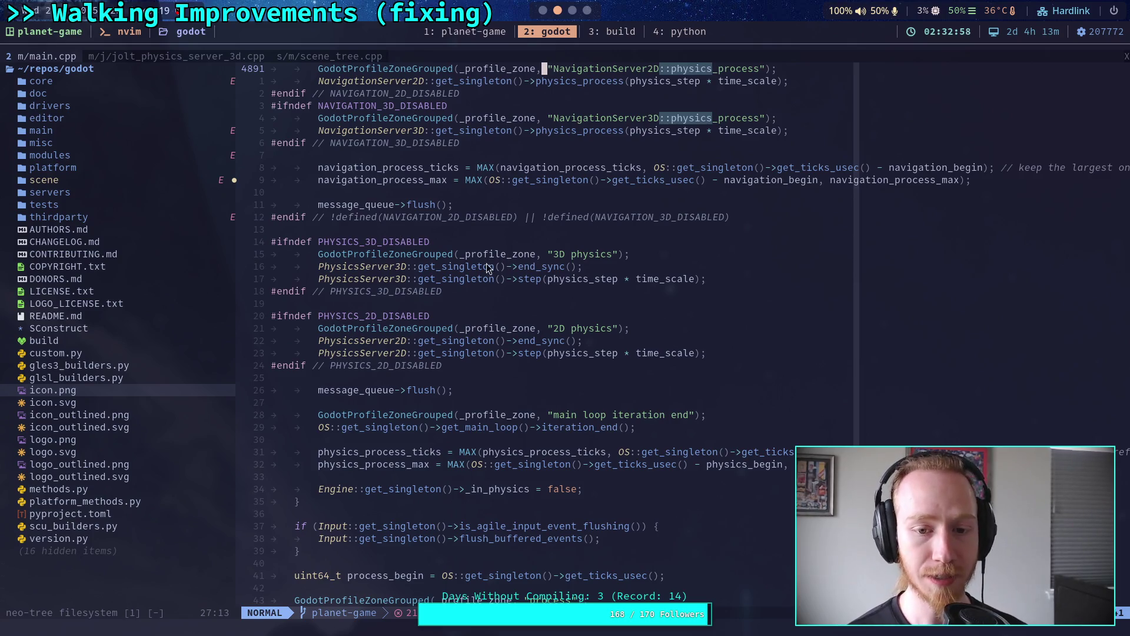
{"action": "mouse_move", "coordinate": [309, 259]}
{"action": "left_mouse_down"}
{"action": "mouse_move", "coordinate": [681, 285]}
{"action": "mouse_move", "coordinate": [726, 351]}
{"action": "mouse_move", "coordinate": [712, 348]}
{"action": "left_mouse_up"}
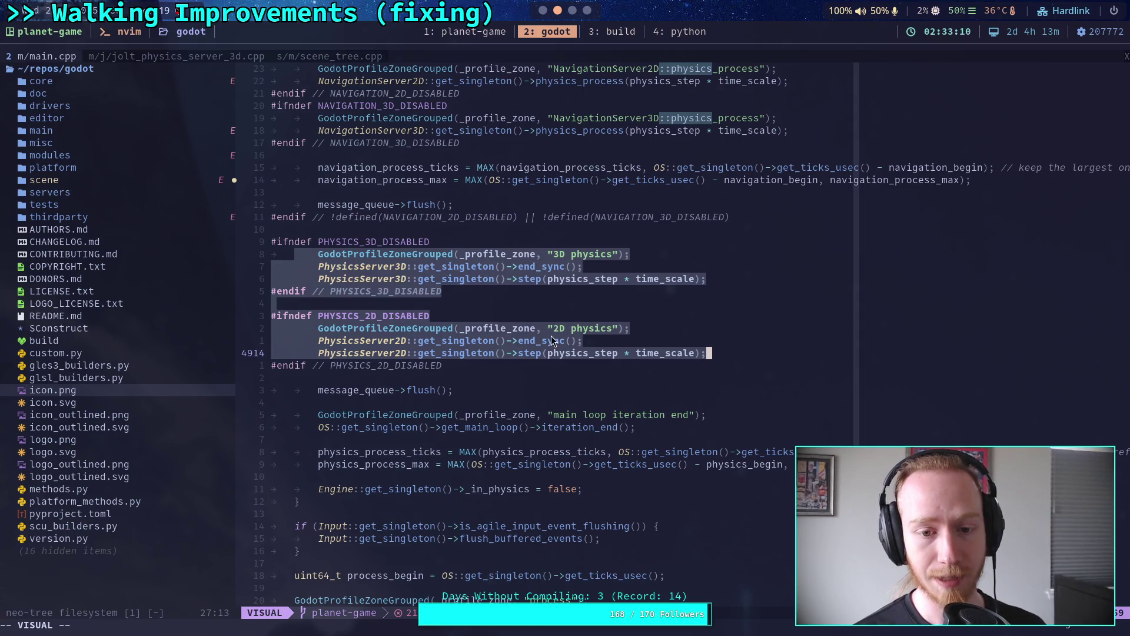
Select end_sync's doing_sync = false line in Jolt, then main.cpp's 2D server step call.
{"action": "left_click", "coordinate": [190, 59]}
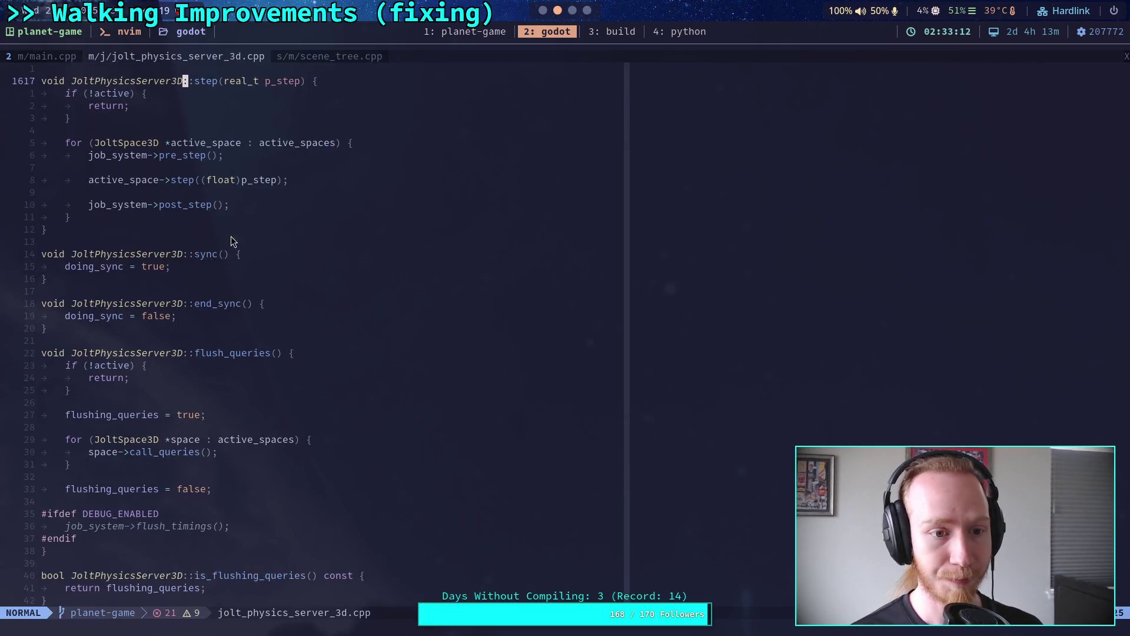
{"action": "left_click_drag", "start_coordinate": [174, 317], "coordinate": [65, 319]}
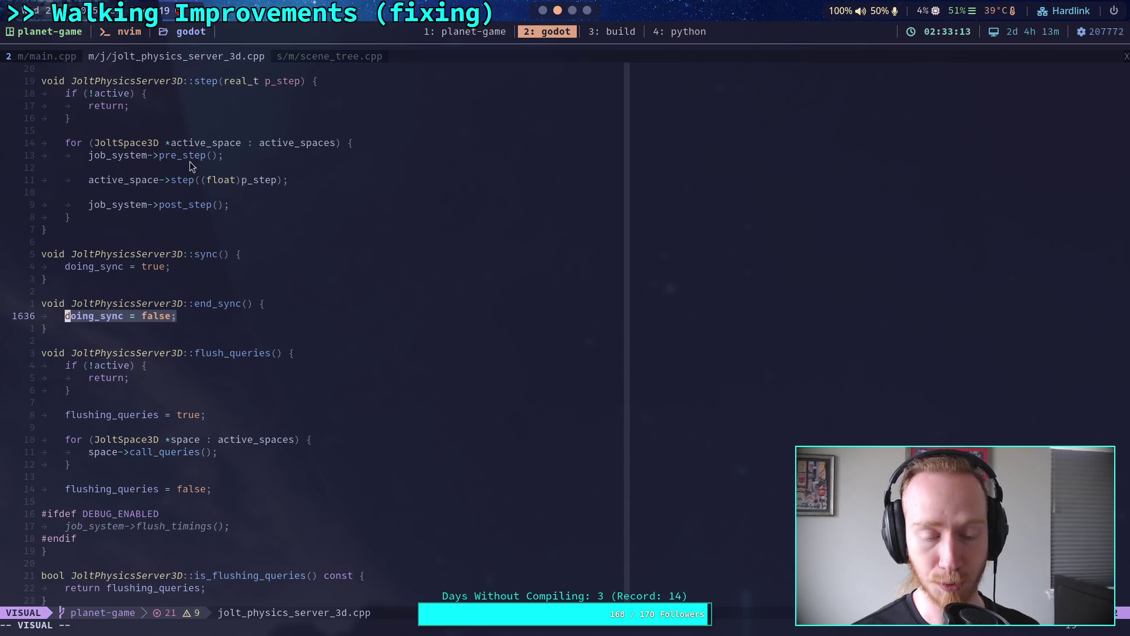
{"action": "left_click", "coordinate": [69, 59]}
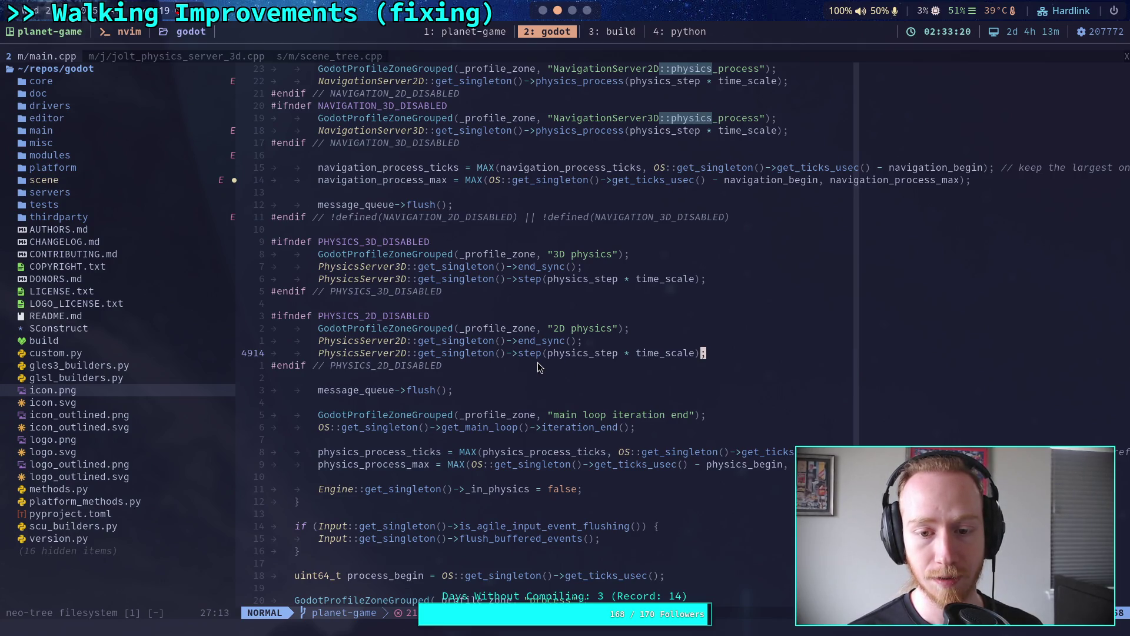
{"action": "left_click_drag", "start_coordinate": [514, 354], "coordinate": [607, 354]}
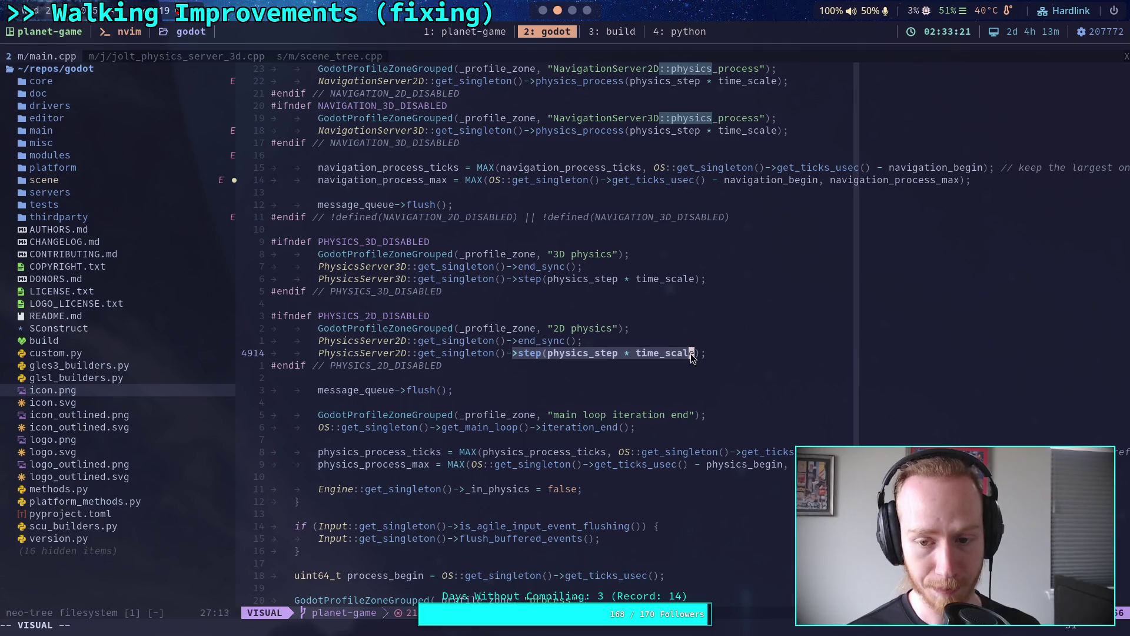
In jolt_physics_server_3d.cpp, select the job_system pre_step, post_step and active_space step statements.
{"action": "left_click", "coordinate": [174, 58]}
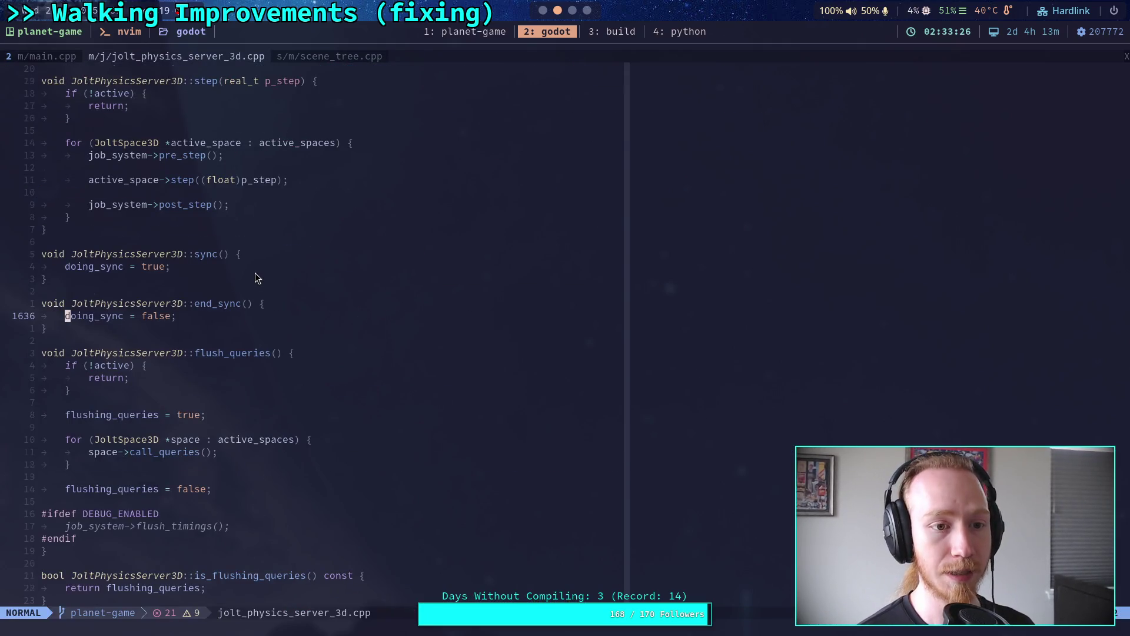
{"action": "scroll", "coordinate": [236, 280], "scroll_direction": "up", "scroll_amount": 3}
{"action": "left_click", "coordinate": [91, 254]}
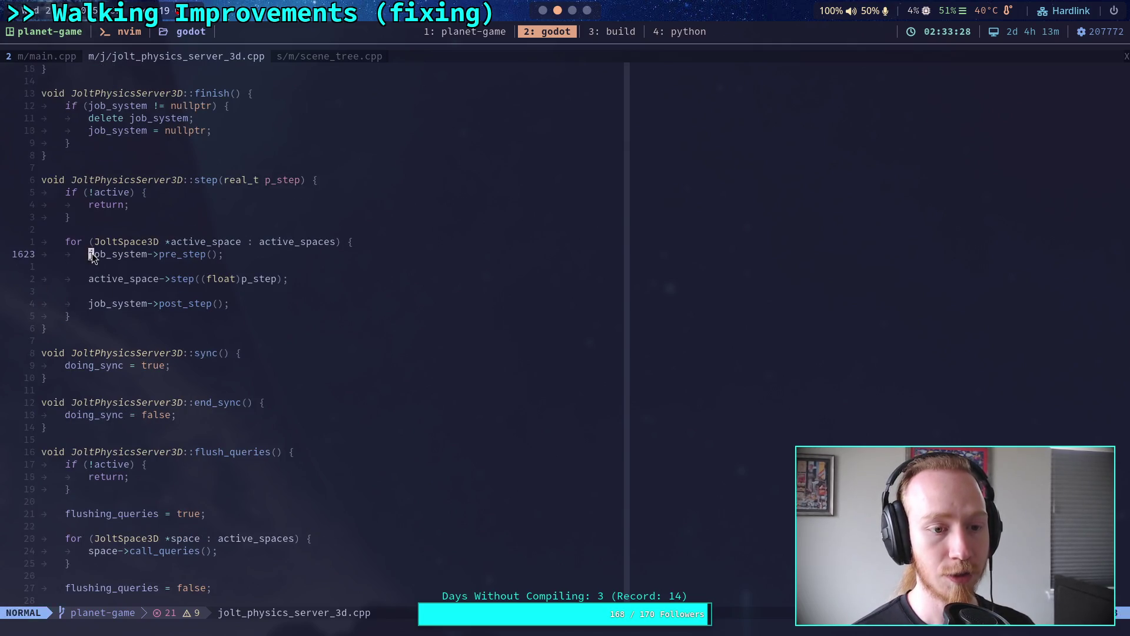
{"action": "left_click_drag", "start_coordinate": [92, 257], "coordinate": [242, 255]}
{"action": "left_click_drag", "start_coordinate": [93, 304], "coordinate": [184, 304]}
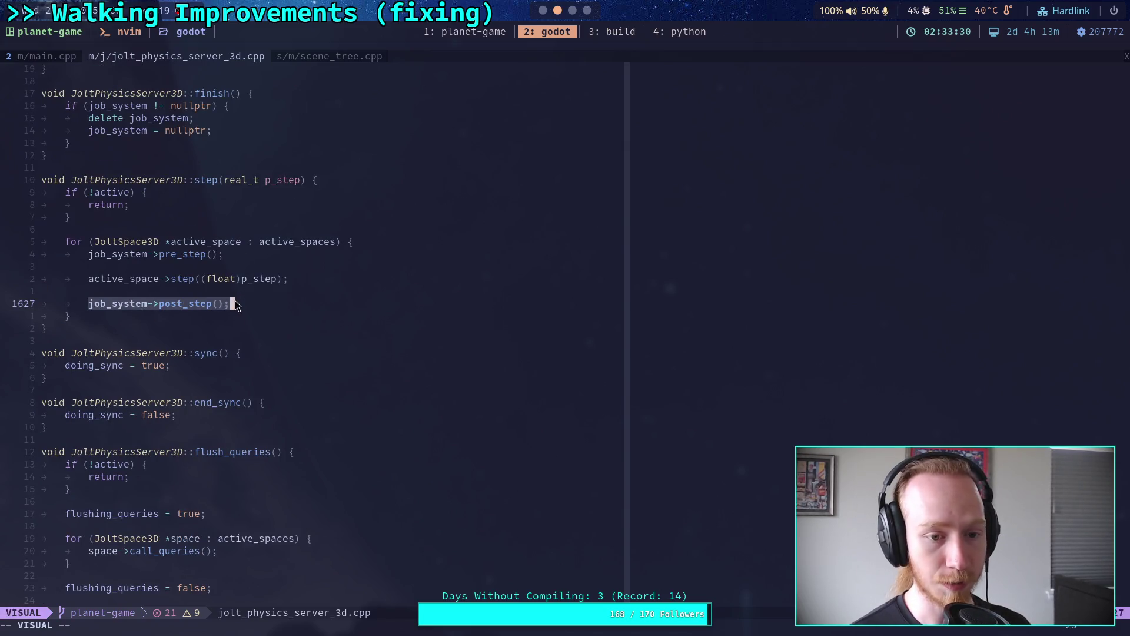
{"action": "left_click_drag", "start_coordinate": [90, 279], "coordinate": [300, 279]}
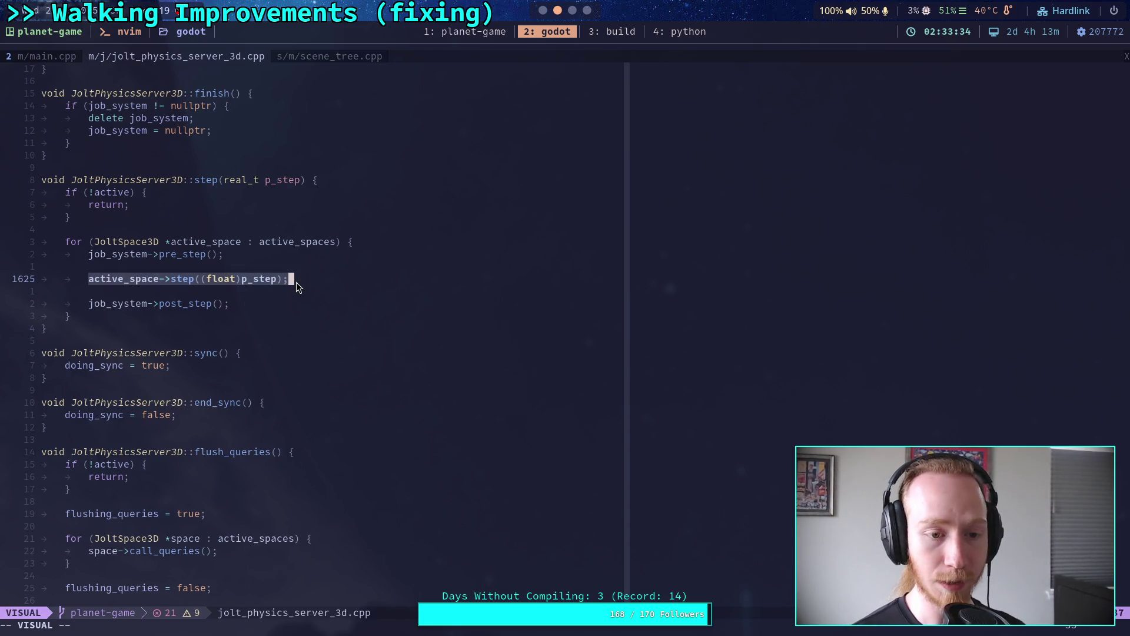
{"action": "left_click_drag", "start_coordinate": [177, 282], "coordinate": [157, 283]}
{"action": "left_click", "coordinate": [157, 282]}
{"action": "double_click", "coordinate": [188, 256]}
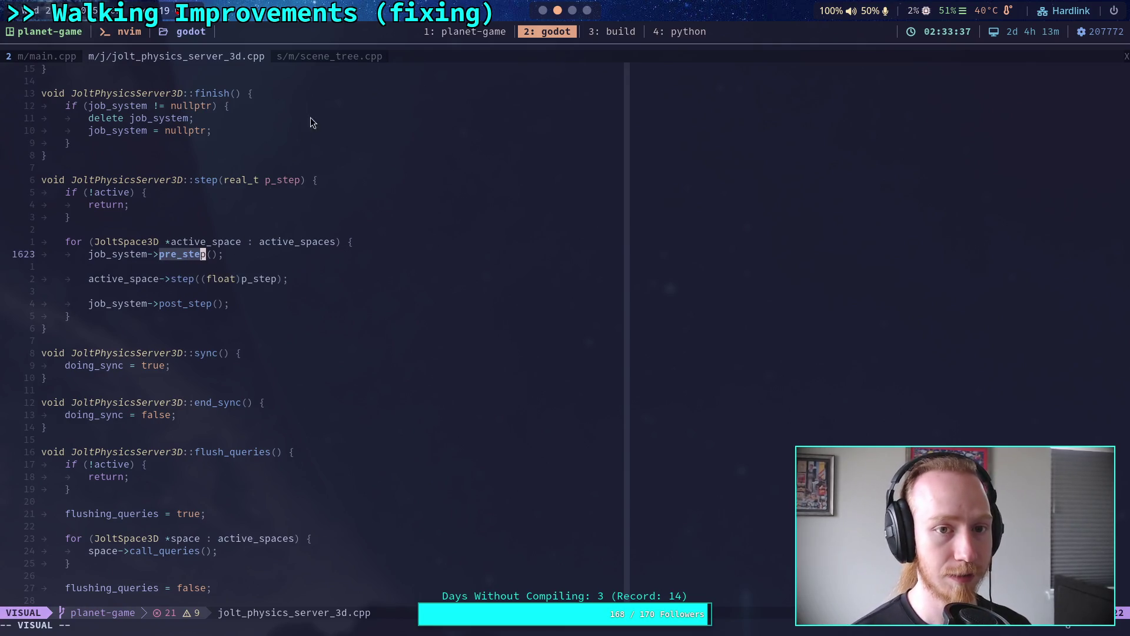
Pass through scene_tree.cpp and main.cpp, then open README.md from the file list.
{"action": "left_click", "coordinate": [334, 57]}
{"action": "left_click", "coordinate": [37, 57]}
{"action": "left_click", "coordinate": [142, 317]}
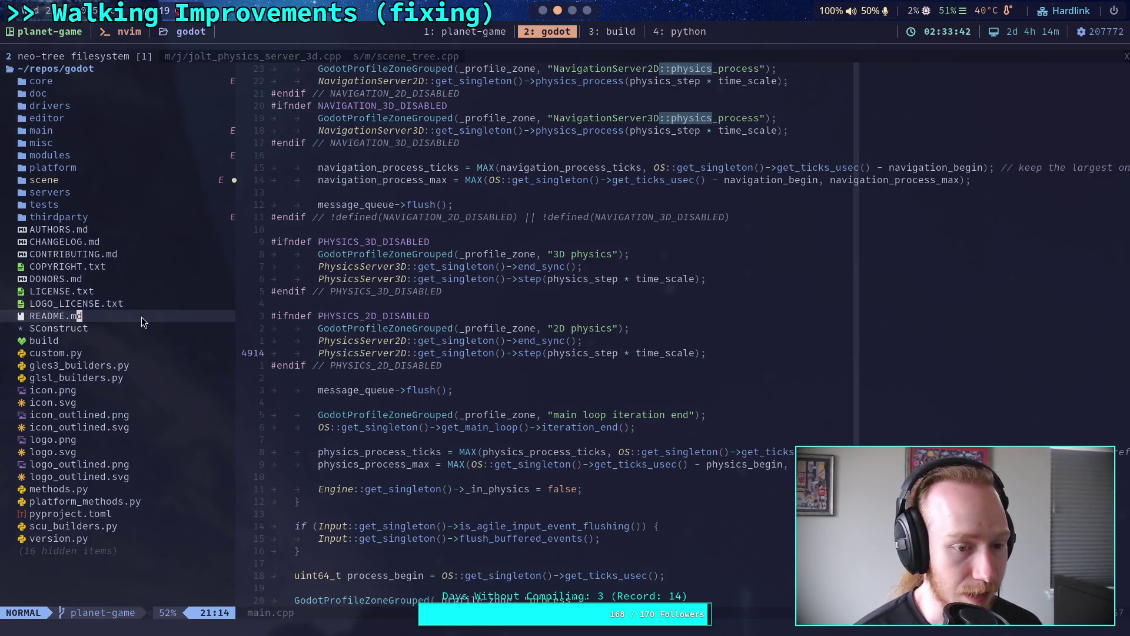
{"action": "key", "text": "Return"}
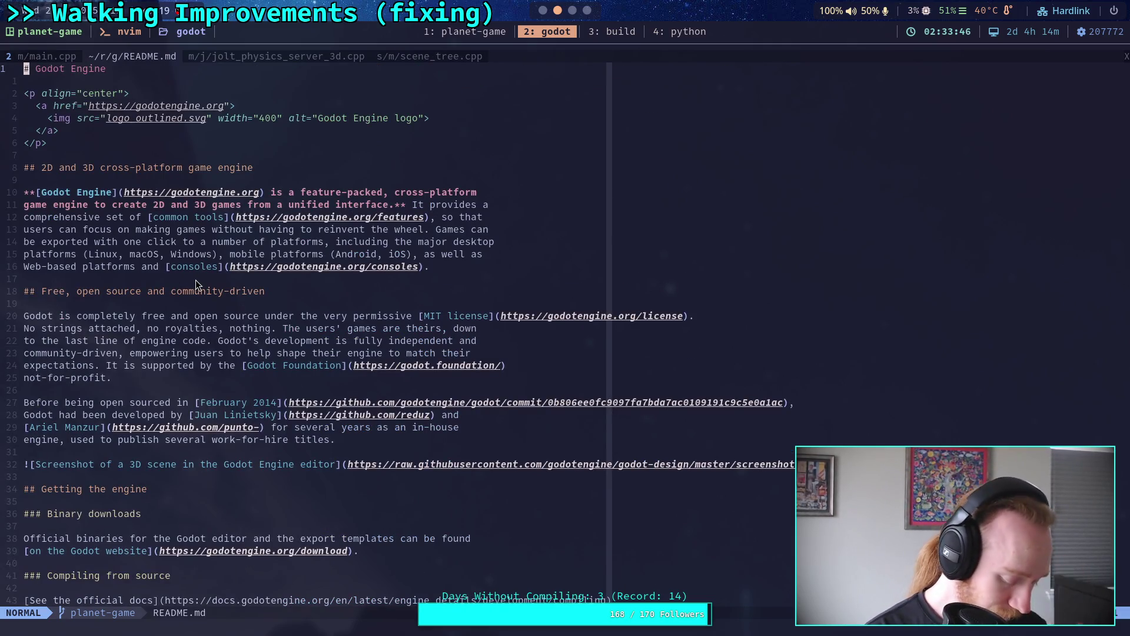
Live-grep the source for JobSystem and step up through the earlier matches.
{"action": "key", "text": "space"}
{"action": "type", "text": "fgJobSystem"}
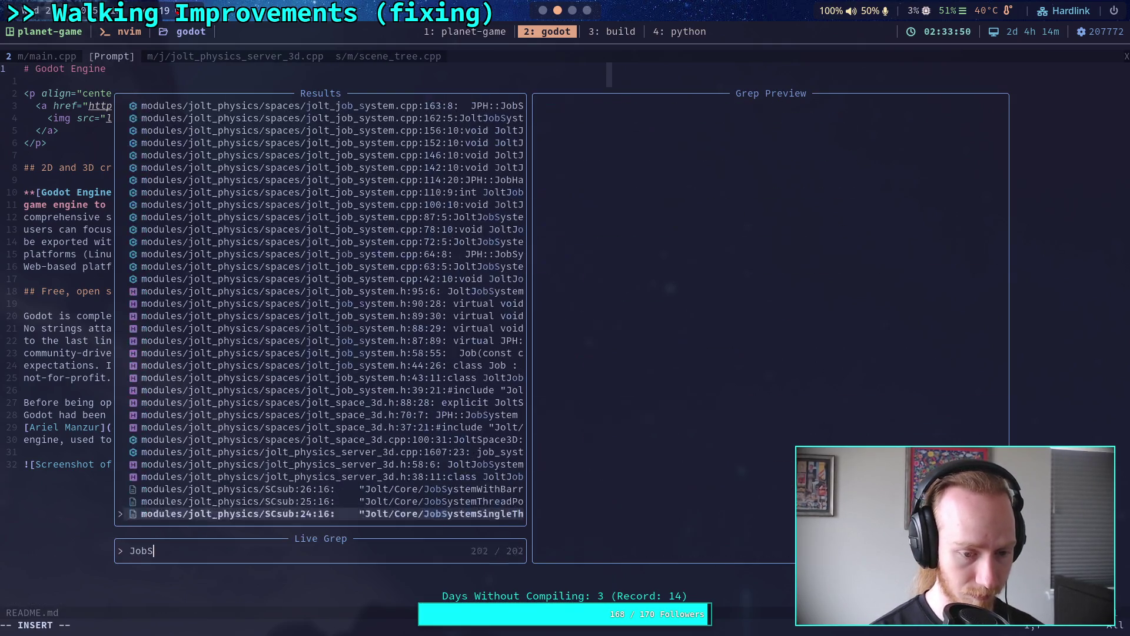
{"action": "key", "text": "Up"}
{"action": "key", "text": "Down"}
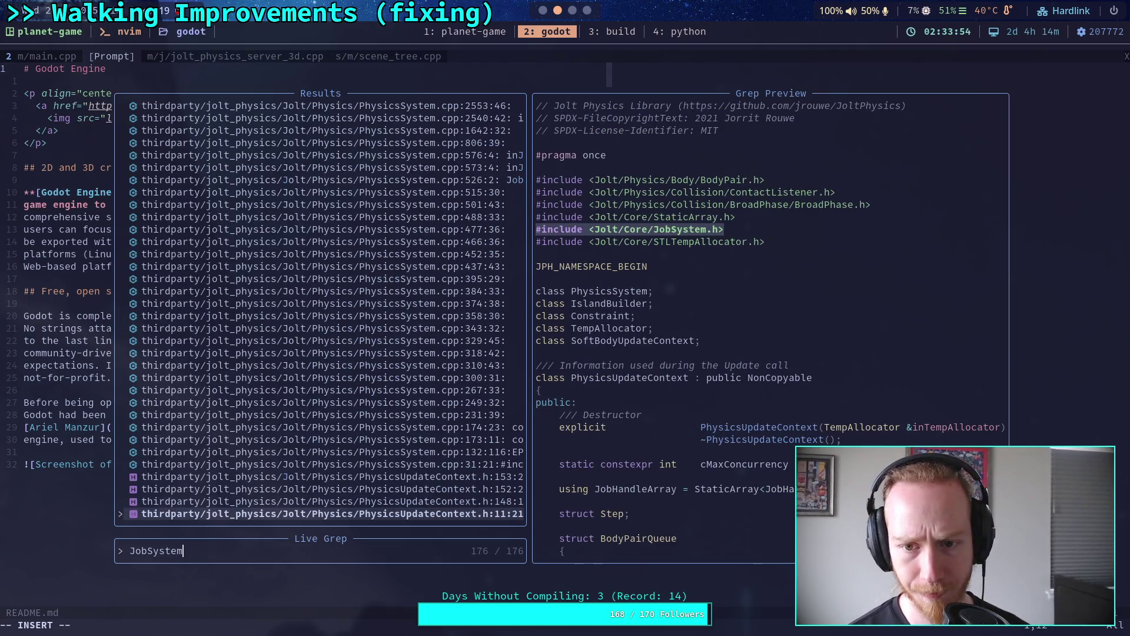
{"action": "key", "text": "Up"}
{"action": "key", "text": "Up"}
{"action": "key", "text": "Up"}
{"action": "key", "text": "Up"}
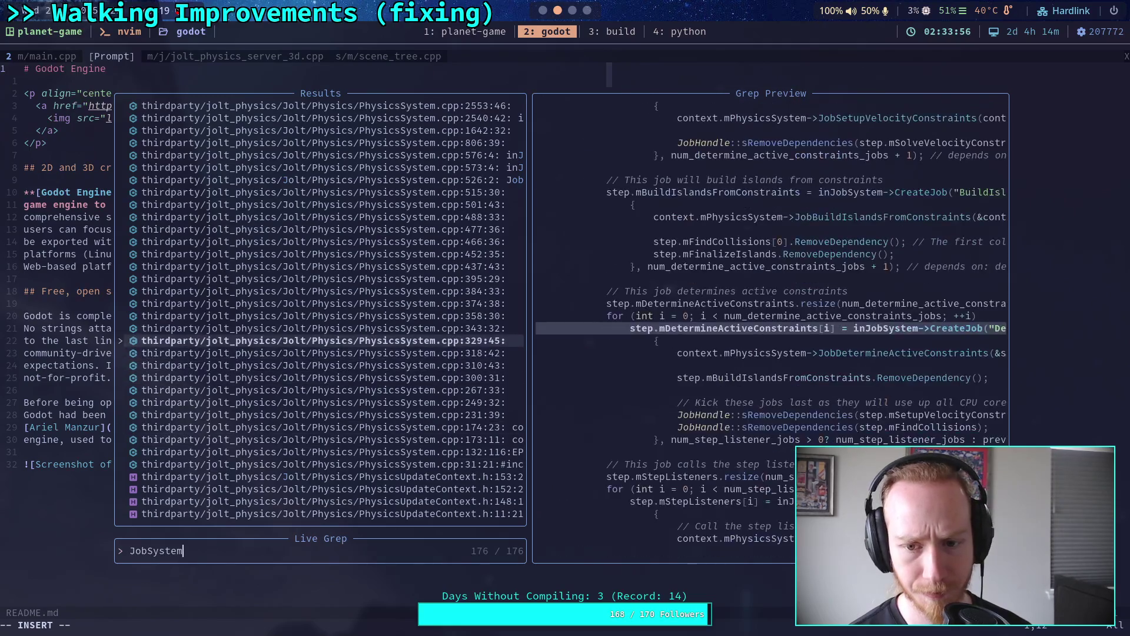
{"action": "key", "text": "Up"}
{"action": "key", "text": "Up"}
{"action": "key", "text": "Up"}
{"action": "key", "text": "Up"}
{"action": "key", "text": "Up"}
{"action": "key", "text": "Up"}
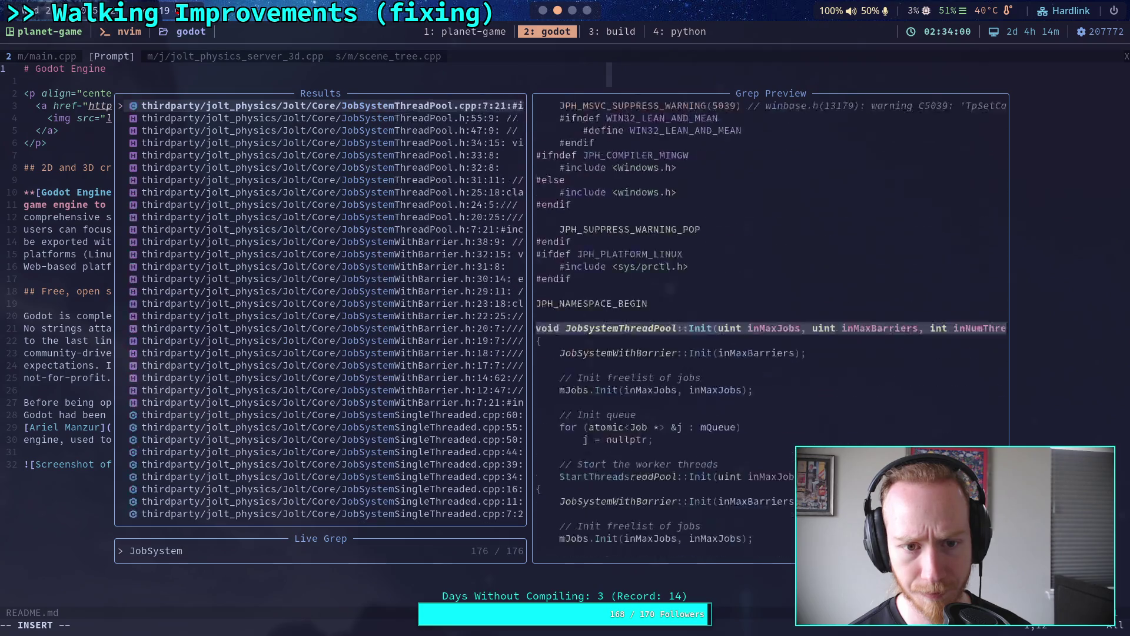
{"action": "key", "text": "Up"}
{"action": "key", "text": "Up"}
{"action": "key", "text": "Up"}
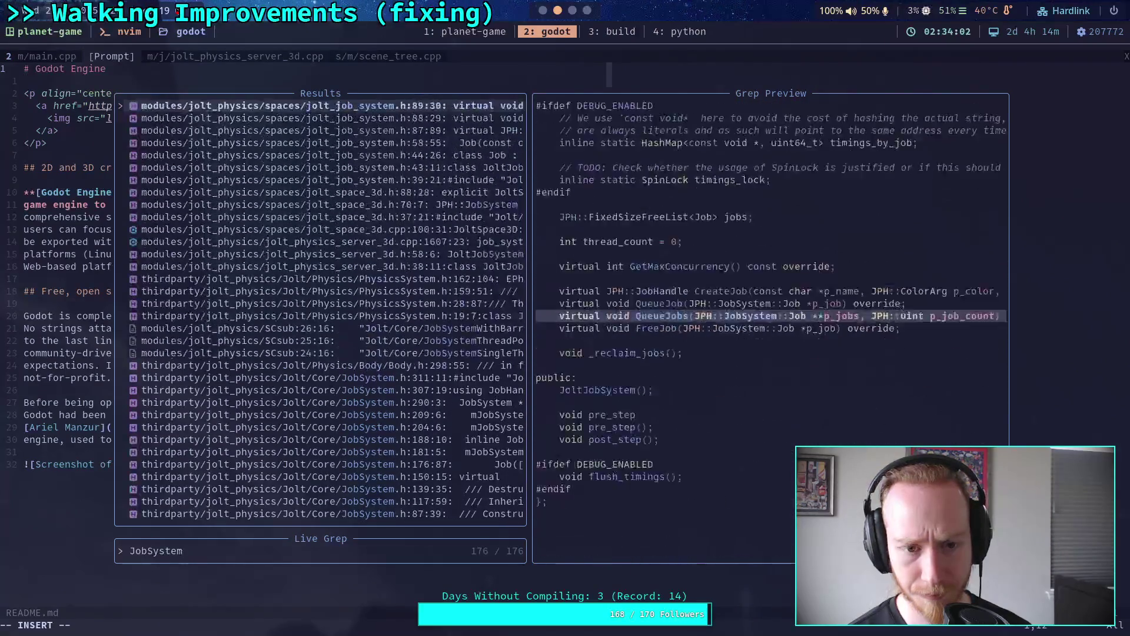
Preview the FreeJob, CreateJob and Job constructor matches in jolt_job_system.h, then the JoltSpace3D match.
{"action": "key", "text": "Down"}
{"action": "key", "text": "Down"}
{"action": "key", "text": "Down"}
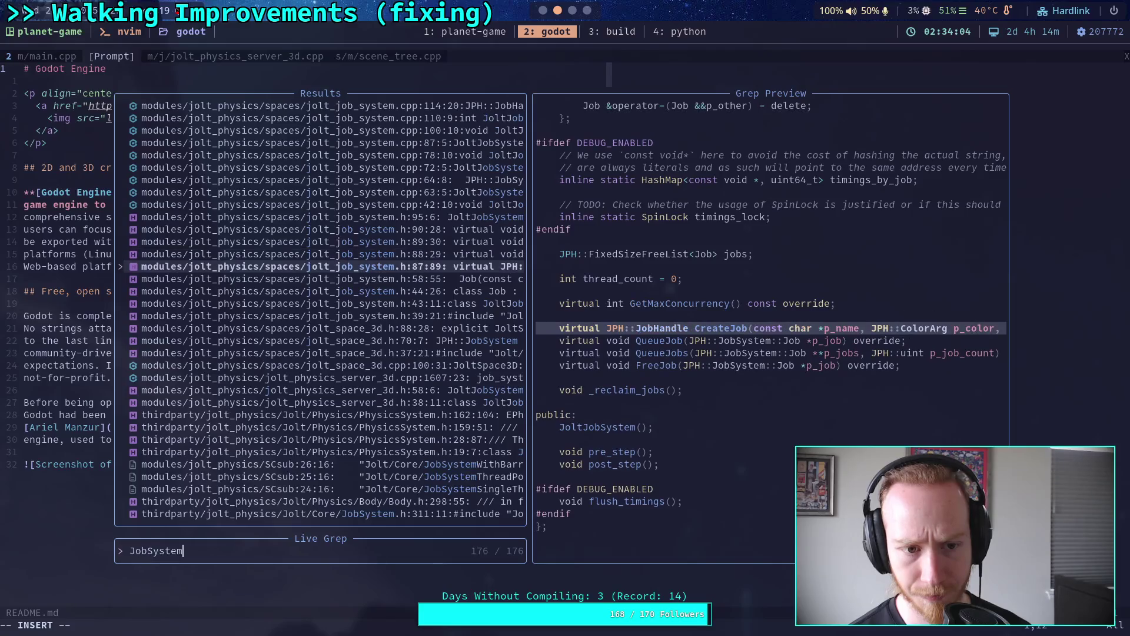
{"action": "key", "text": "Up"}
{"action": "key", "text": "Up"}
{"action": "key", "text": "Up"}
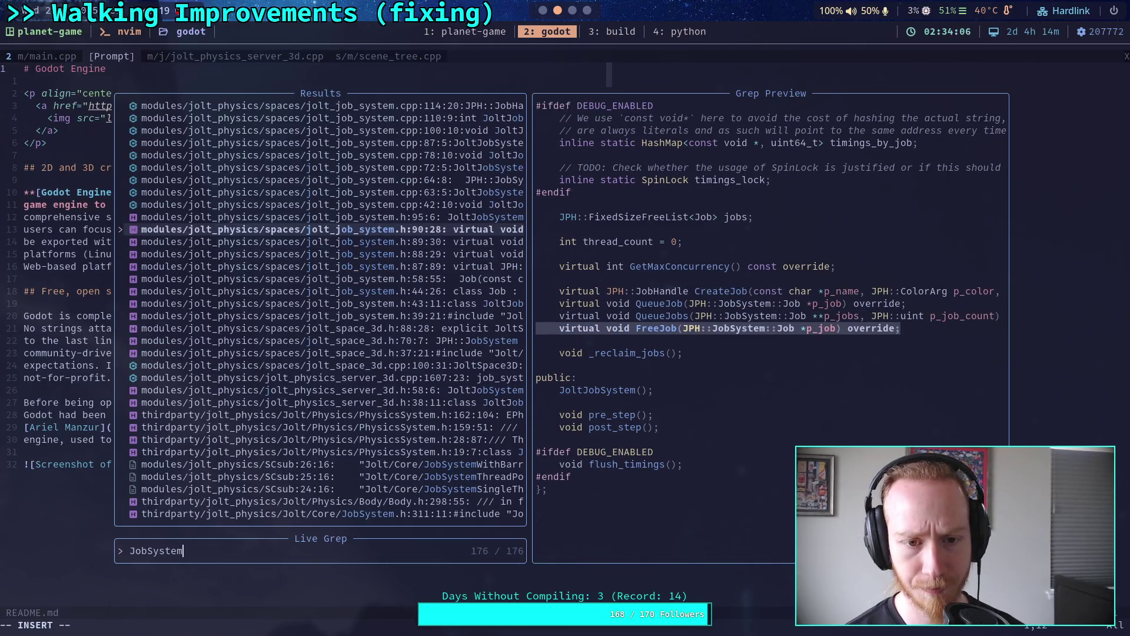
{"action": "key", "text": "Down"}
{"action": "key", "text": "Down"}
{"action": "key", "text": "Down"}
{"action": "key", "text": "Down"}
{"action": "key", "text": "Down"}
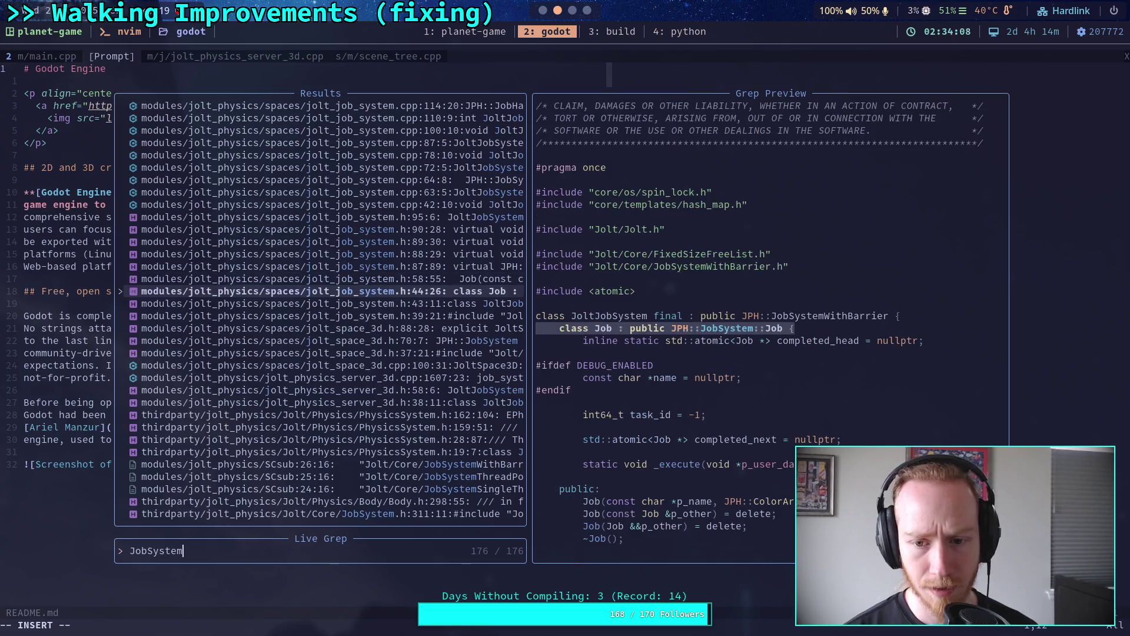
{"action": "key", "text": "Up"}
{"action": "key", "text": "Up"}
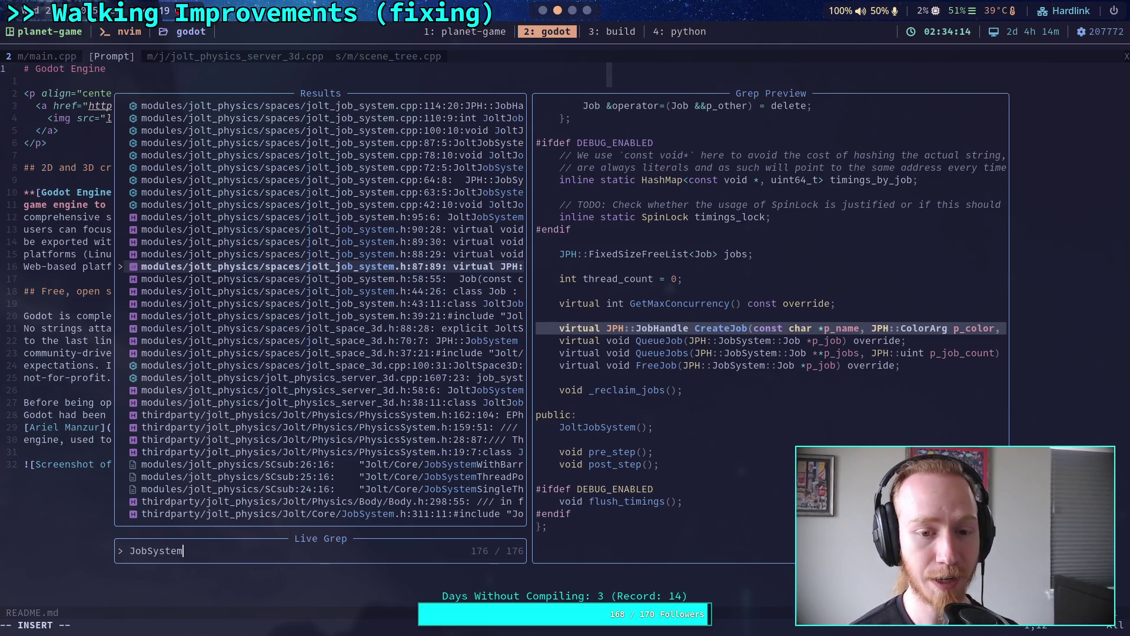
{"action": "key", "text": "Down"}
{"action": "key", "text": "Down"}
{"action": "key", "text": "Down"}
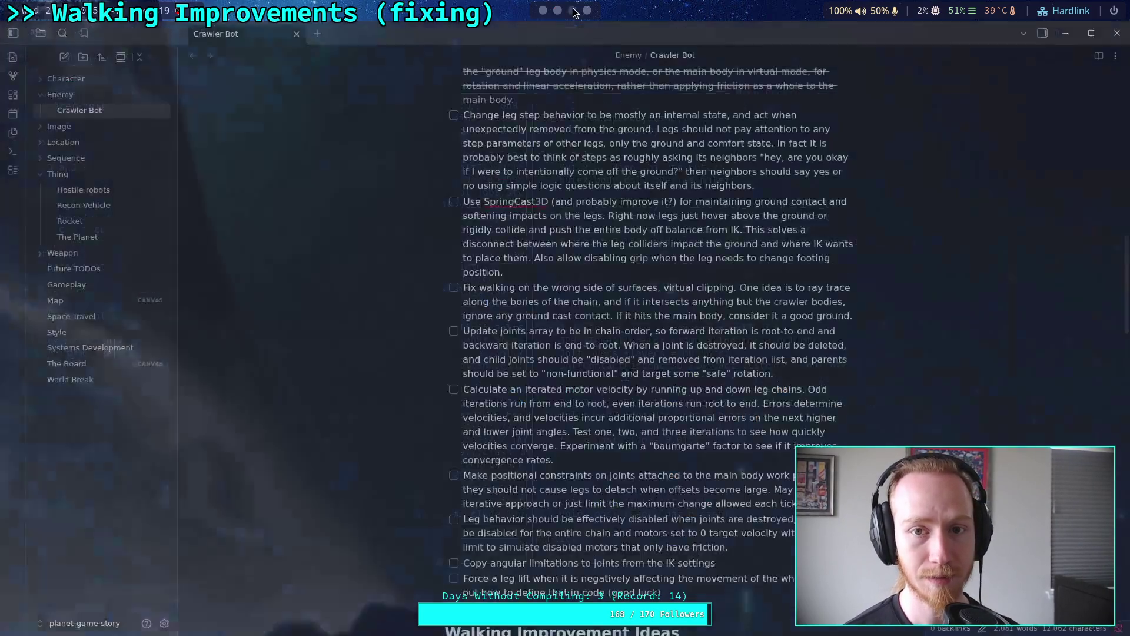
{"action": "left_click", "coordinate": [572, 11]}
{"action": "left_click", "coordinate": [544, 13]}
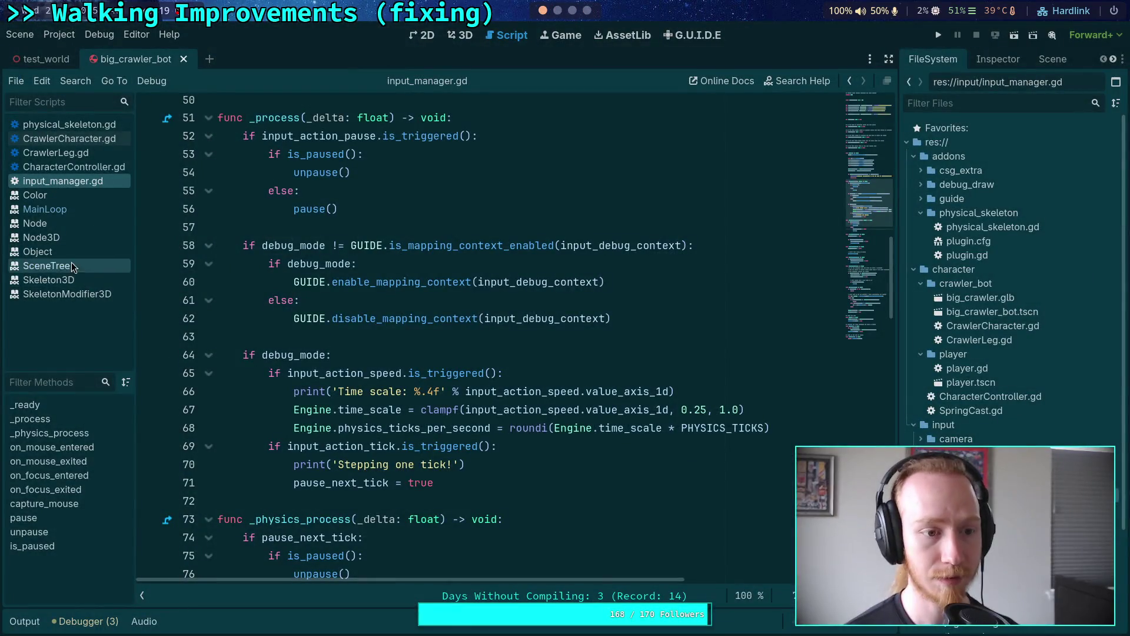
Show the MainLoop class documentation and search the help for 'Space'.
{"action": "left_click", "coordinate": [67, 209]}
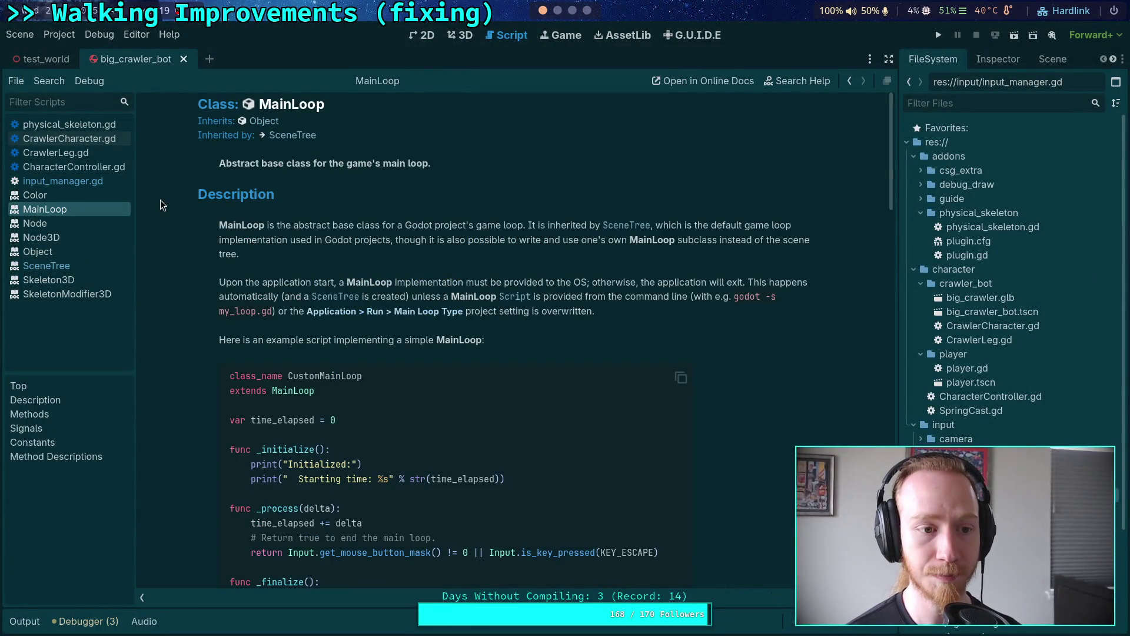
{"action": "left_click", "coordinate": [797, 81]}
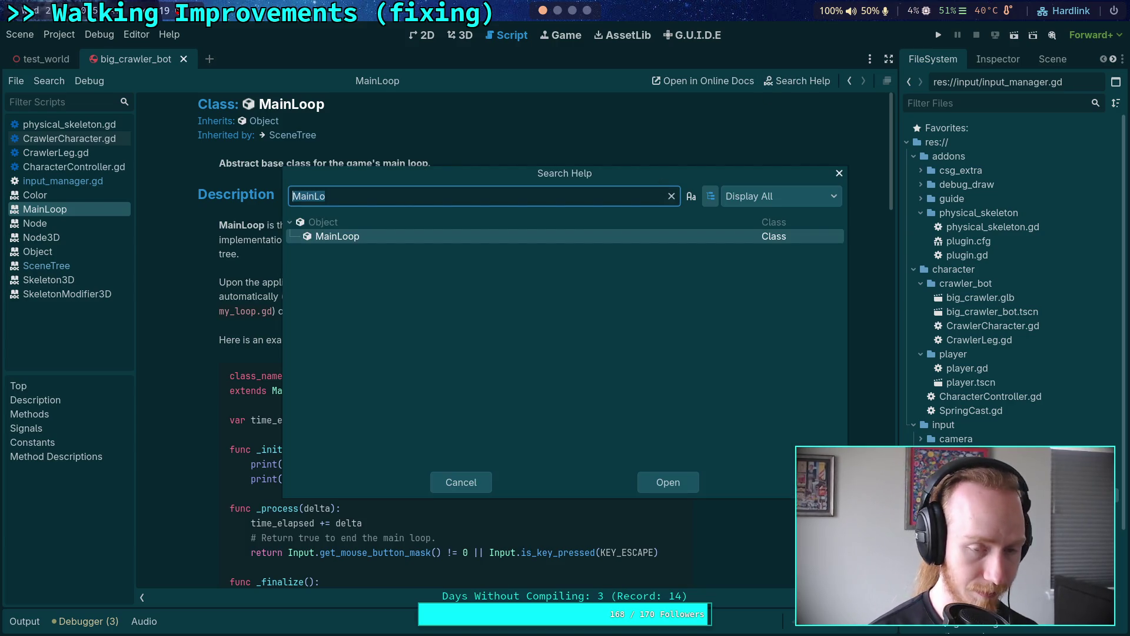
{"action": "type", "text": "Space"}
{"action": "scroll", "coordinate": [514, 328], "scroll_direction": "up", "scroll_amount": 3}
Collapse the Node, OpenXR, PhysicsDirect*, PhysicsServer3D, ProjectSettings and RenderingServer result groups.
{"action": "left_click", "coordinate": [297, 322]}
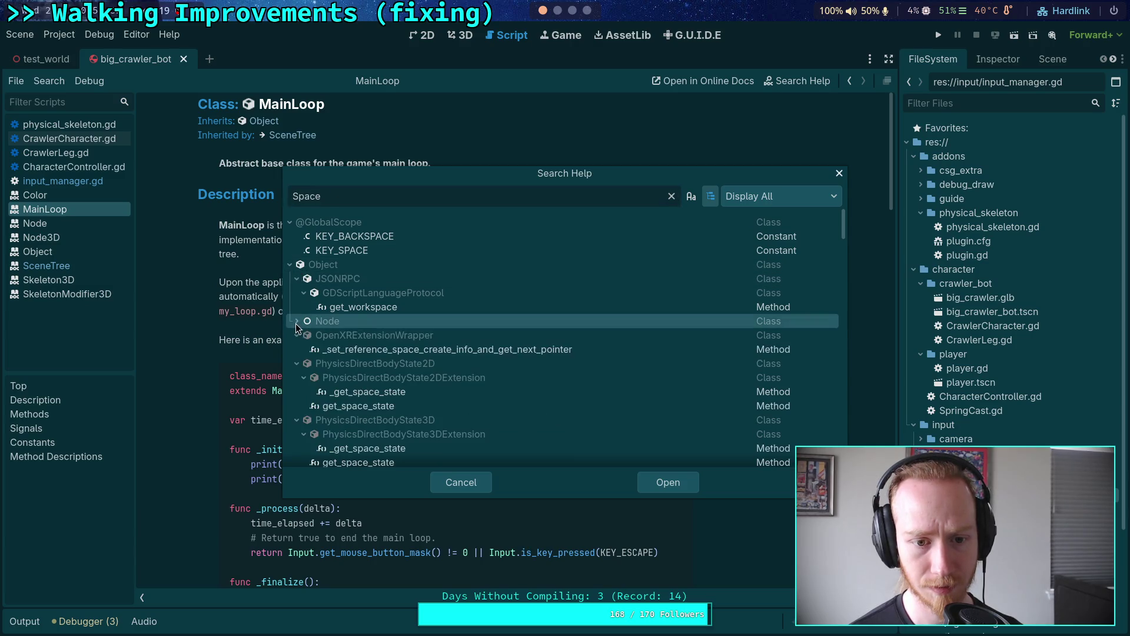
{"action": "scroll", "coordinate": [292, 321], "scroll_direction": "down", "scroll_amount": 5}
{"action": "scroll", "coordinate": [283, 312], "scroll_direction": "up", "scroll_amount": 4}
{"action": "left_click", "coordinate": [297, 305]}
{"action": "left_click", "coordinate": [297, 319]}
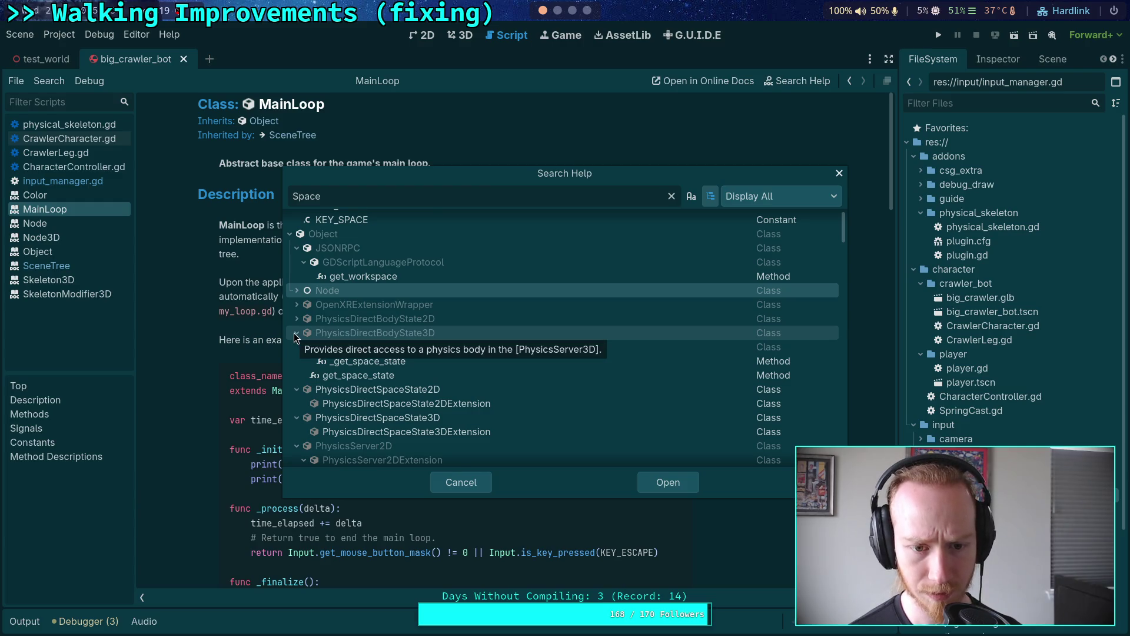
{"action": "left_click", "coordinate": [295, 332]}
{"action": "left_click", "coordinate": [295, 347]}
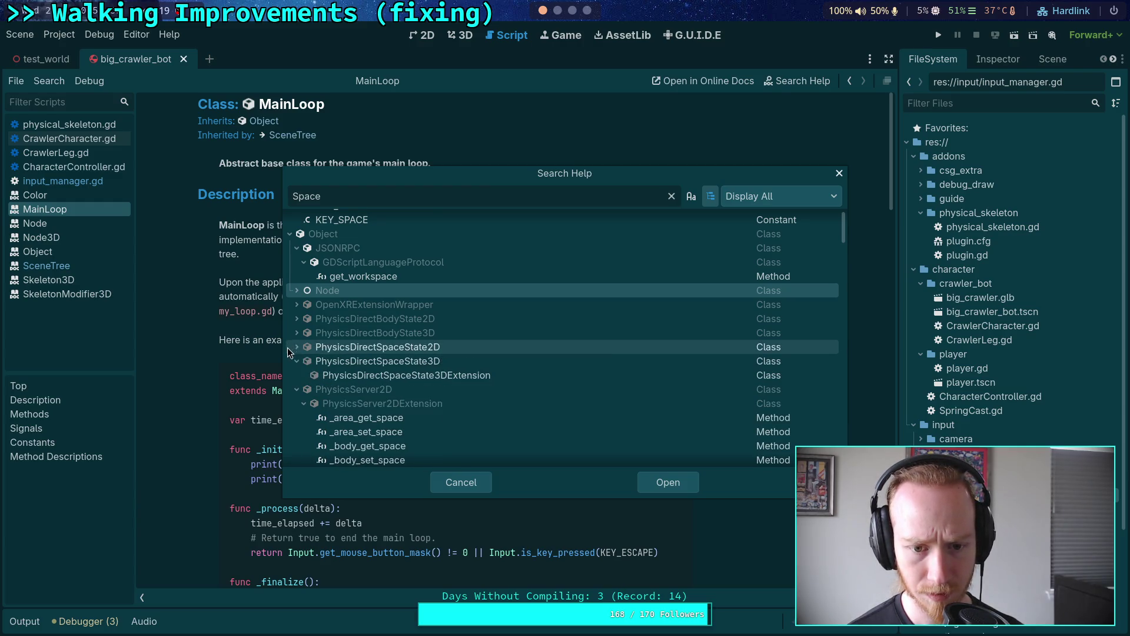
{"action": "left_click", "coordinate": [295, 361]}
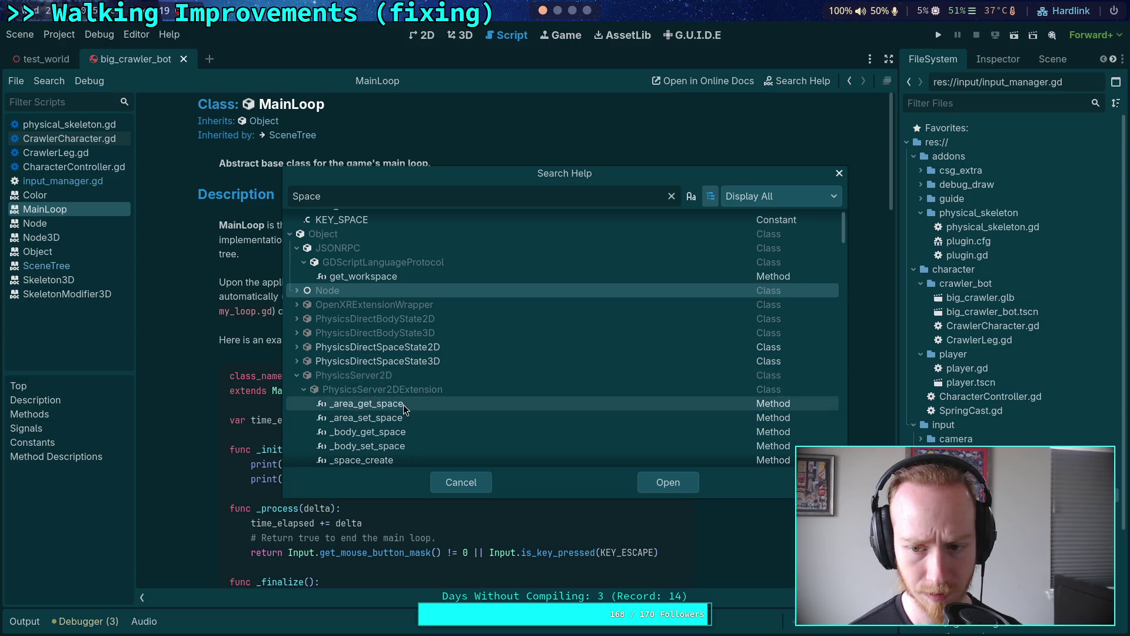
{"action": "scroll", "coordinate": [361, 353], "scroll_direction": "down", "scroll_amount": 2}
{"action": "scroll", "coordinate": [371, 346], "scroll_direction": "down", "scroll_amount": 15}
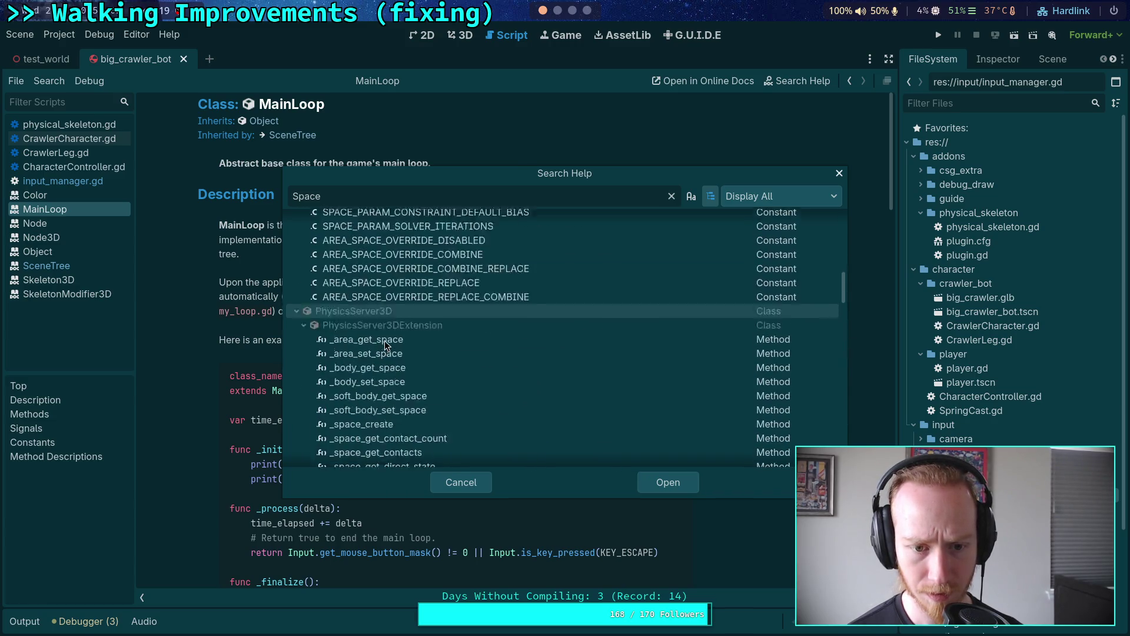
{"action": "left_click", "coordinate": [296, 312]}
{"action": "left_click", "coordinate": [296, 325]}
{"action": "left_click", "coordinate": [297, 353]}
Expand Node, collapse CanvasItem and Viewport, expand Area3D's SPACE_OVERRIDE members, then cancel the search.
{"action": "scroll", "coordinate": [318, 366], "scroll_direction": "up", "scroll_amount": 15}
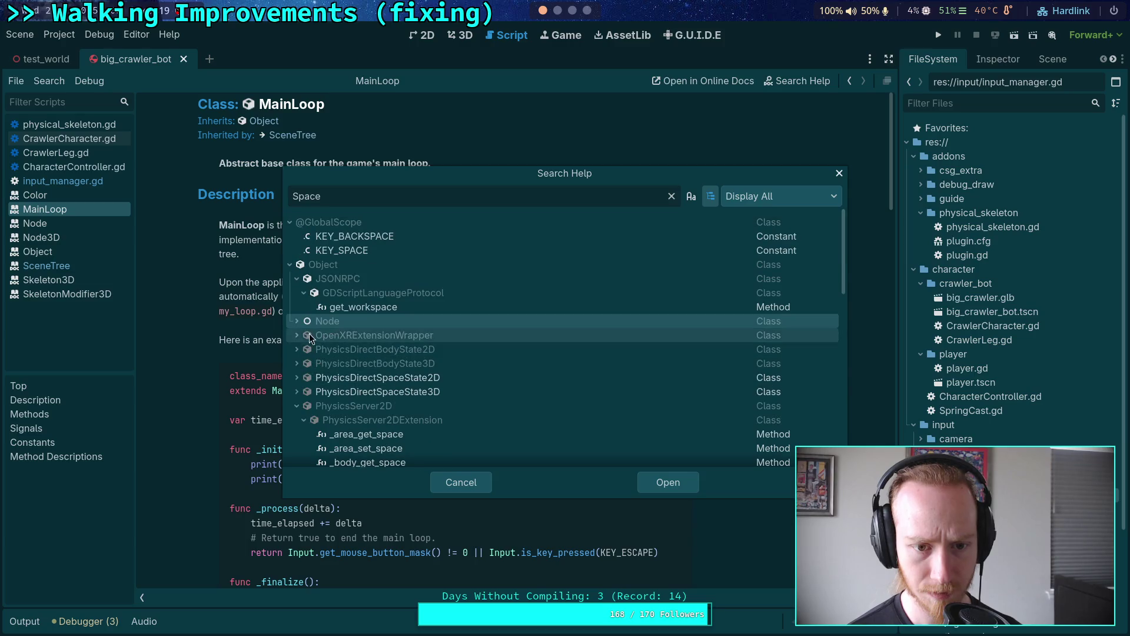
{"action": "left_click", "coordinate": [296, 322]}
{"action": "scroll", "coordinate": [330, 328], "scroll_direction": "down", "scroll_amount": 1}
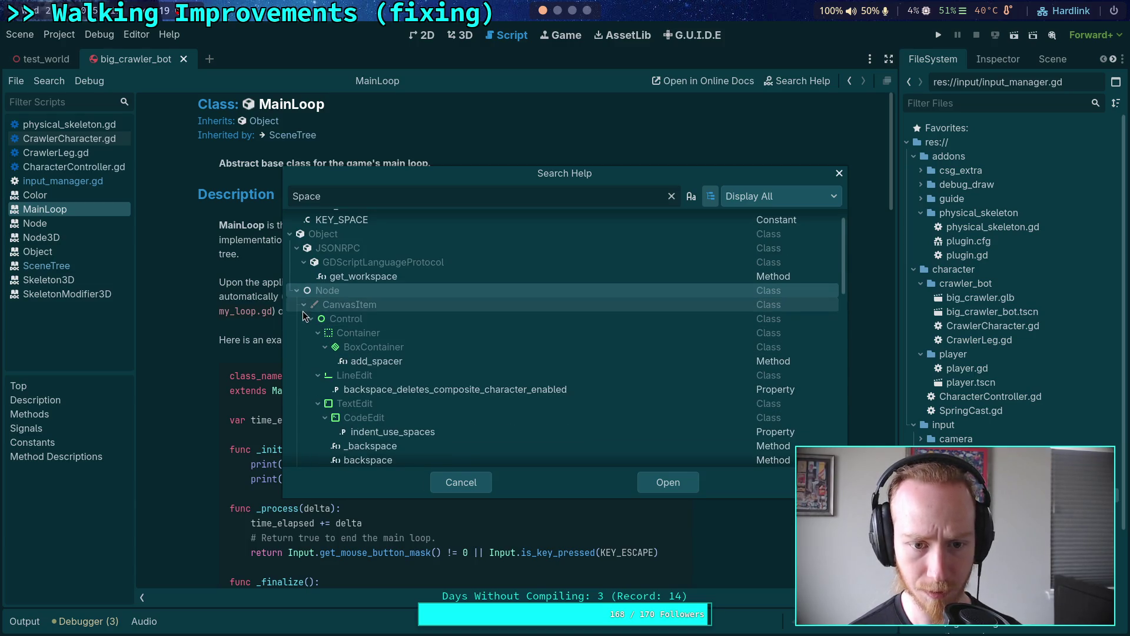
{"action": "left_click", "coordinate": [303, 305]}
{"action": "left_click", "coordinate": [311, 346]}
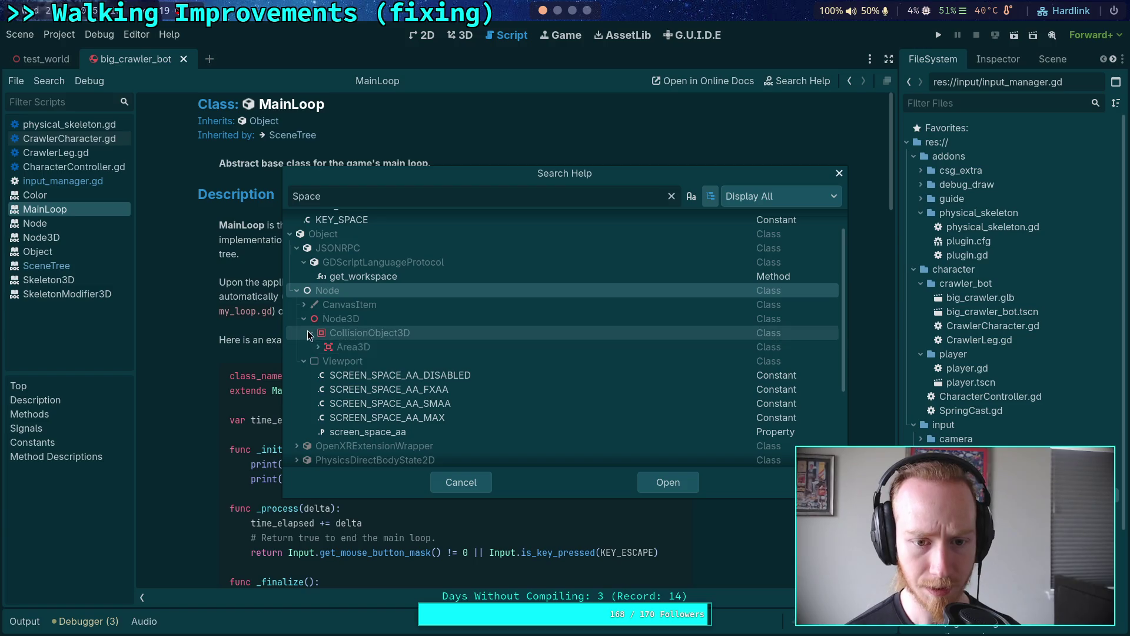
{"action": "scroll", "coordinate": [306, 365], "scroll_direction": "down", "scroll_amount": 1}
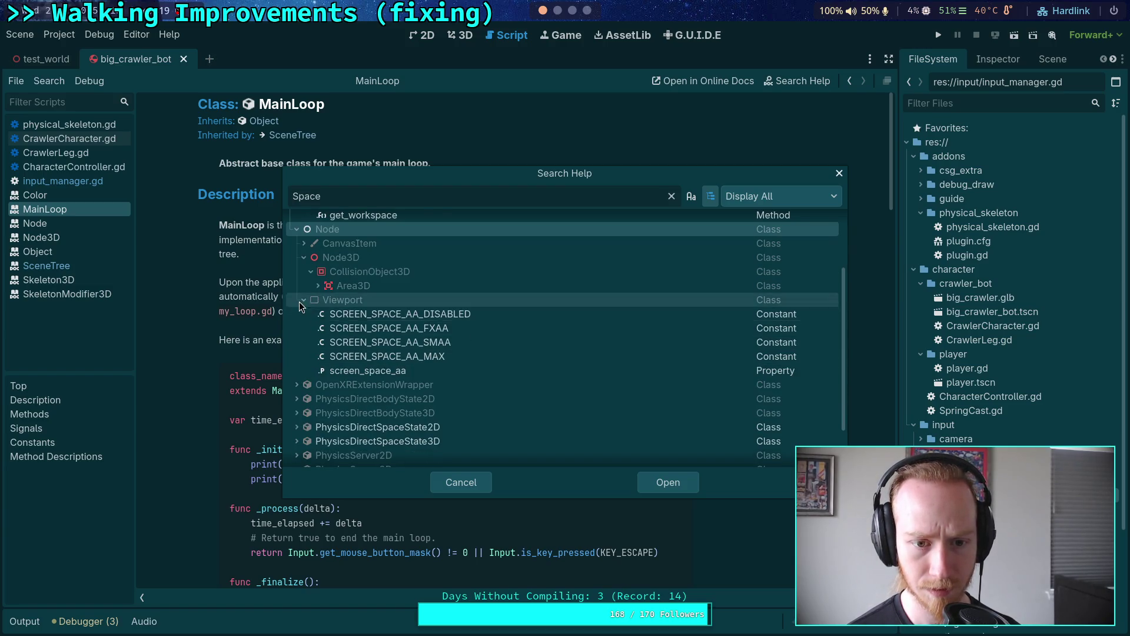
{"action": "left_click", "coordinate": [311, 331]}
{"action": "scroll", "coordinate": [312, 344], "scroll_direction": "up", "scroll_amount": 1}
{"action": "left_click", "coordinate": [318, 330]}
{"action": "scroll", "coordinate": [321, 336], "scroll_direction": "down", "scroll_amount": 3}
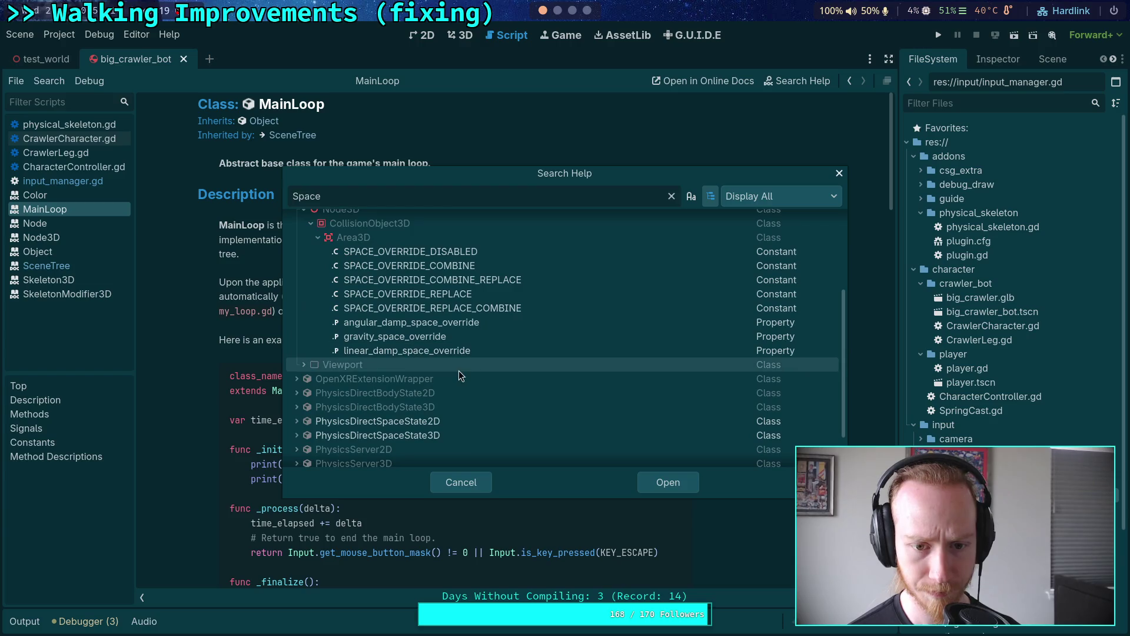
{"action": "left_click", "coordinate": [461, 484]}
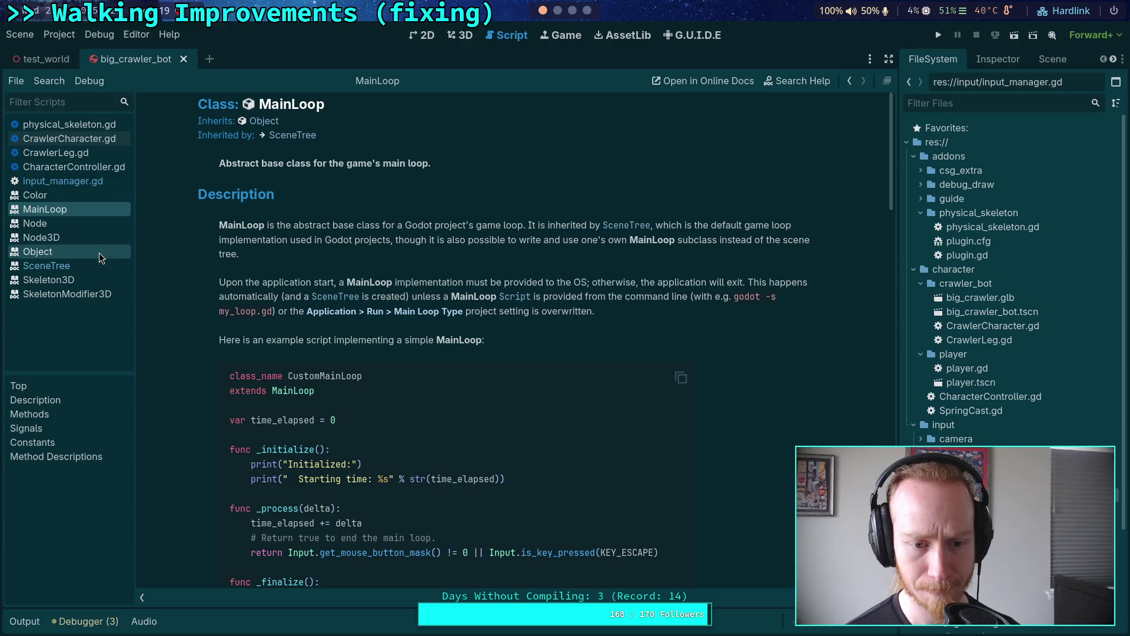
{"action": "left_click", "coordinate": [557, 10]}
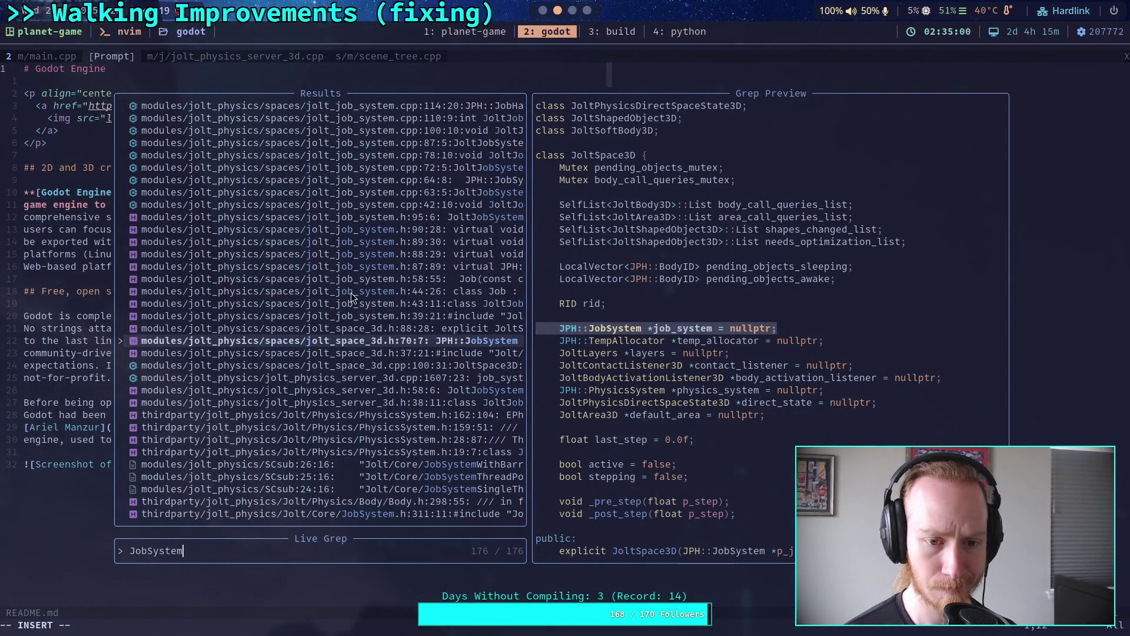
Live-grep for job_system, preview matches in jolt_physics_server_3d.h and jolt_job_system.cpp, then dismiss.
{"action": "key", "text": "Escape"}
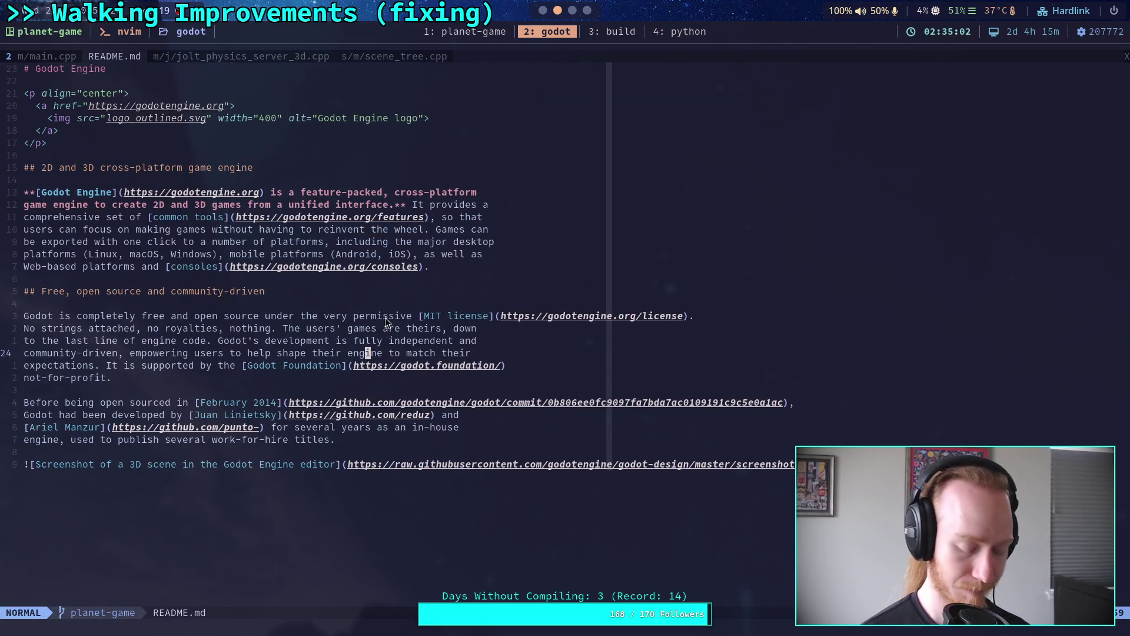
{"action": "key", "text": "space"}
{"action": "key", "text": "f"}
{"action": "key", "text": "g"}
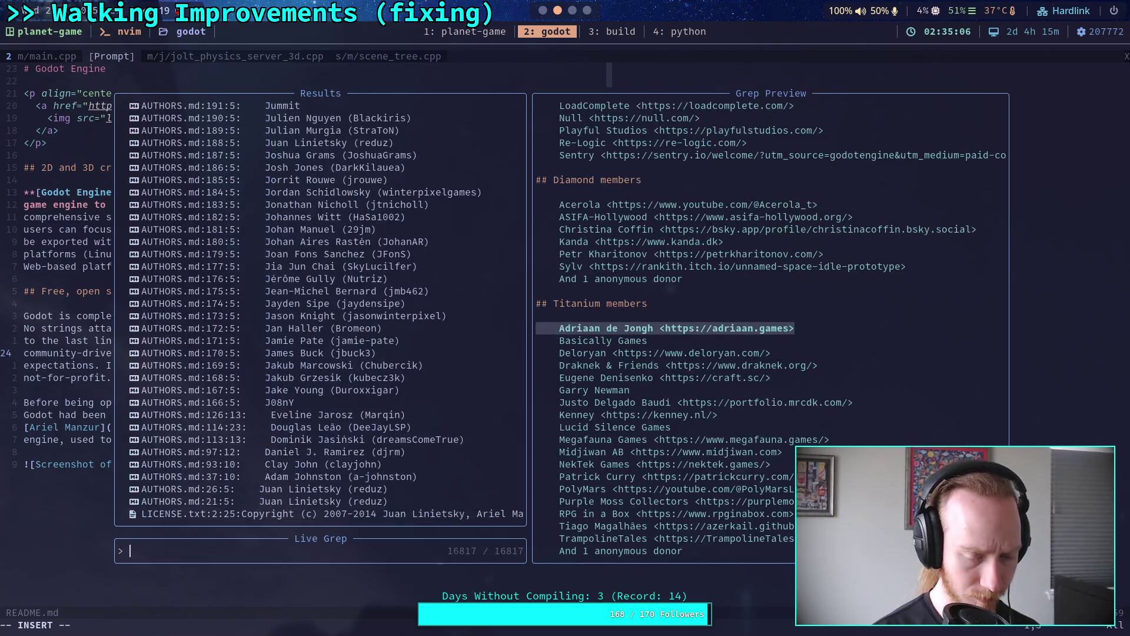
{"action": "type", "text": "job_system"}
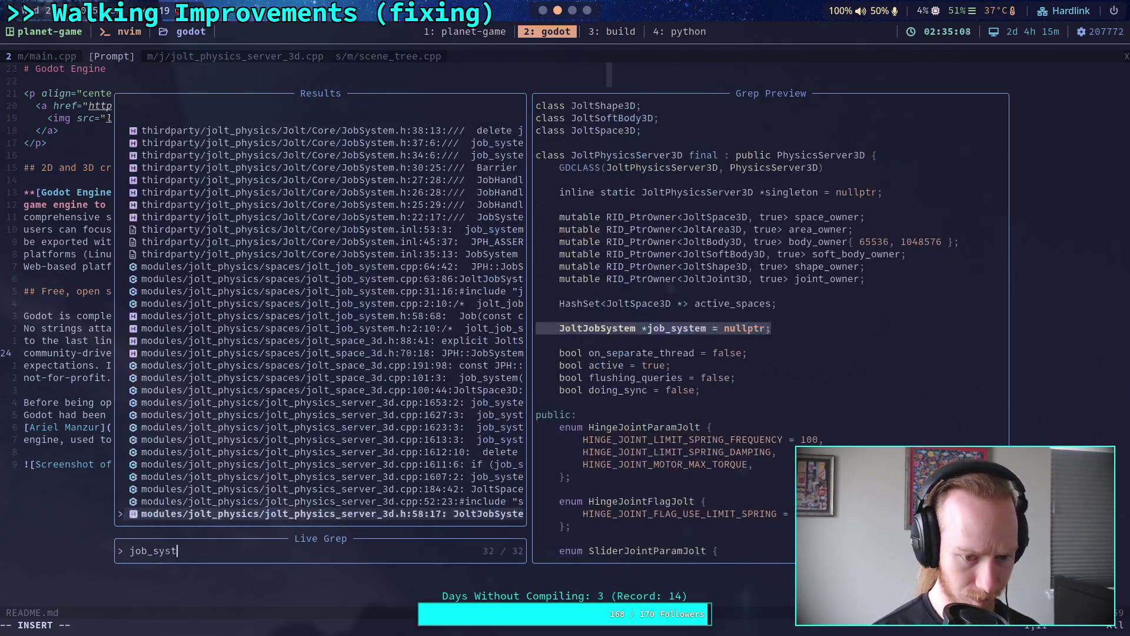
{"action": "key", "text": "Up"}
{"action": "key", "text": "Up"}
{"action": "key", "text": "Up"}
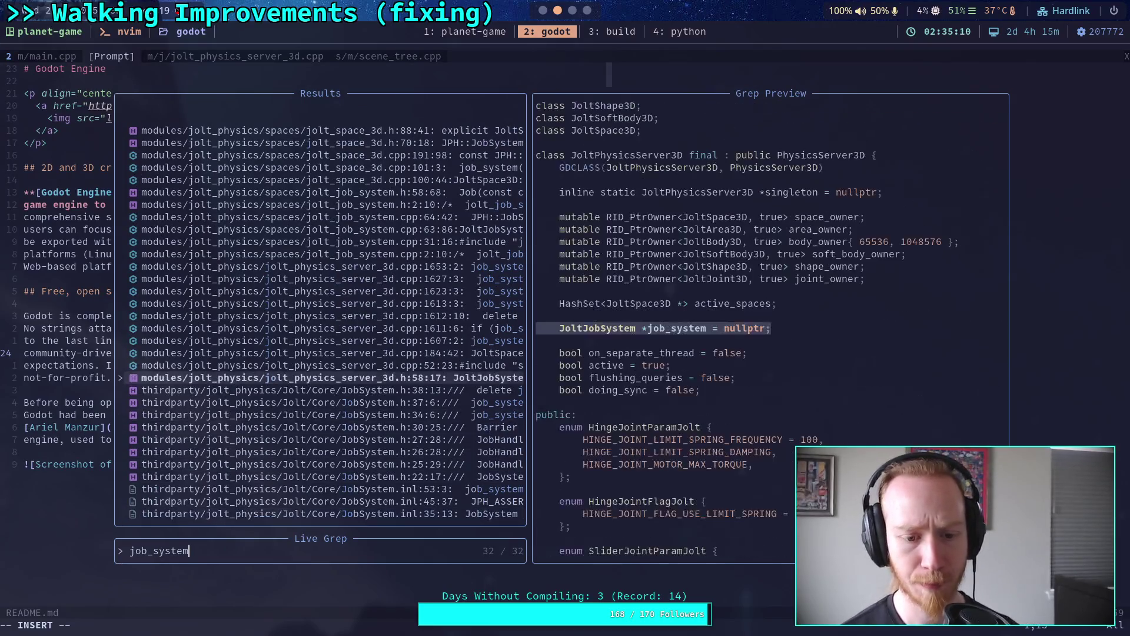
{"action": "key", "text": "Up"}
{"action": "key", "text": "Up"}
{"action": "key", "text": "Up"}
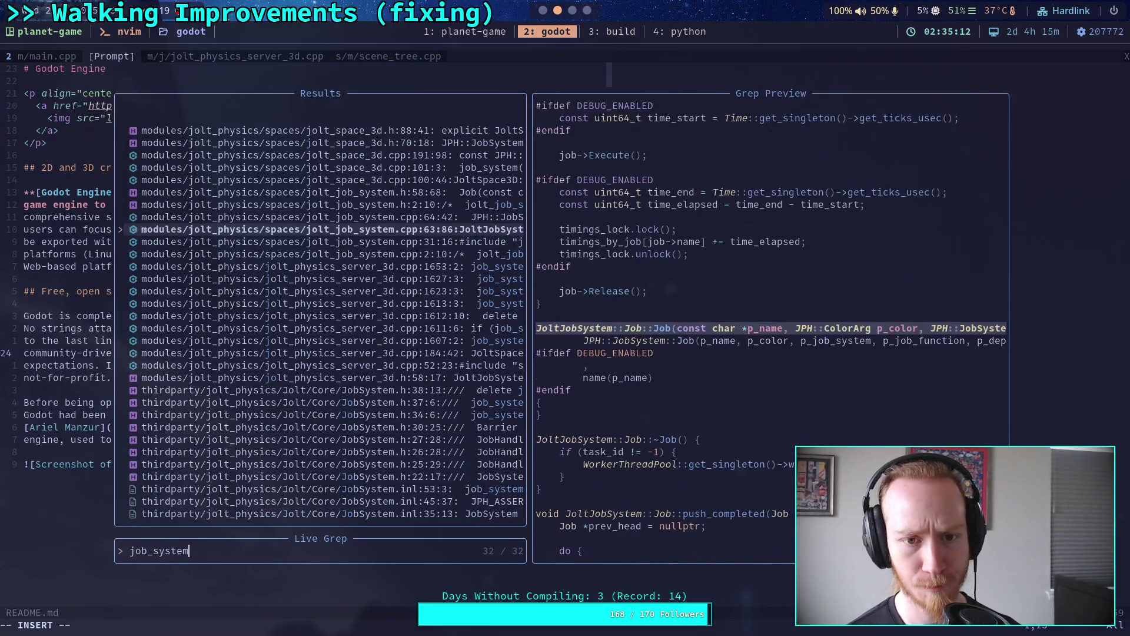
{"action": "key", "text": "Up"}
{"action": "key", "text": "Escape"}
{"action": "key", "text": "Escape"}
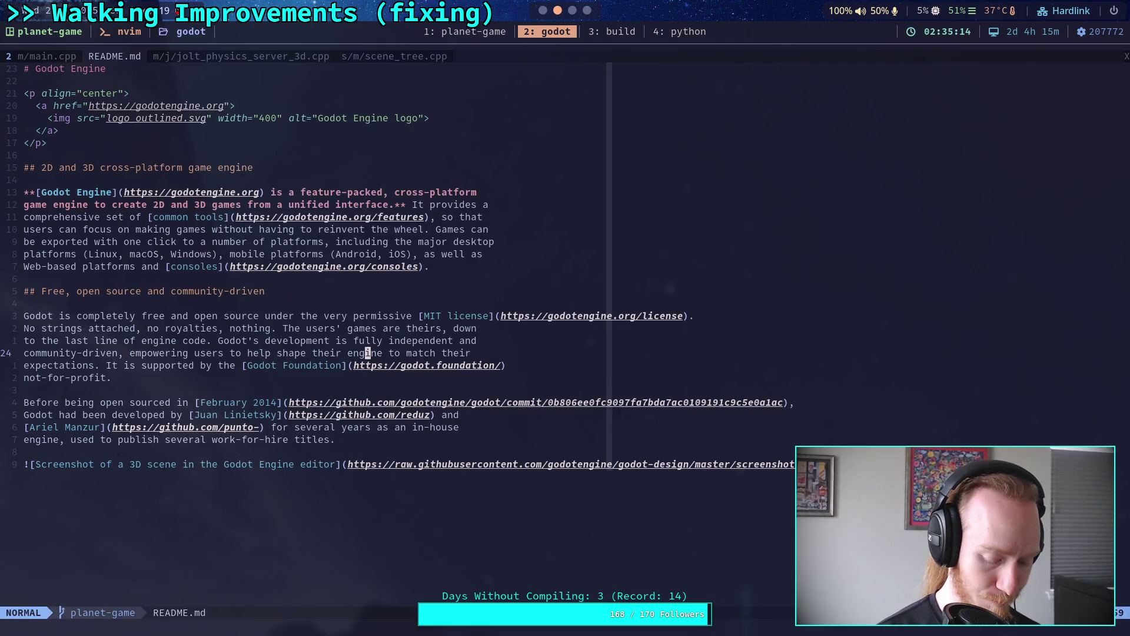
Find files matching job_system and preview jolt_job_system.cpp.
{"action": "key", "text": "space"}
{"action": "key", "text": "f"}
{"action": "key", "text": "f"}
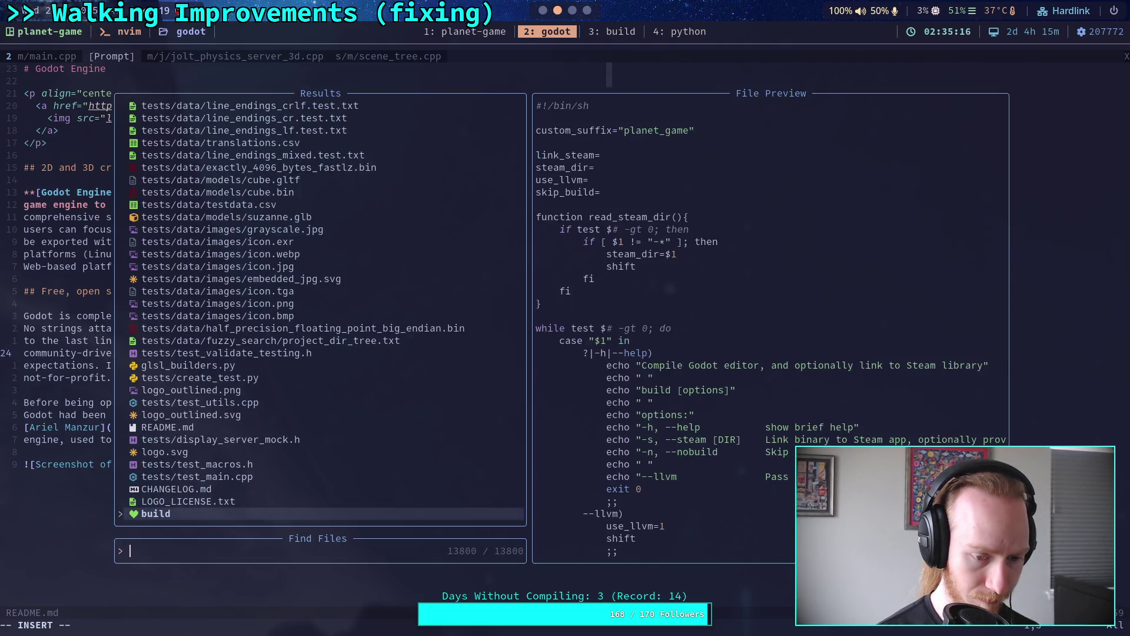
{"action": "type", "text": "job_s"}
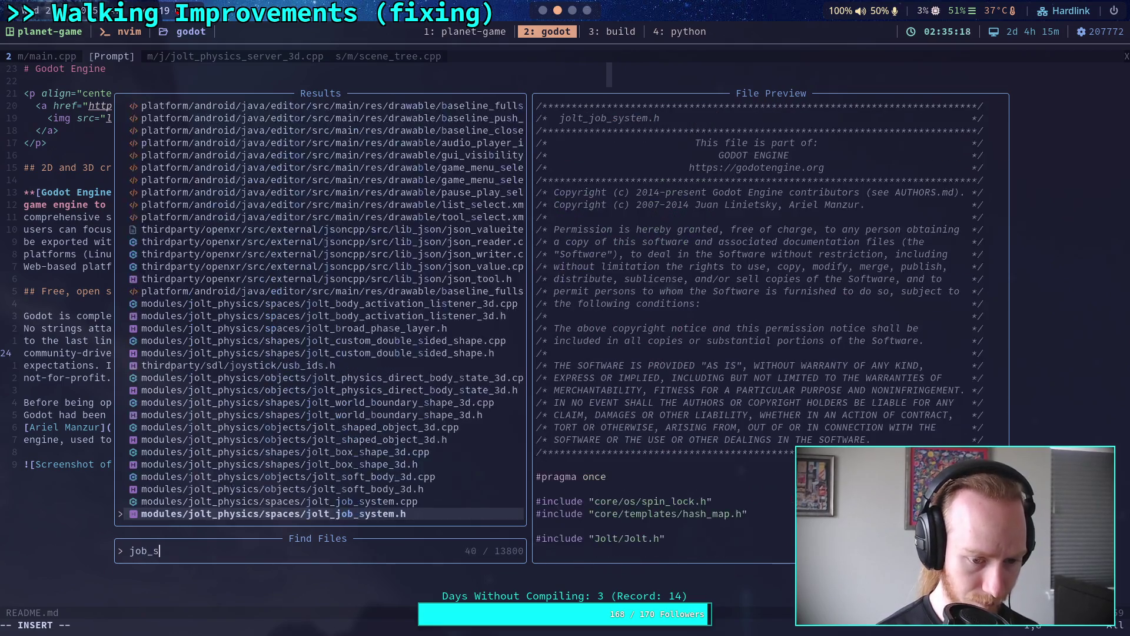
{"action": "type", "text": "ystem"}
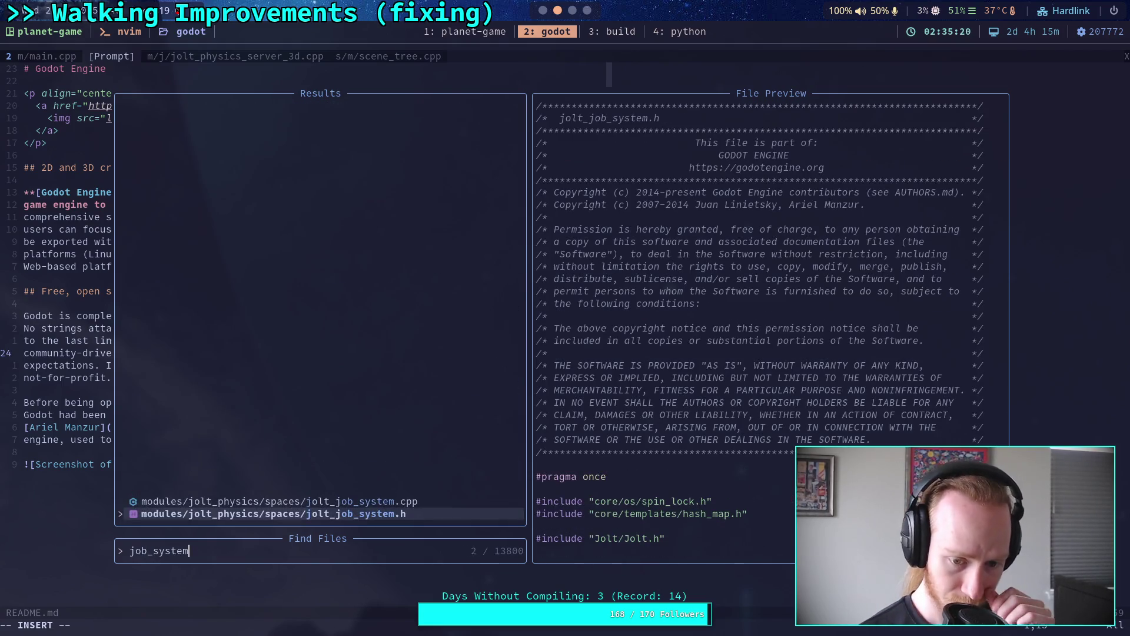
{"action": "key", "text": "Up"}
Open jolt_job_system.h and scroll down through the header.
{"action": "key", "text": "Down"}
{"action": "key", "text": "Return"}
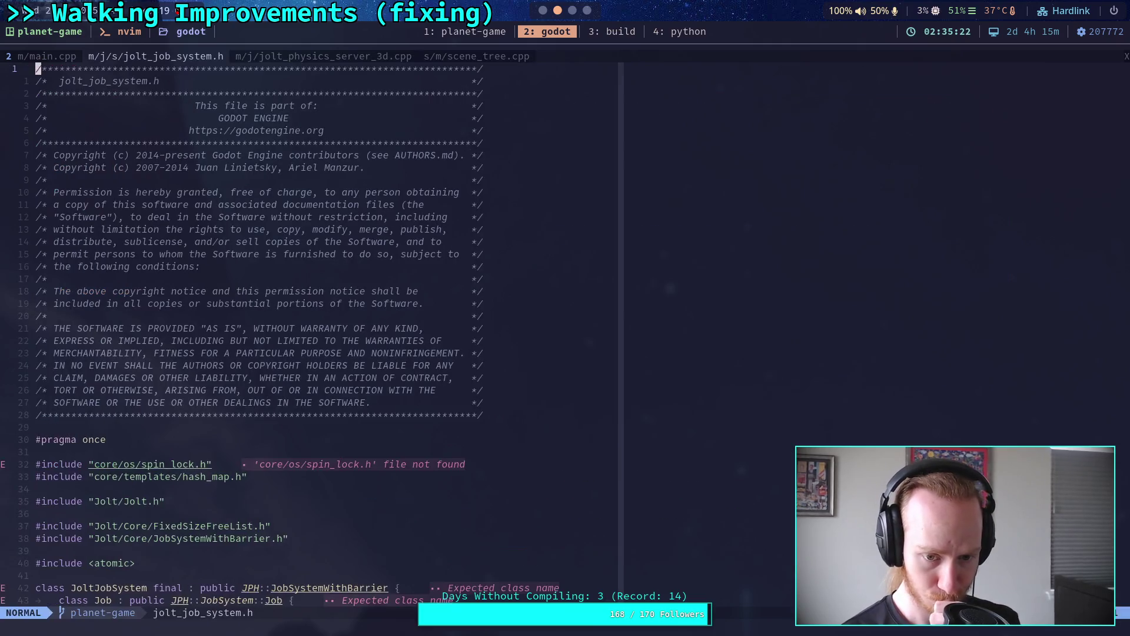
{"action": "scroll", "coordinate": [423, 370], "scroll_direction": "down", "scroll_amount": 10}
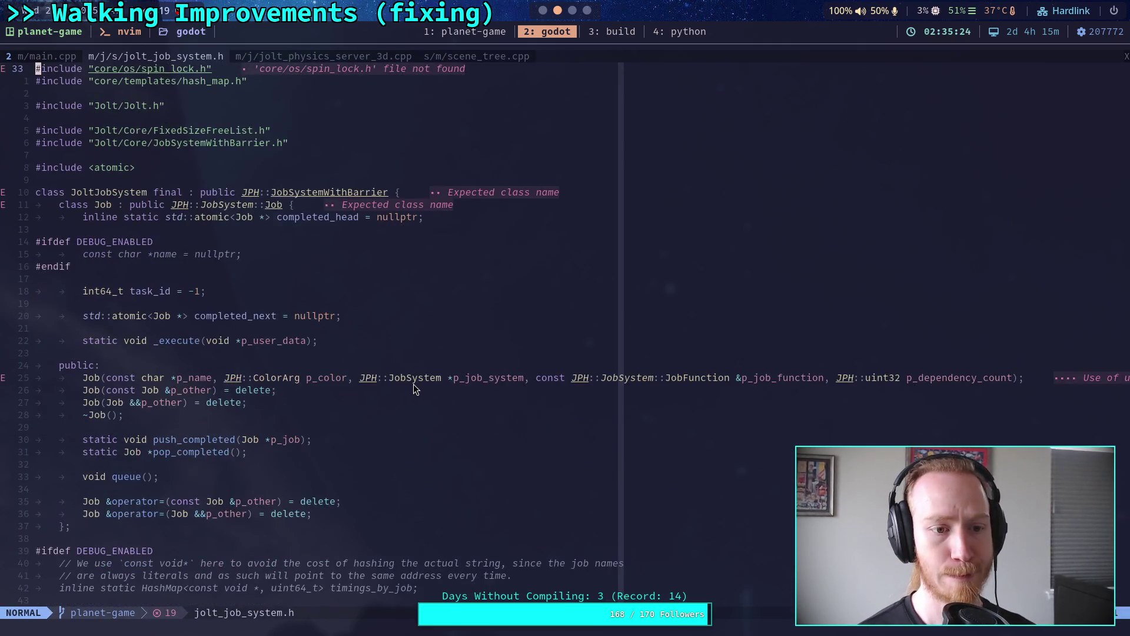
{"action": "scroll", "coordinate": [413, 384], "scroll_direction": "down", "scroll_amount": 8}
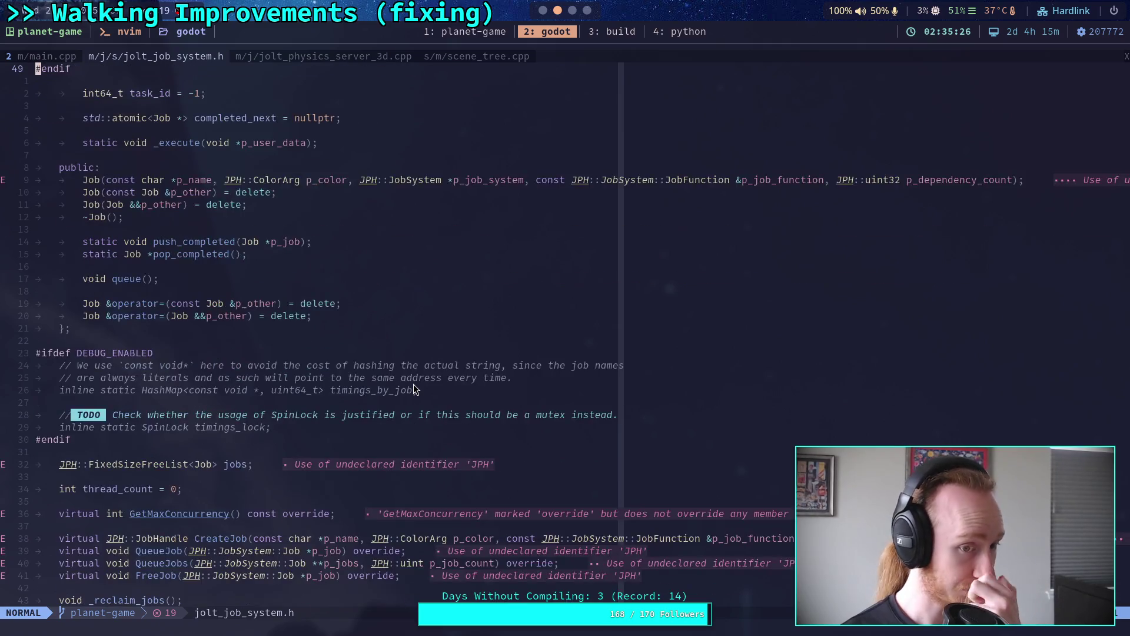
{"action": "scroll", "coordinate": [414, 383], "scroll_direction": "down", "scroll_amount": 1}
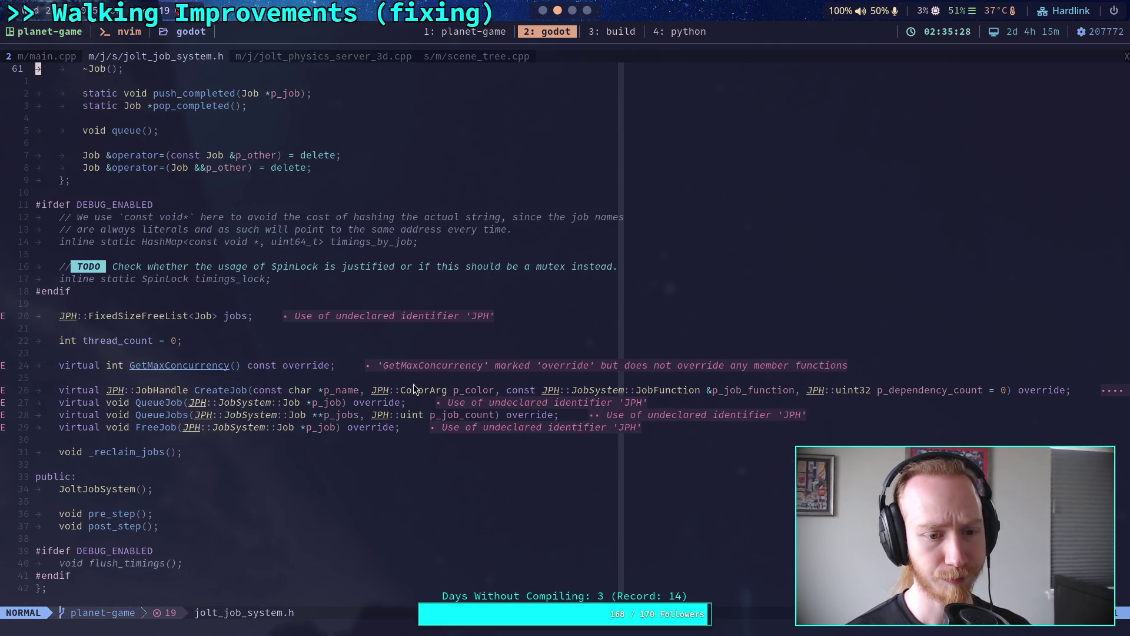
{"action": "scroll", "coordinate": [413, 384], "scroll_direction": "down", "scroll_amount": 3}
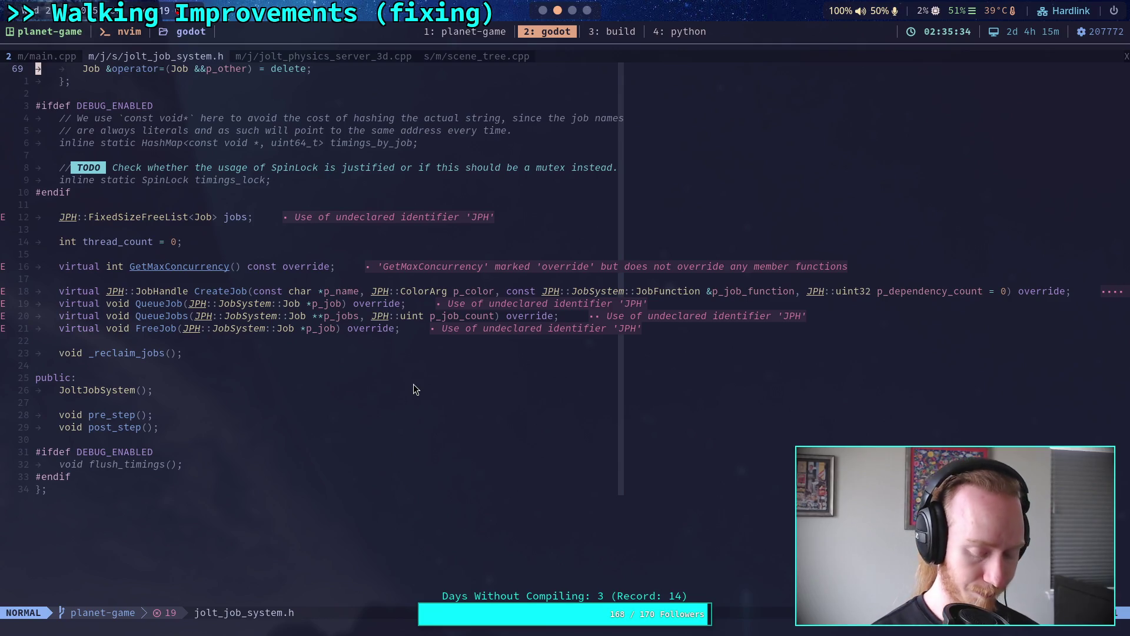
Open jolt_job_system.cpp via Find Files and scroll up through it.
{"action": "key", "text": "space"}
{"action": "key", "text": "f"}
{"action": "key", "text": "f"}
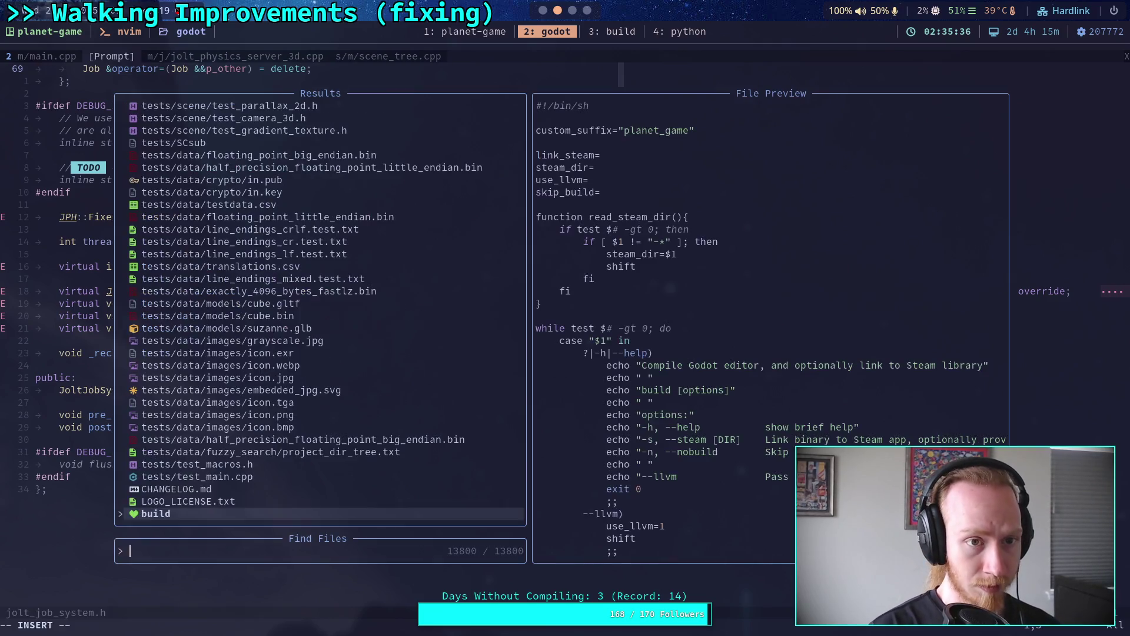
{"action": "type", "text": "job_system"}
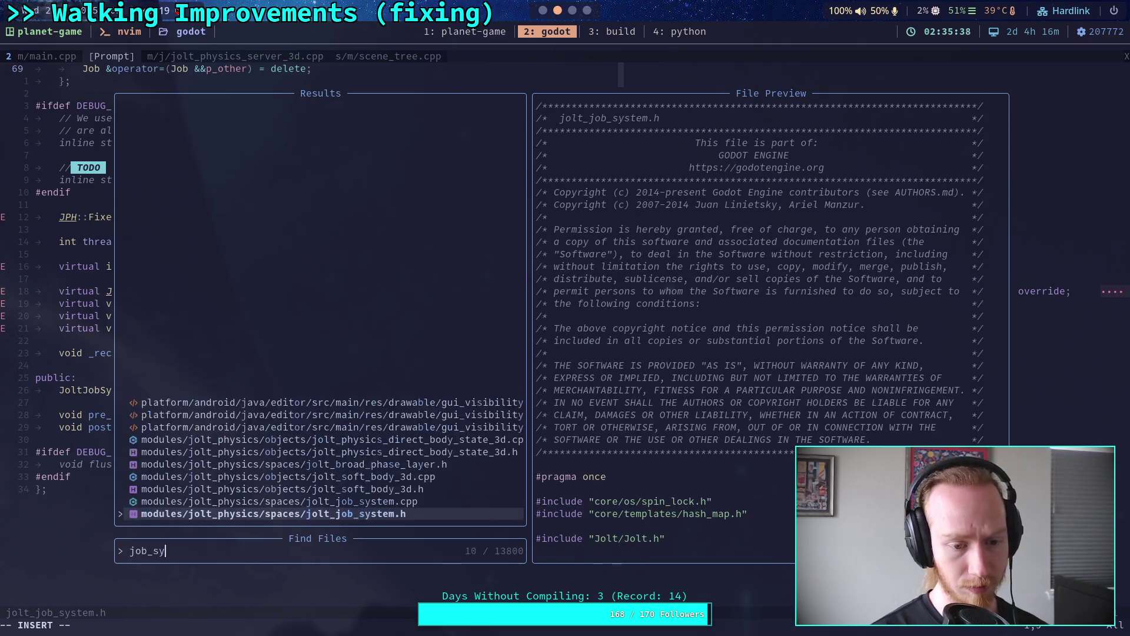
{"action": "key", "text": "Up"}
{"action": "key", "text": "Return"}
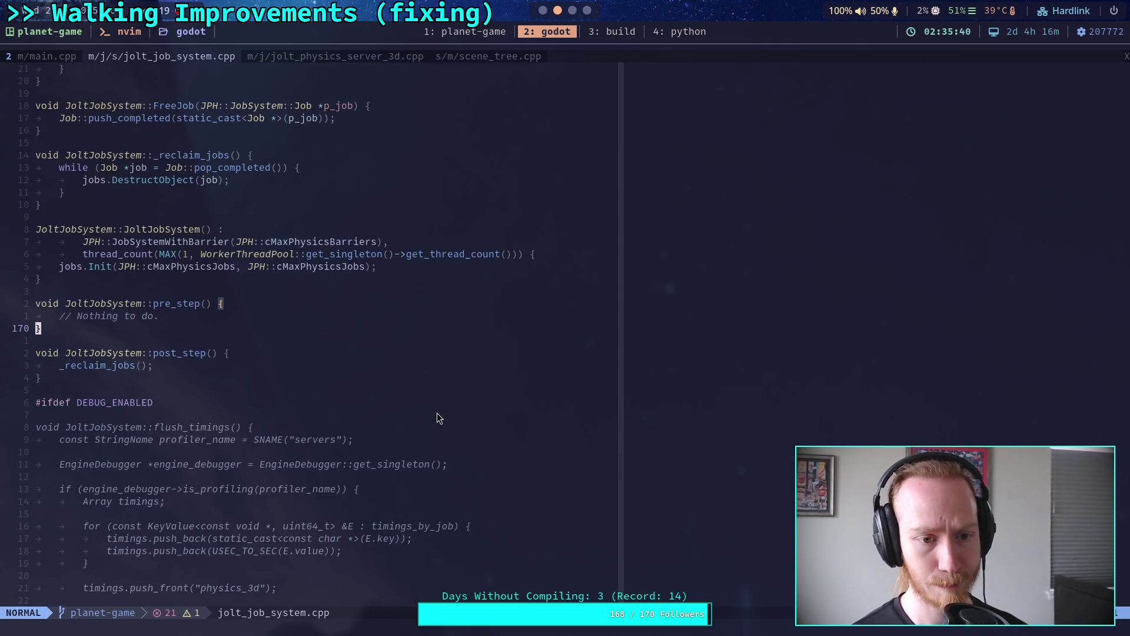
{"action": "scroll", "coordinate": [443, 400], "scroll_direction": "up", "scroll_amount": 3}
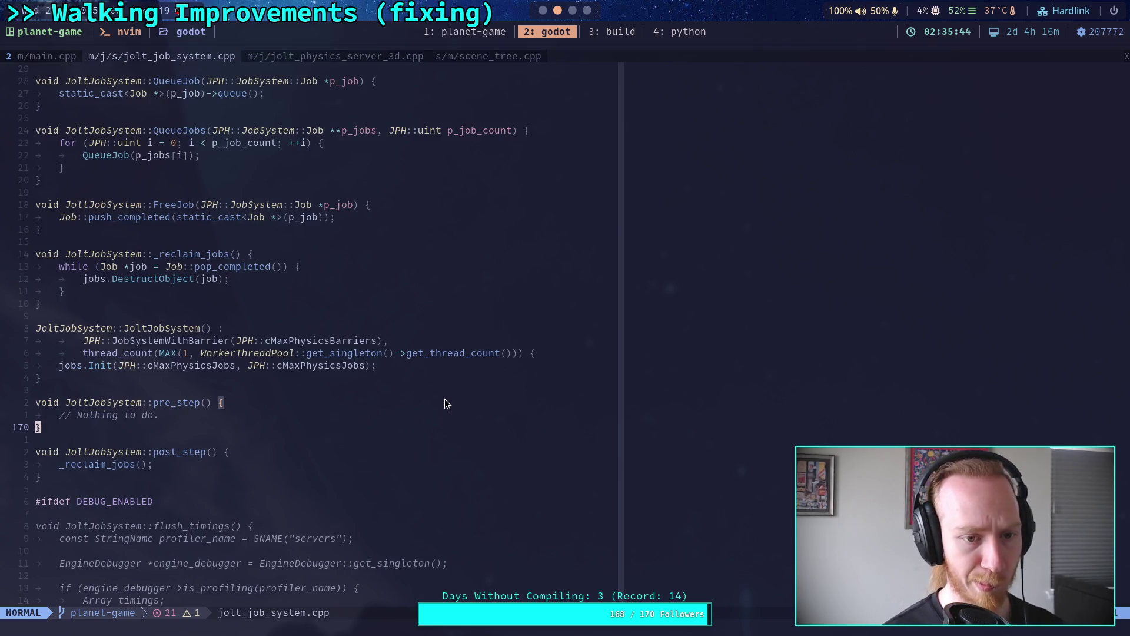
{"action": "scroll", "coordinate": [444, 404], "scroll_direction": "up", "scroll_amount": 7}
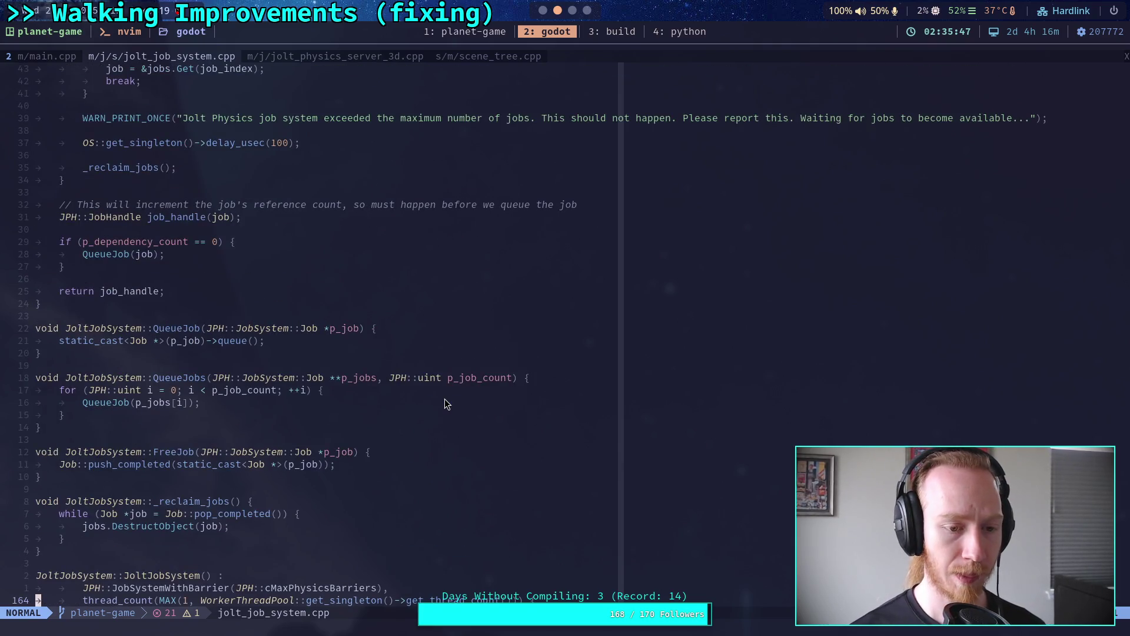
{"action": "scroll", "coordinate": [446, 404], "scroll_direction": "up", "scroll_amount": 3}
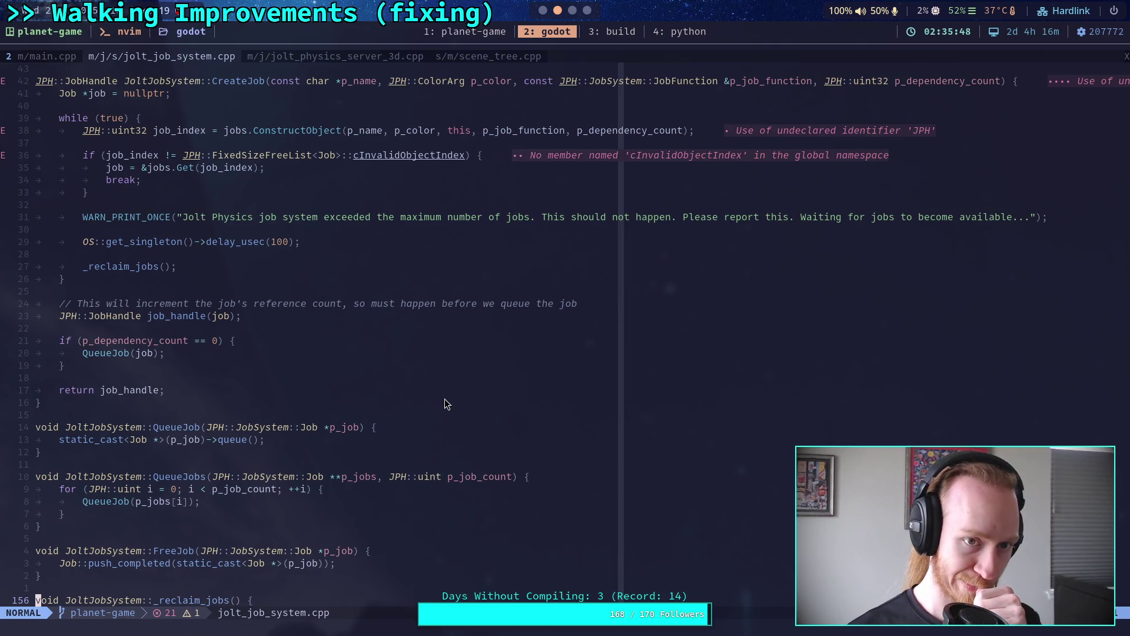
Compare jolt_job_system.cpp against the main.cpp and jolt_physics_server_3d.cpp buffers.
{"action": "left_click", "coordinate": [47, 62]}
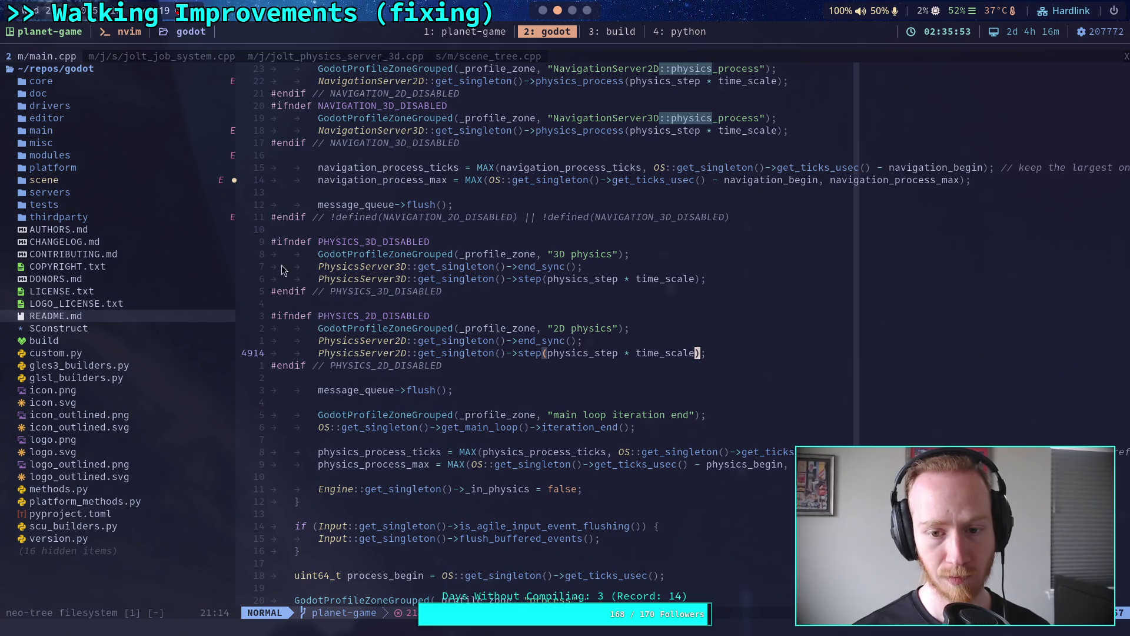
{"action": "left_click", "coordinate": [173, 57]}
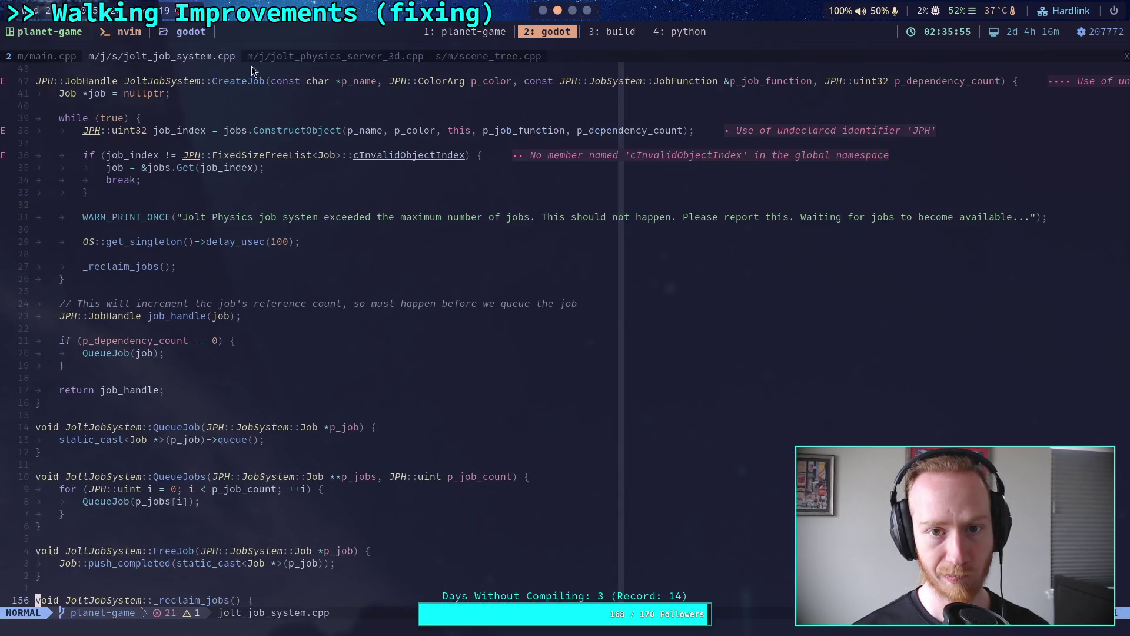
{"action": "left_click", "coordinate": [353, 59]}
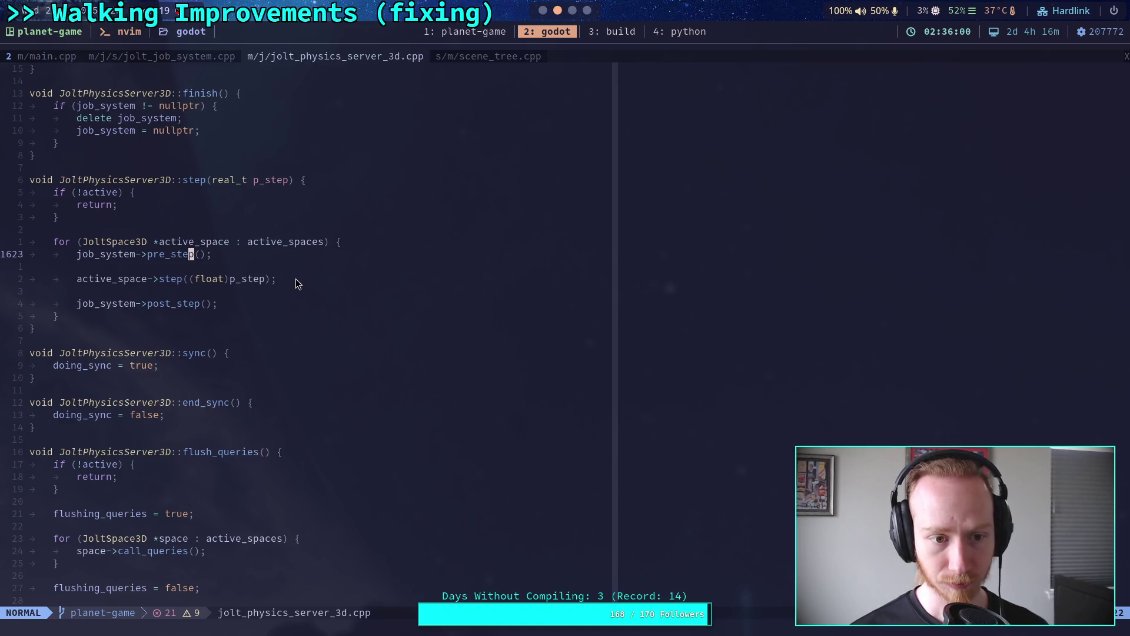
{"action": "left_click", "coordinate": [157, 59]}
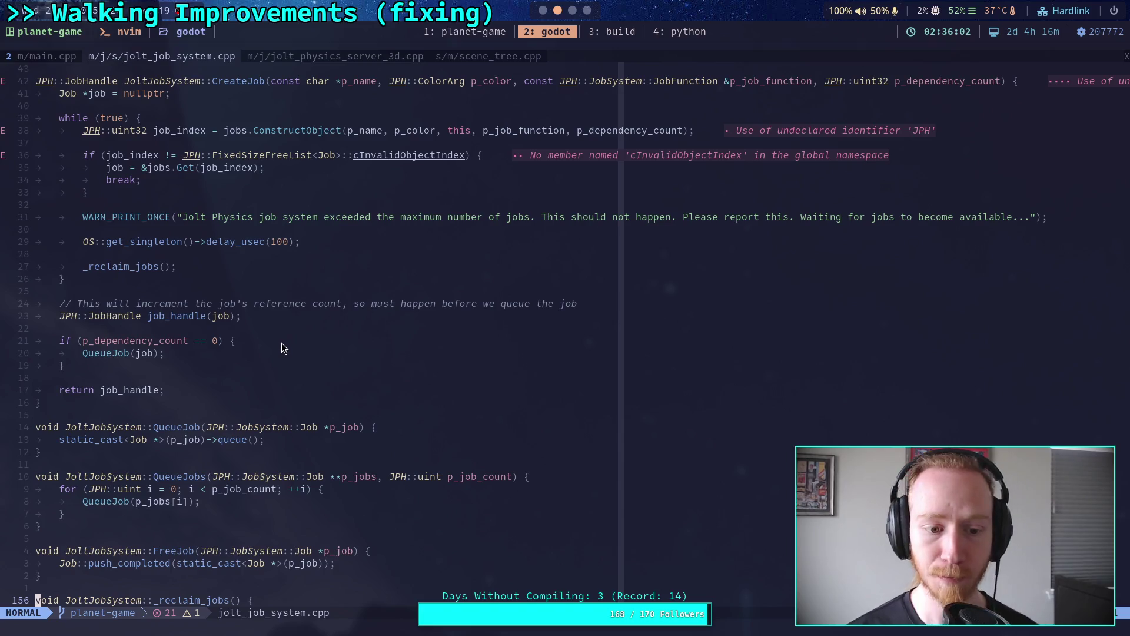
{"action": "scroll", "coordinate": [282, 335], "scroll_direction": "down", "scroll_amount": 8}
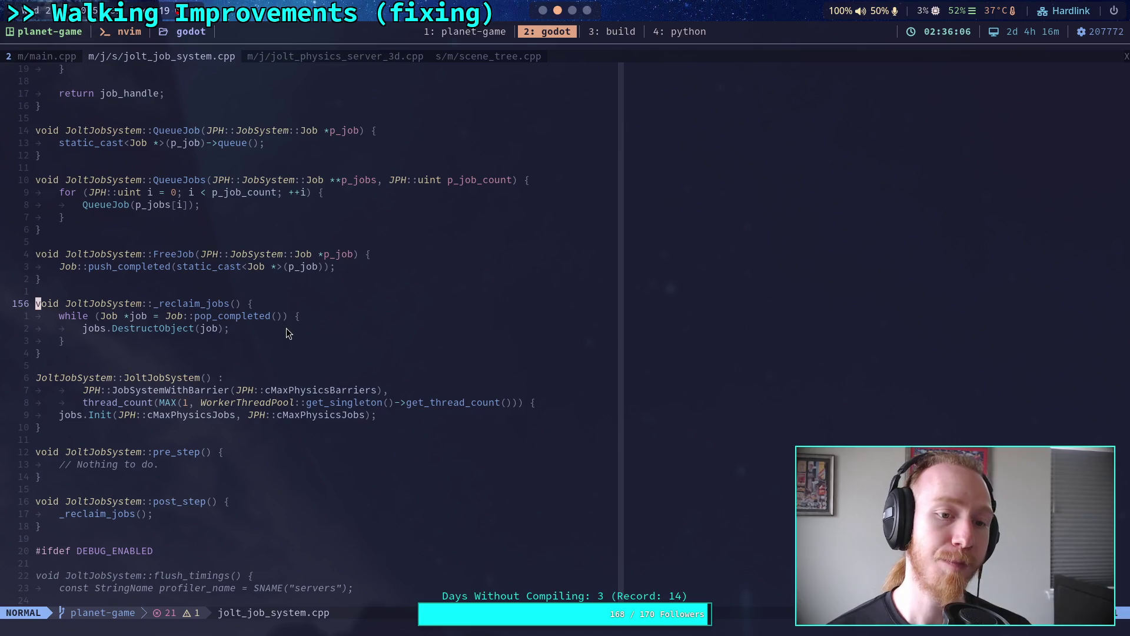
{"action": "scroll", "coordinate": [286, 330], "scroll_direction": "up", "scroll_amount": 4}
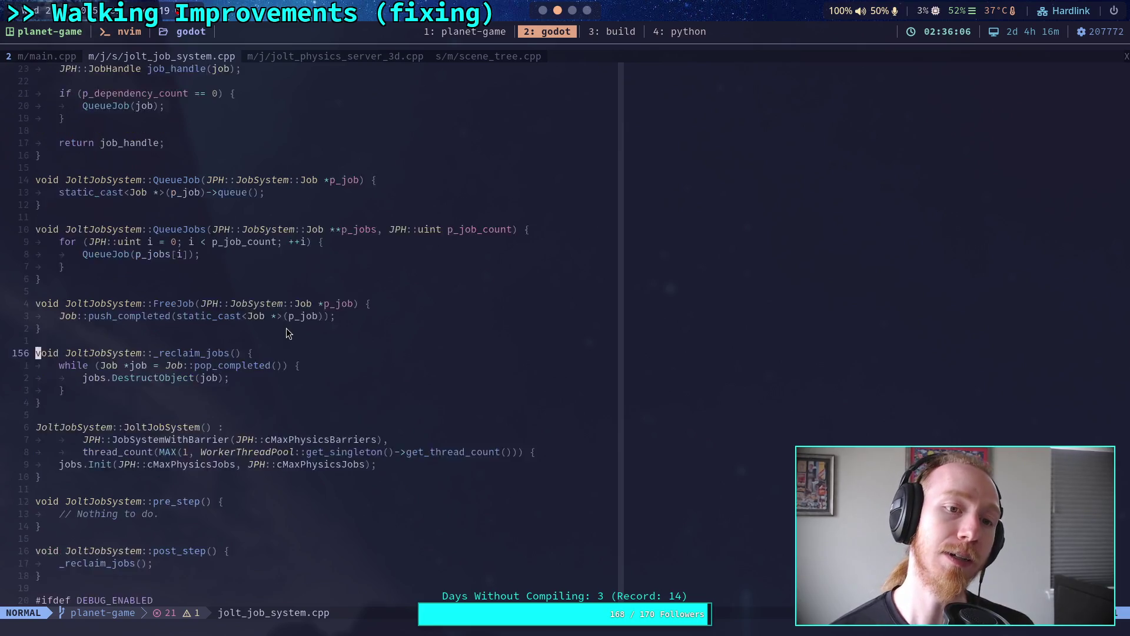
Recheck jolt_physics_server_3d.cpp, reread jolt_job_system.cpp upward, then return to main.cpp.
{"action": "left_click", "coordinate": [279, 56]}
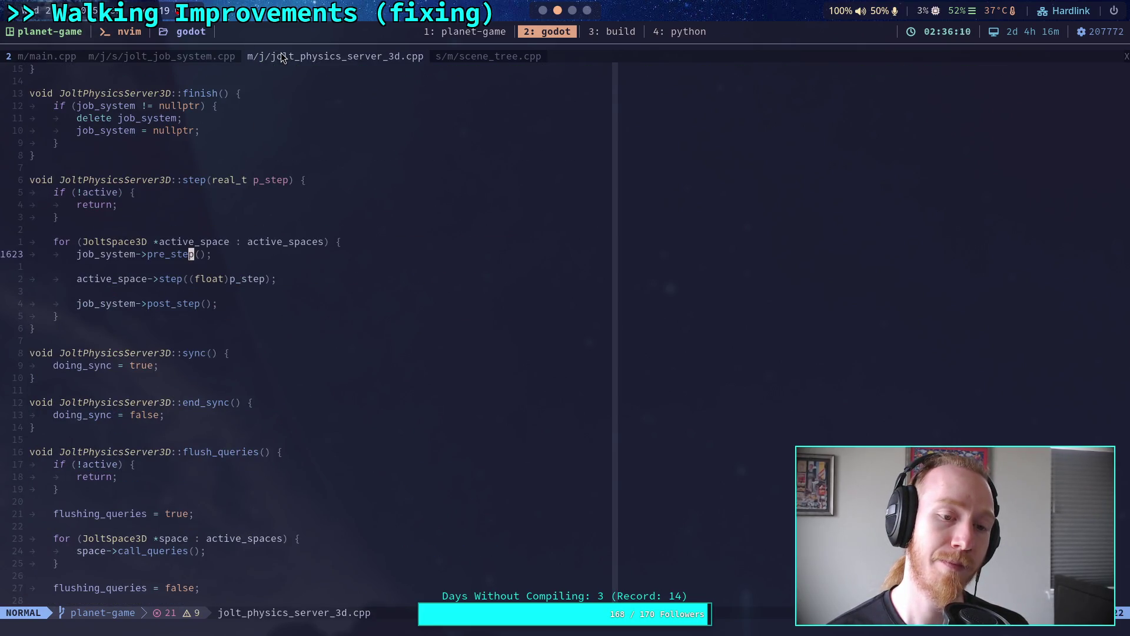
{"action": "left_click", "coordinate": [126, 62]}
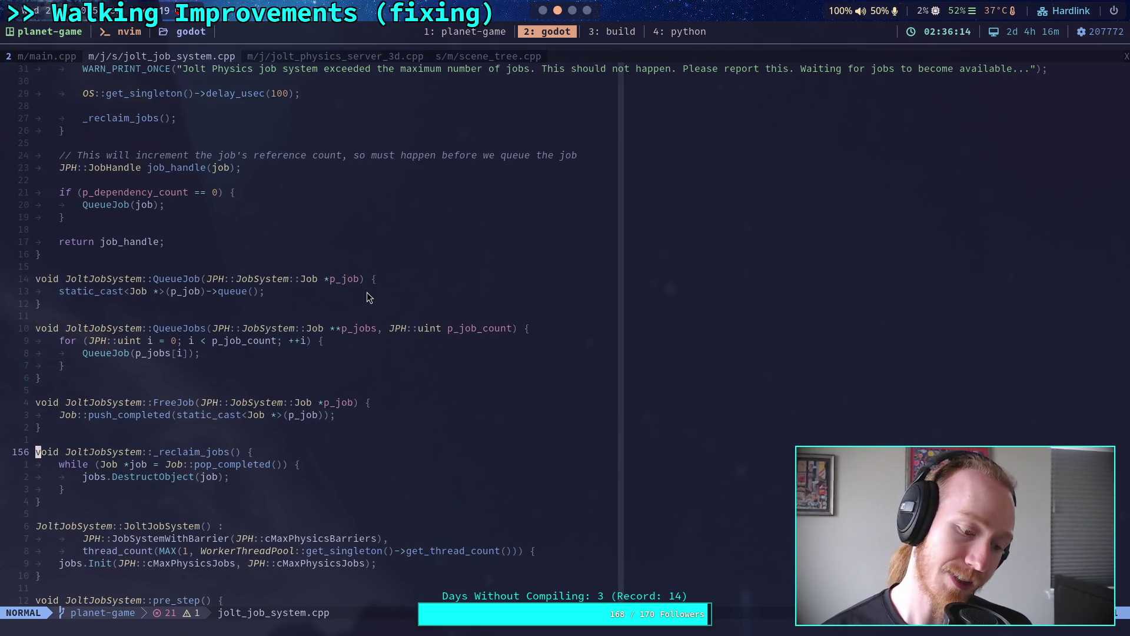
{"action": "scroll", "coordinate": [366, 292], "scroll_direction": "up", "scroll_amount": 4}
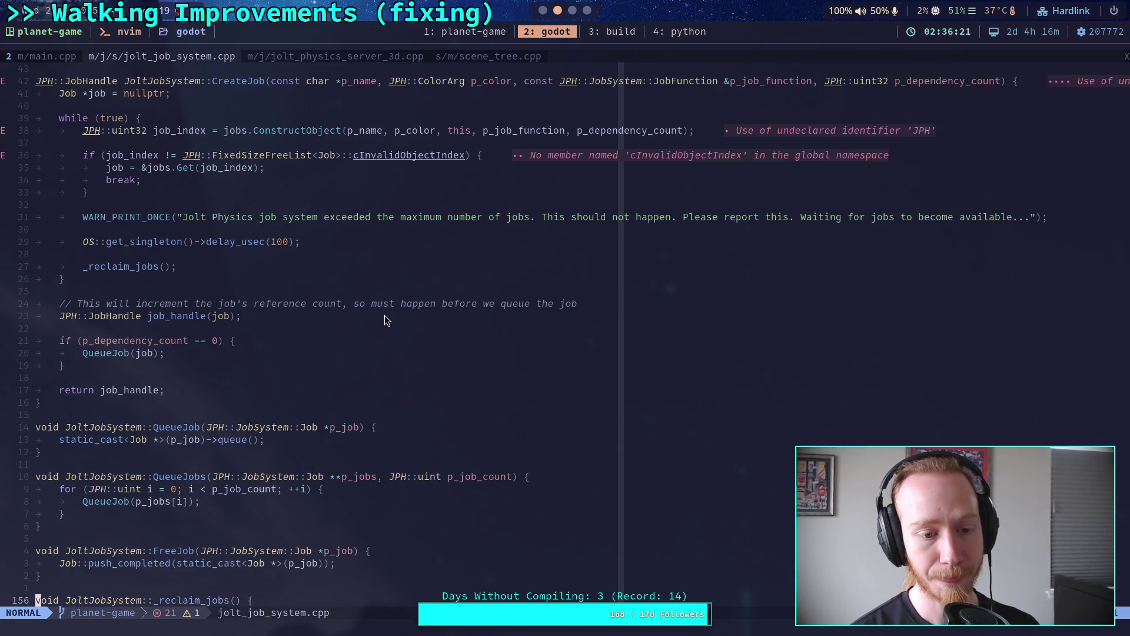
{"action": "scroll", "coordinate": [384, 320], "scroll_direction": "up", "scroll_amount": 5}
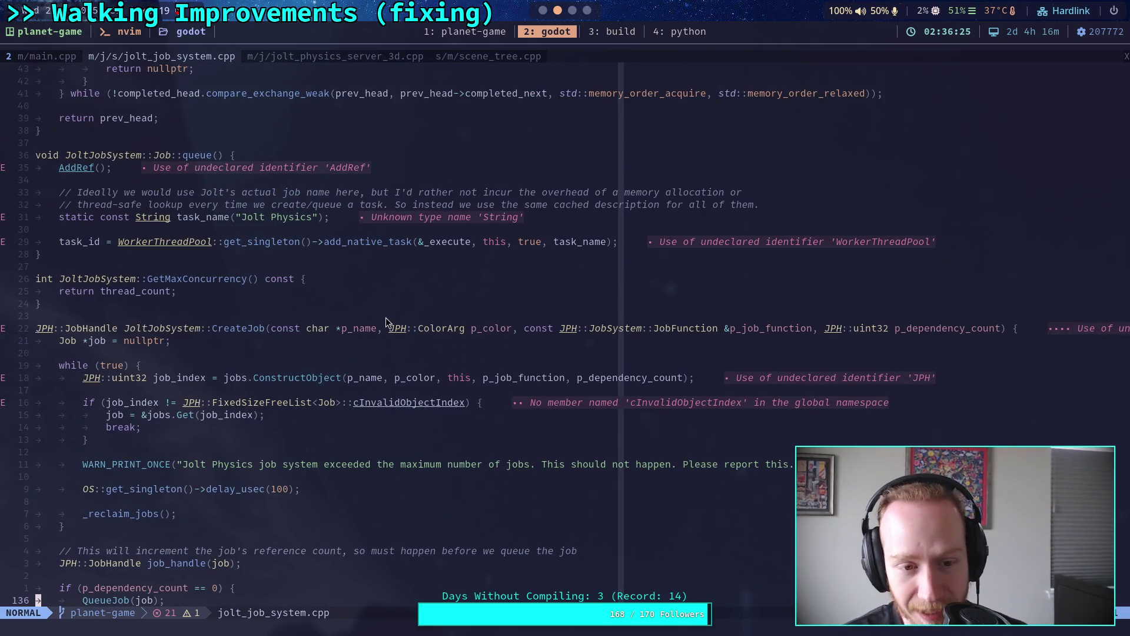
{"action": "scroll", "coordinate": [387, 317], "scroll_direction": "up", "scroll_amount": 9}
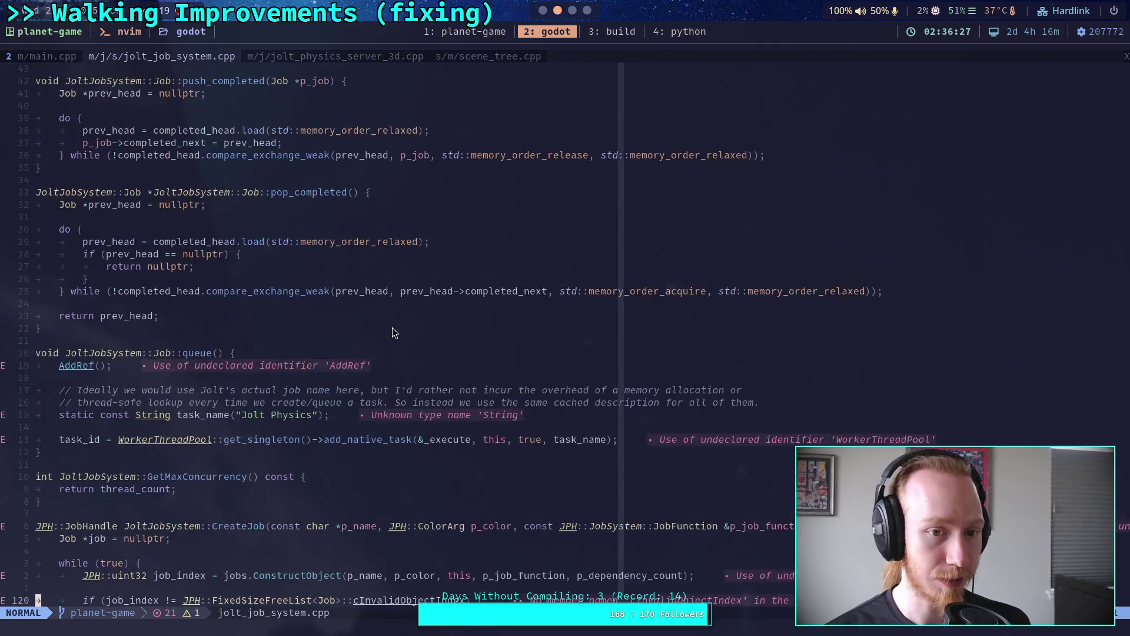
{"action": "scroll", "coordinate": [392, 327], "scroll_direction": "up", "scroll_amount": 4}
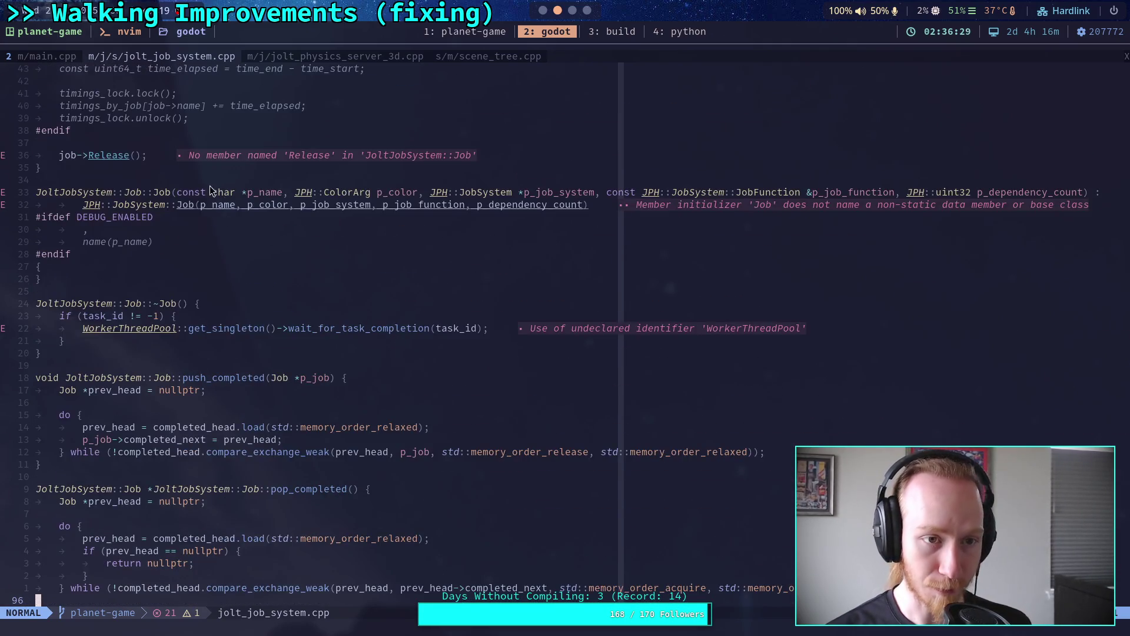
{"action": "left_click", "coordinate": [48, 55]}
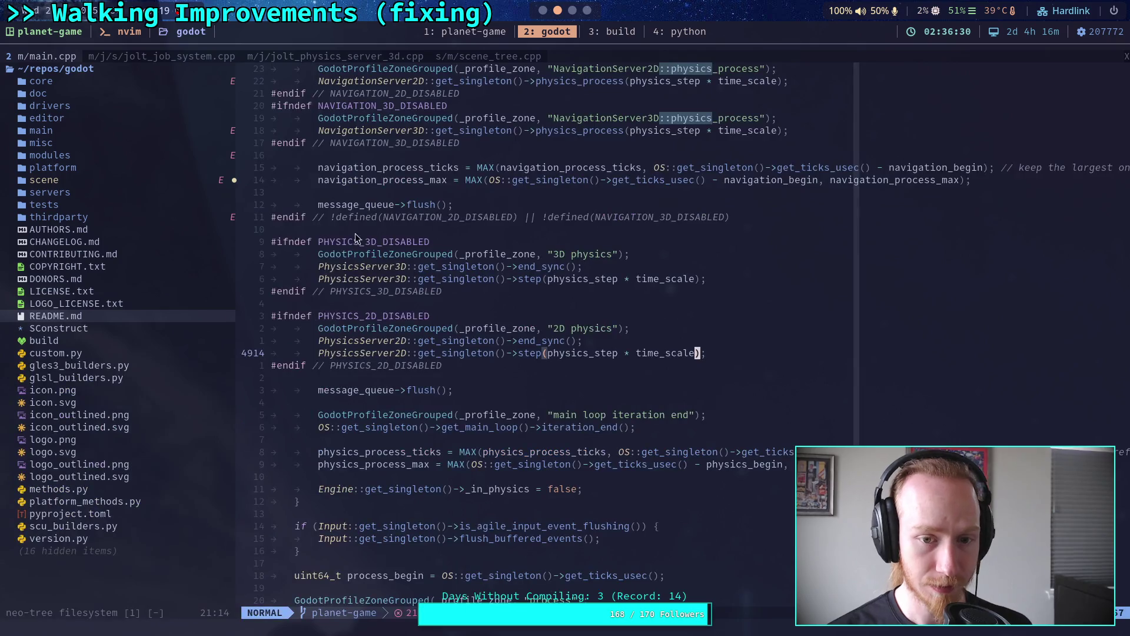
Move around main.cpp's physics step lines near the #endif at 4915, briefly visiting the Jolt server source.
{"action": "left_click", "coordinate": [480, 376]}
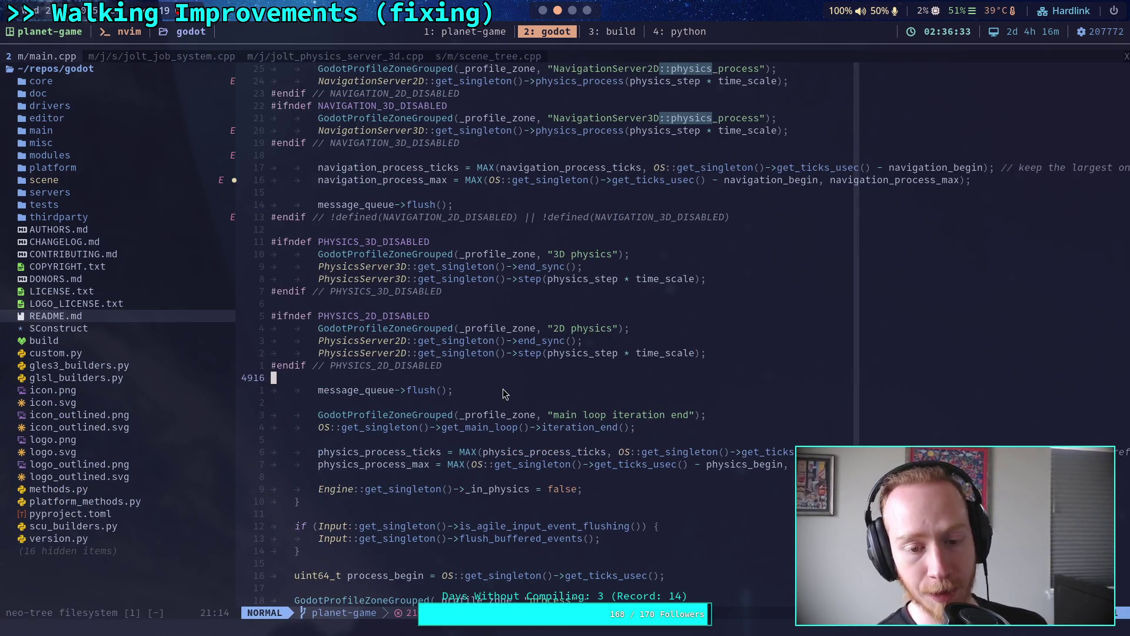
{"action": "left_click", "coordinate": [724, 430]}
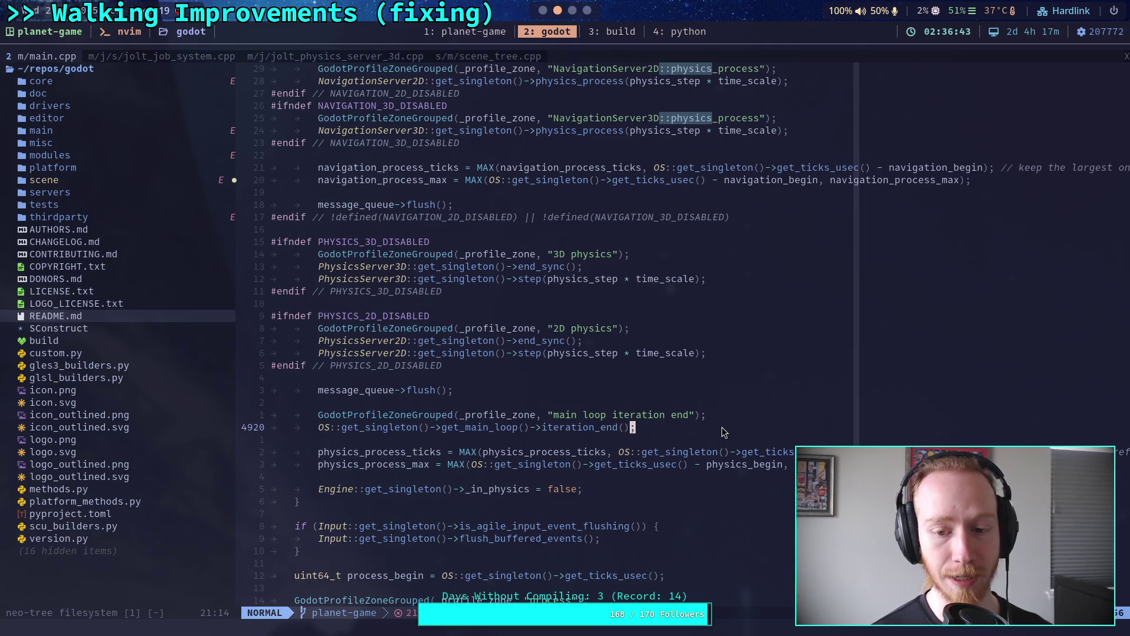
{"action": "key", "text": "braceleft"}
{"action": "key", "text": "braceleft"}
{"action": "key", "text": "Return"}
{"action": "key", "text": "k"}
{"action": "key", "text": "k"}
{"action": "key", "text": "k"}
{"action": "key", "text": "k"}
{"action": "key", "text": "k"}
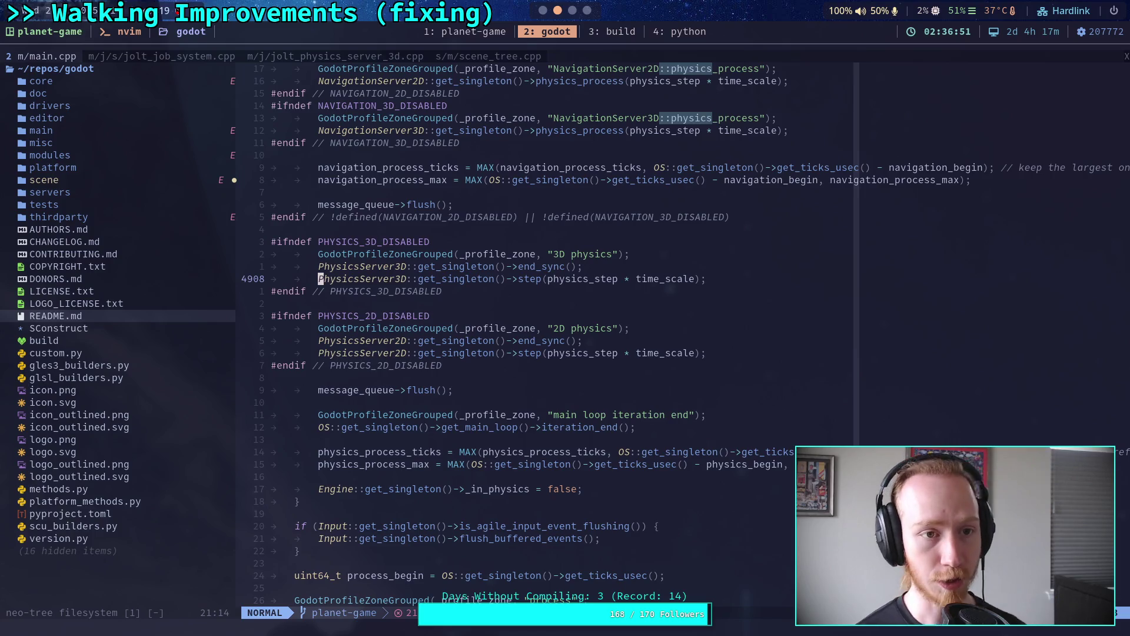
{"action": "key", "text": "ctrl+o"}
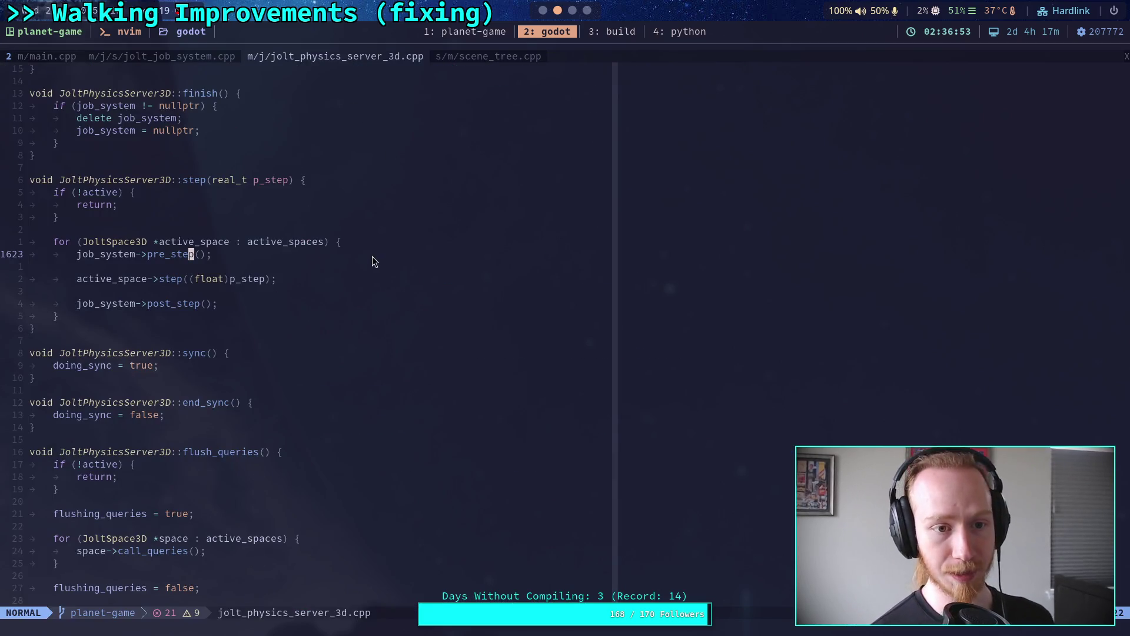
{"action": "left_click", "coordinate": [46, 56]}
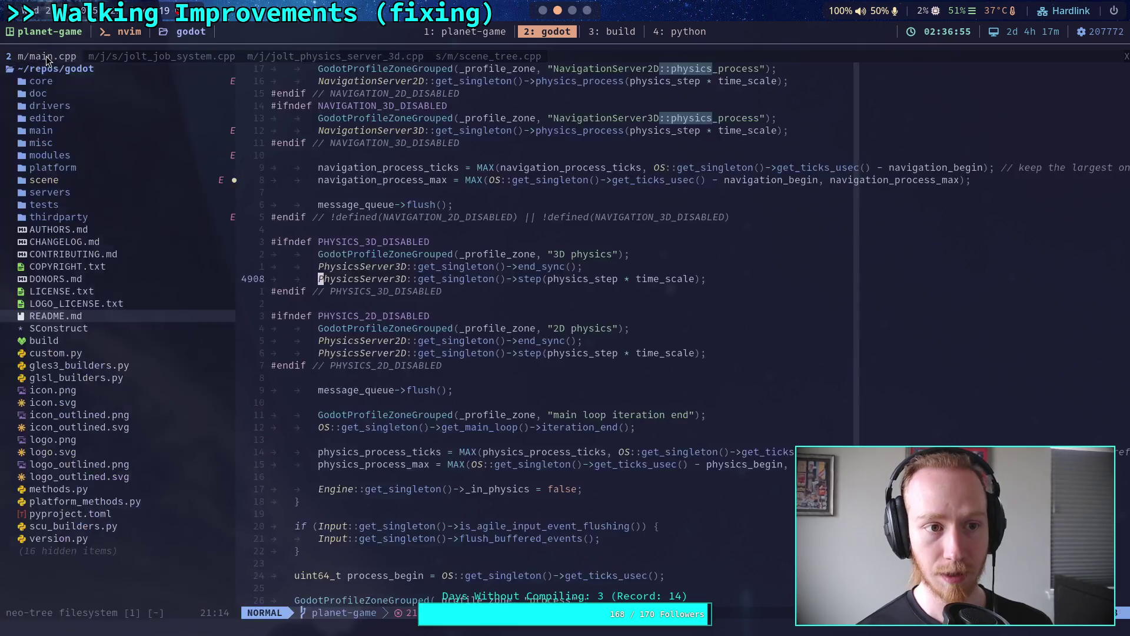
{"action": "scroll", "coordinate": [688, 372], "scroll_direction": "up", "scroll_amount": 7}
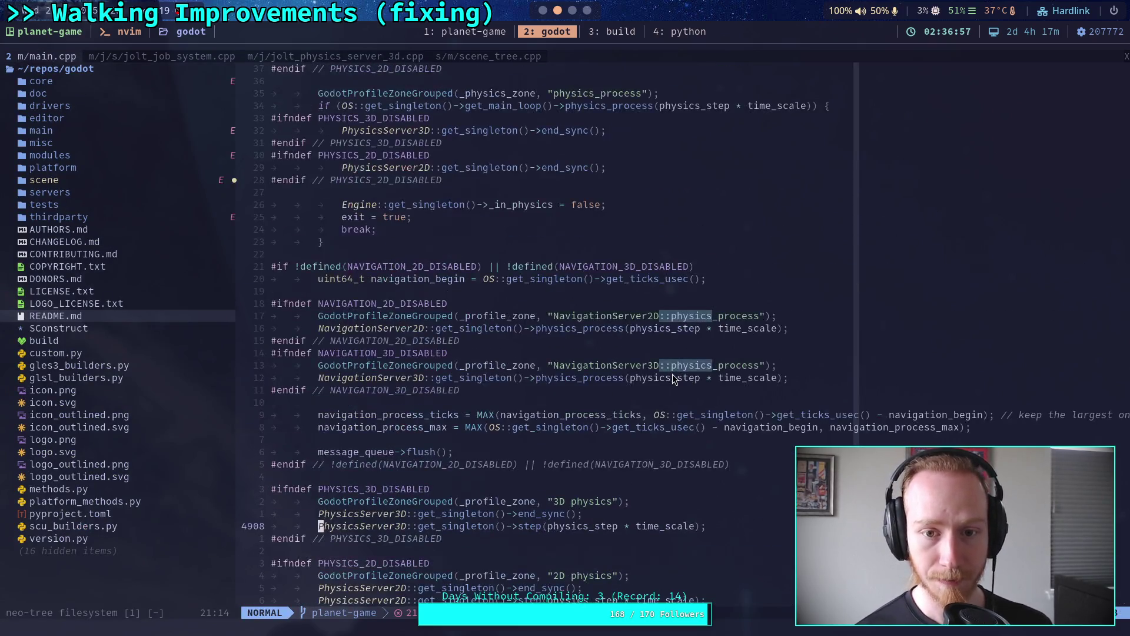
{"action": "scroll", "coordinate": [673, 376], "scroll_direction": "down", "scroll_amount": 4}
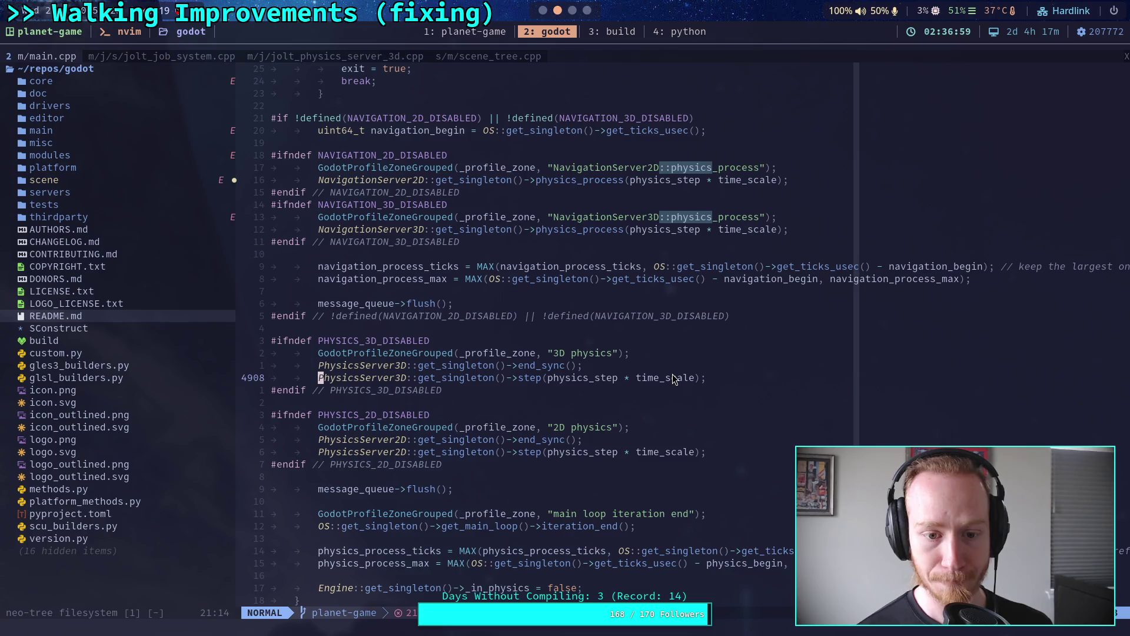
{"action": "scroll", "coordinate": [673, 375], "scroll_direction": "down", "scroll_amount": 1}
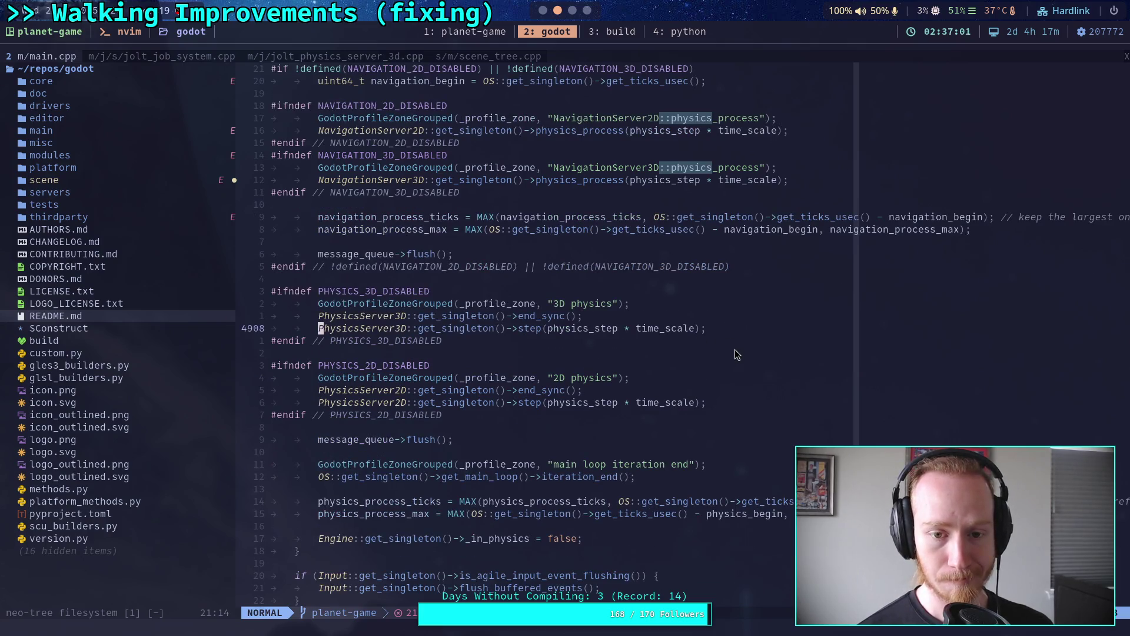
{"action": "scroll", "coordinate": [734, 350], "scroll_direction": "up", "scroll_amount": 7}
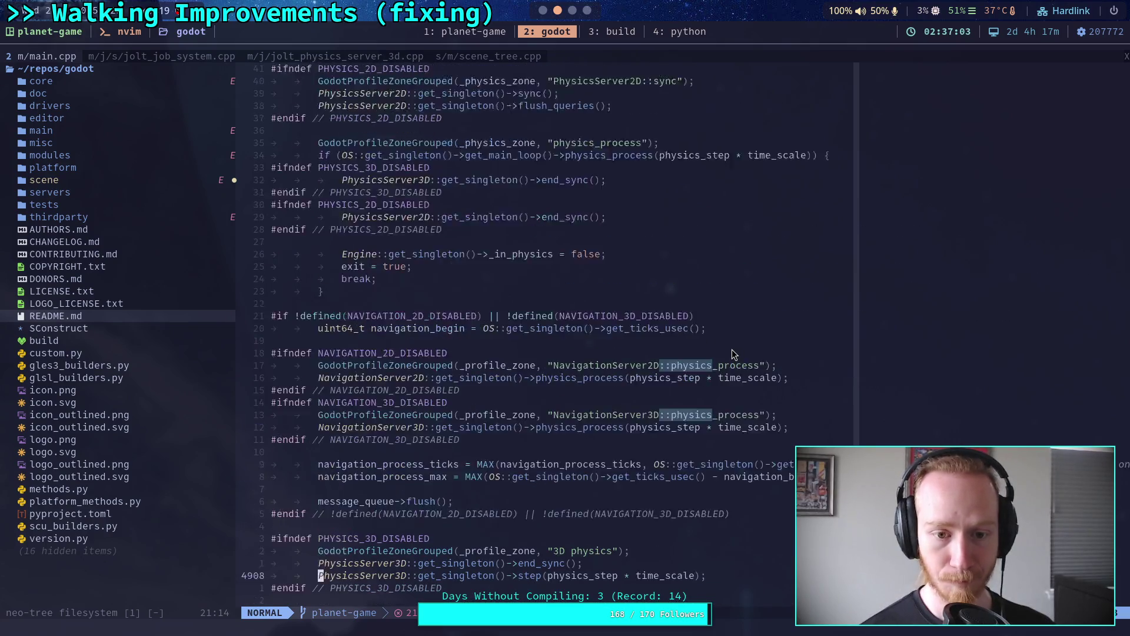
{"action": "scroll", "coordinate": [733, 349], "scroll_direction": "up", "scroll_amount": 12}
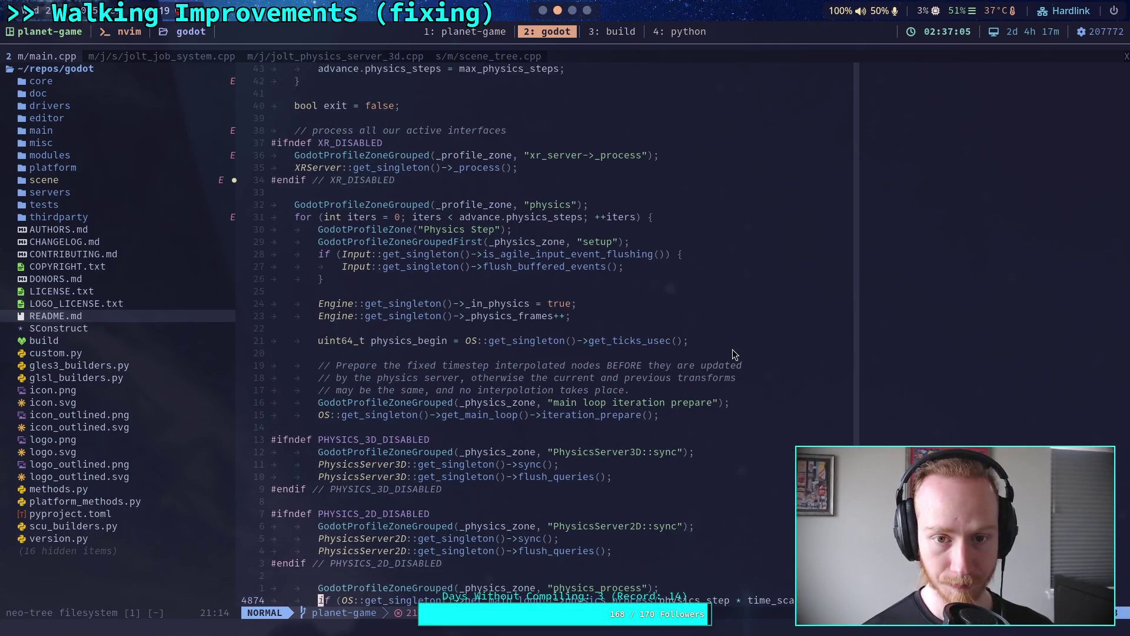
{"action": "scroll", "coordinate": [732, 348], "scroll_direction": "down", "scroll_amount": 2}
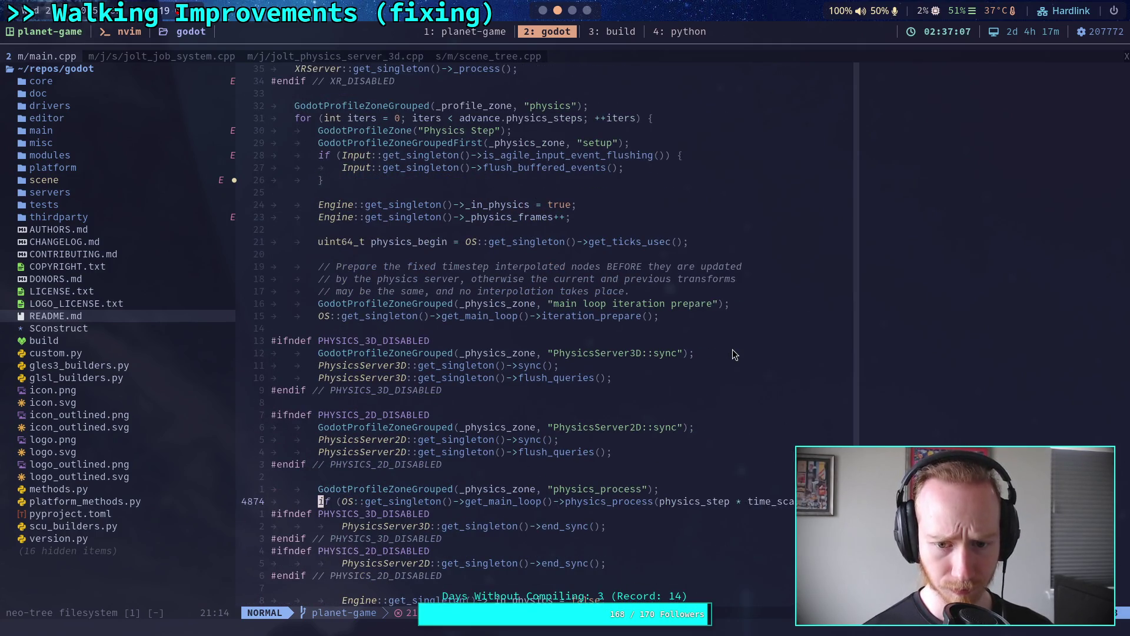
{"action": "scroll", "coordinate": [733, 344], "scroll_direction": "down", "scroll_amount": 8}
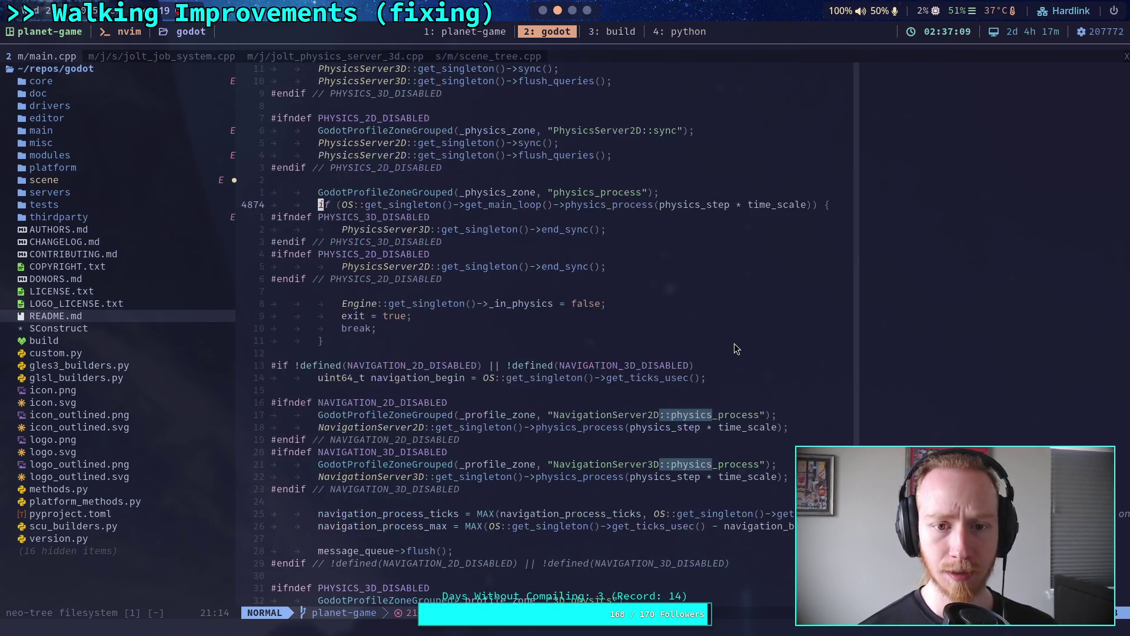
{"action": "scroll", "coordinate": [734, 348], "scroll_direction": "down", "scroll_amount": 1}
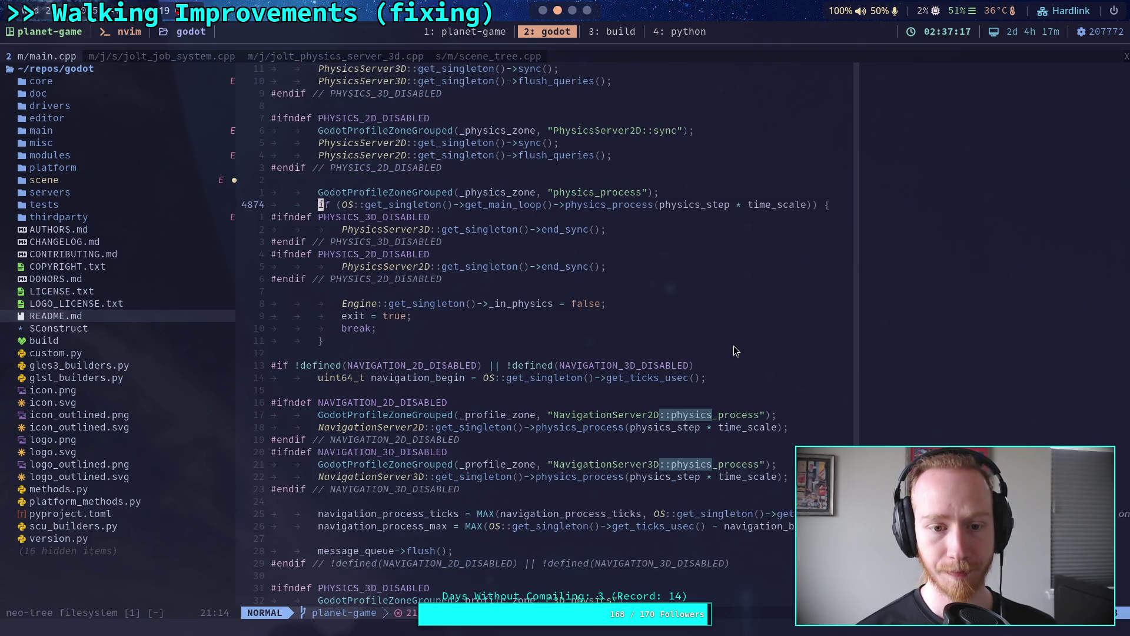
{"action": "scroll", "coordinate": [734, 351], "scroll_direction": "down", "scroll_amount": 2}
{"action": "scroll", "coordinate": [733, 351], "scroll_direction": "down", "scroll_amount": 2}
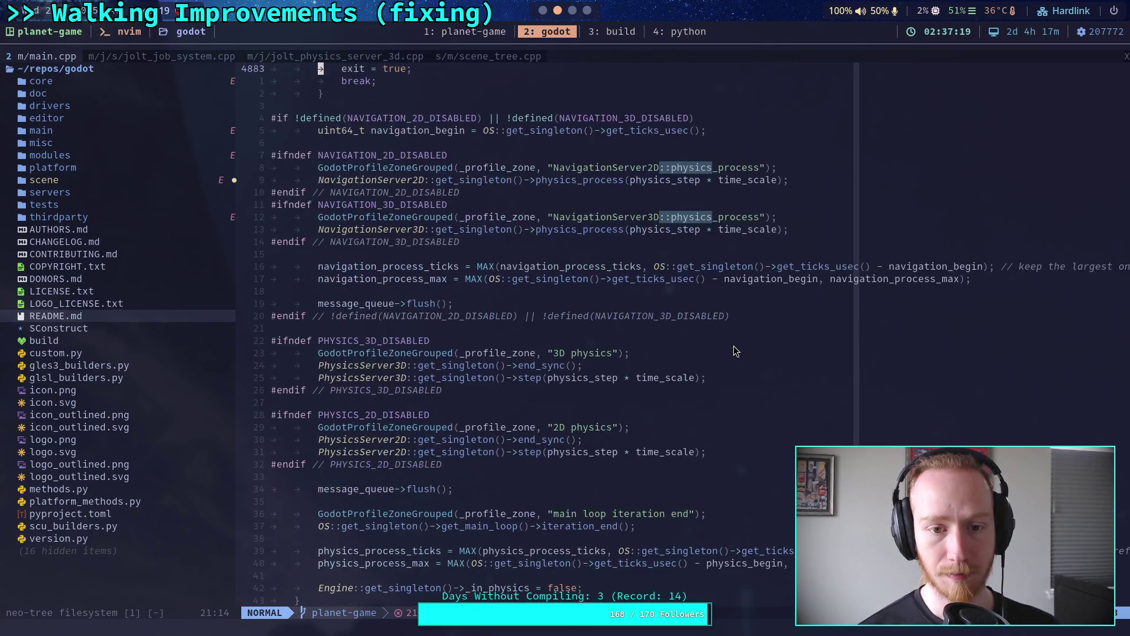
{"action": "scroll", "coordinate": [735, 351], "scroll_direction": "down", "scroll_amount": 1}
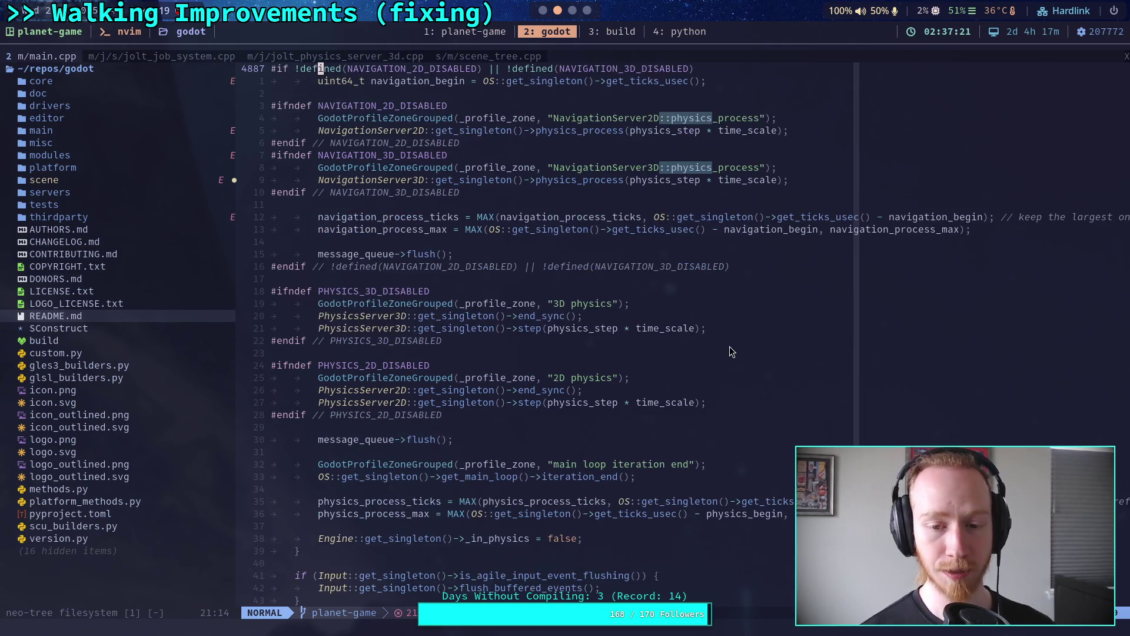
{"action": "left_click", "coordinate": [694, 417]}
{"action": "scroll", "coordinate": [697, 415], "scroll_direction": "down", "scroll_amount": 1}
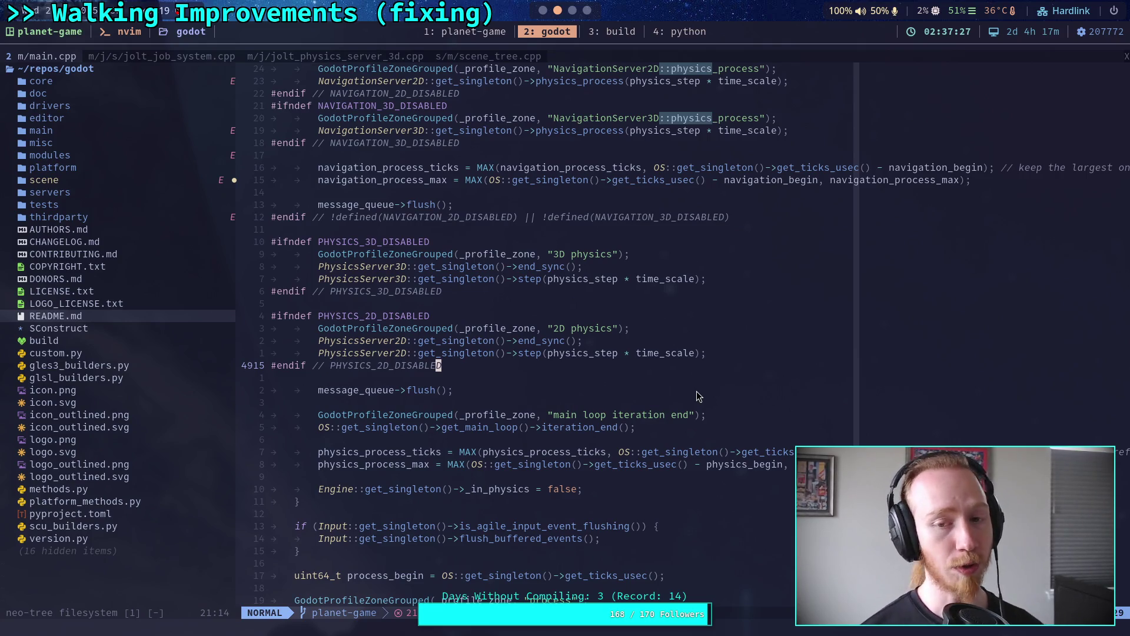
{"action": "scroll", "coordinate": [697, 391], "scroll_direction": "up", "scroll_amount": 15}
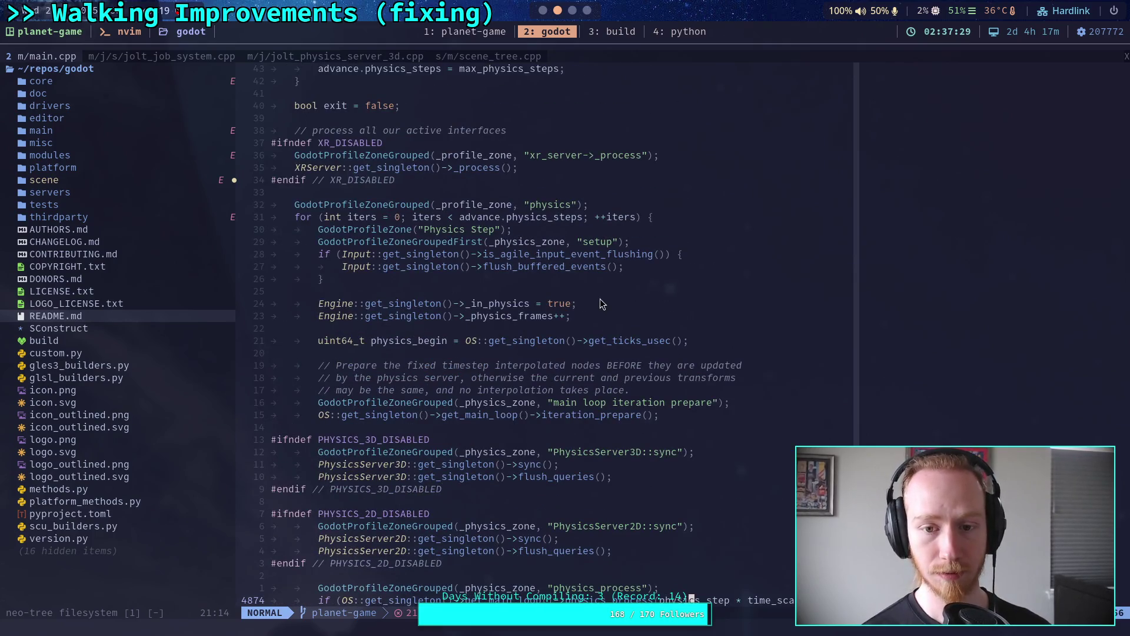
{"action": "scroll", "coordinate": [571, 430], "scroll_direction": "down", "scroll_amount": 1}
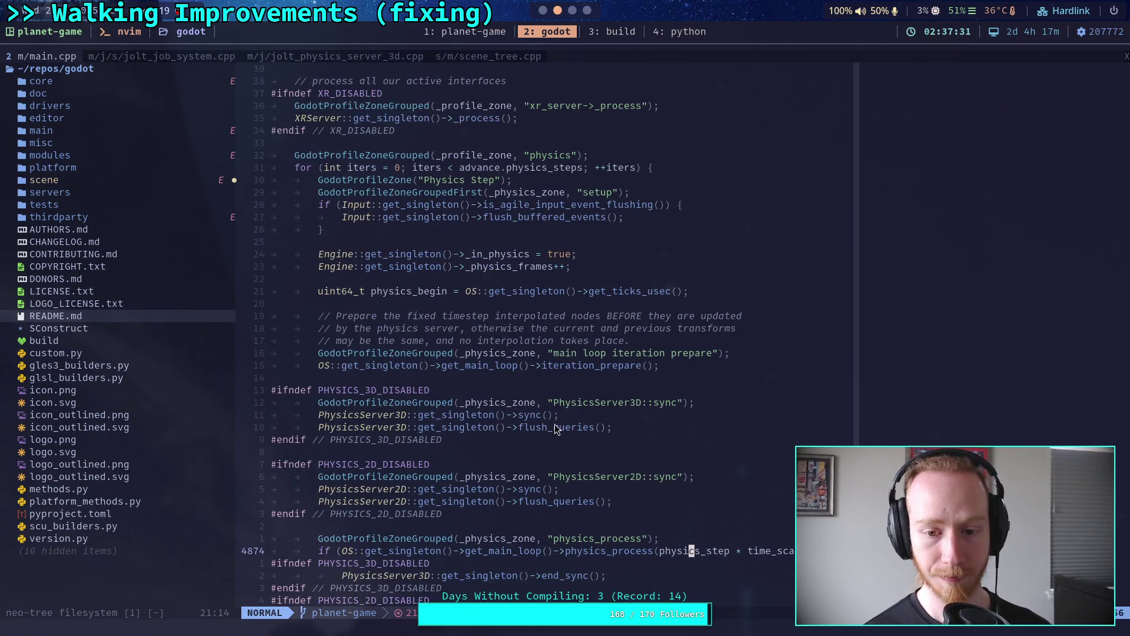
{"action": "left_click_drag", "start_coordinate": [557, 428], "coordinate": [521, 415]}
{"action": "scroll", "coordinate": [620, 418], "scroll_direction": "down", "scroll_amount": 2}
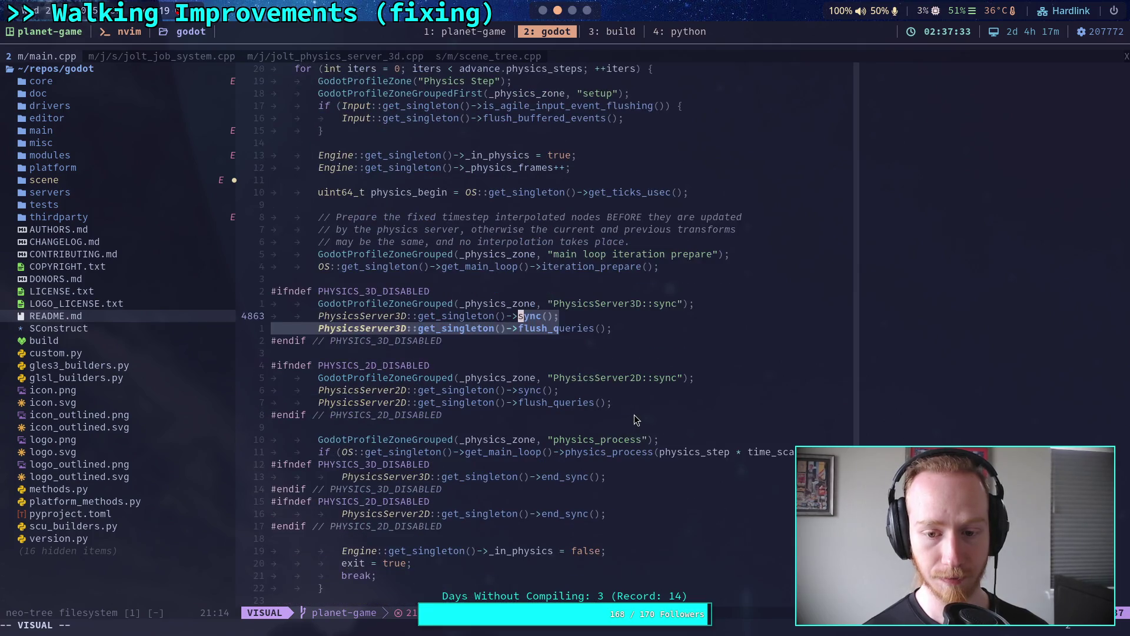
{"action": "scroll", "coordinate": [634, 419], "scroll_direction": "up", "scroll_amount": 1}
{"action": "key", "text": "Escape"}
{"action": "left_click", "coordinate": [535, 402]}
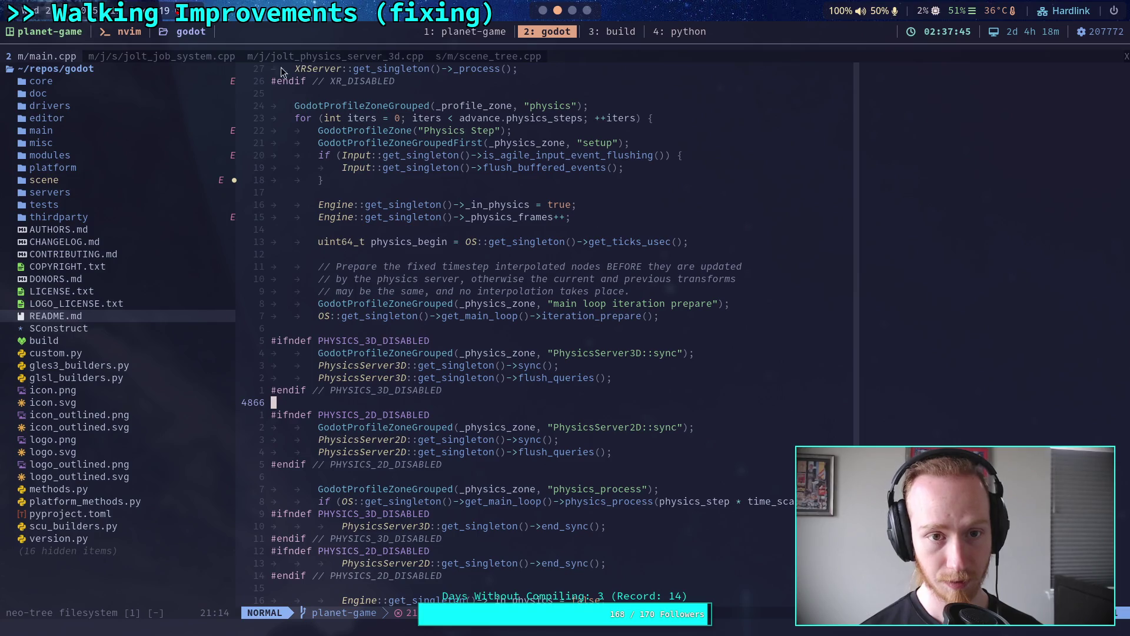
{"action": "left_click", "coordinate": [325, 57]}
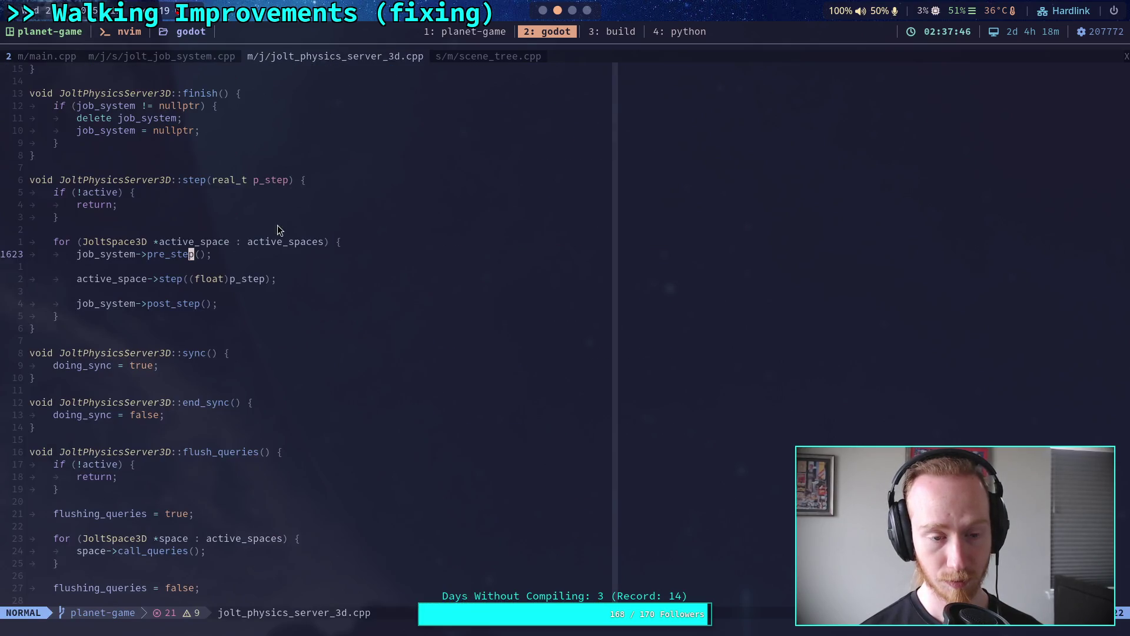
Insert emit_signal(SNAME("pre_physics_frame")); at the top of iteration_prepare and save scene_tree.cpp with :w.
{"action": "left_click", "coordinate": [474, 57]}
{"action": "scroll", "coordinate": [347, 315], "scroll_direction": "down", "scroll_amount": 20}
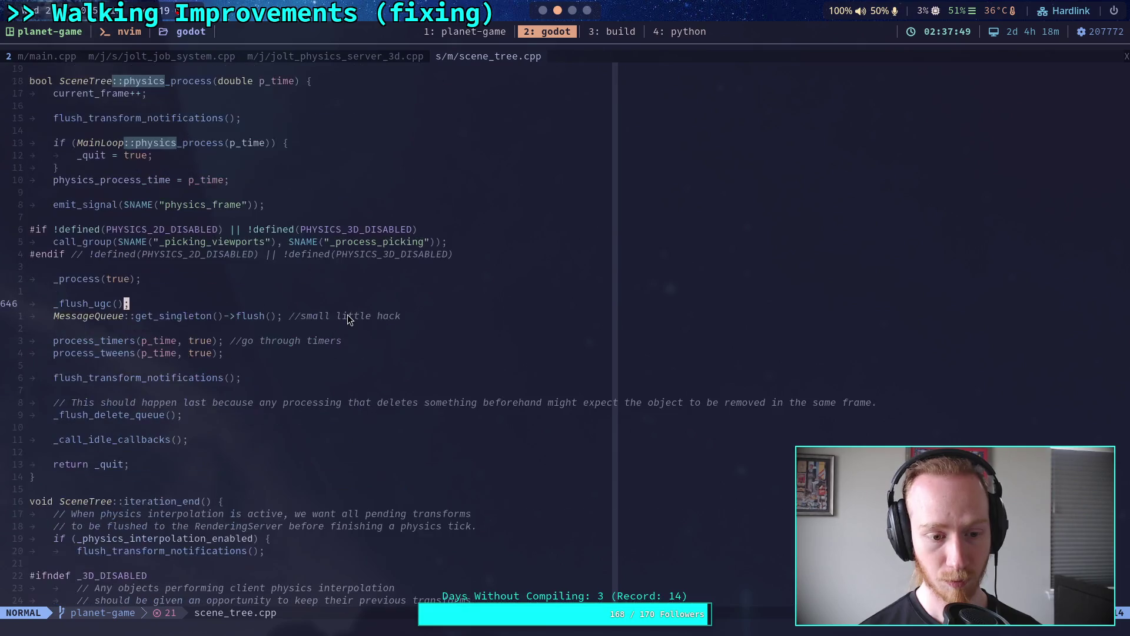
{"action": "key", "text": "ctrl+o"}
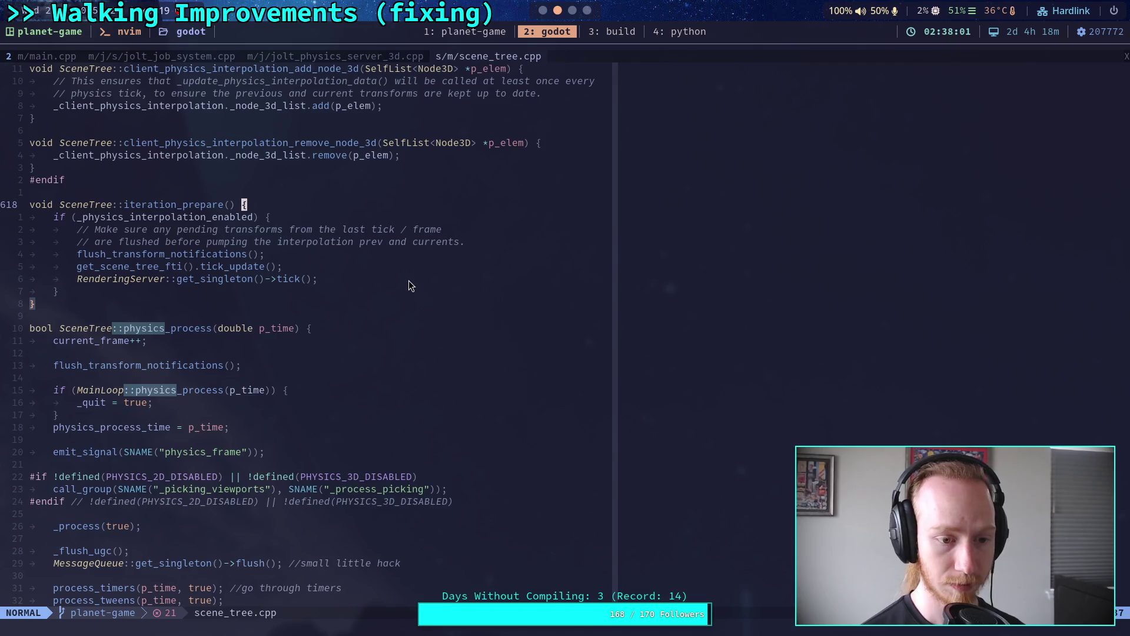
{"action": "type", "text": "o"}
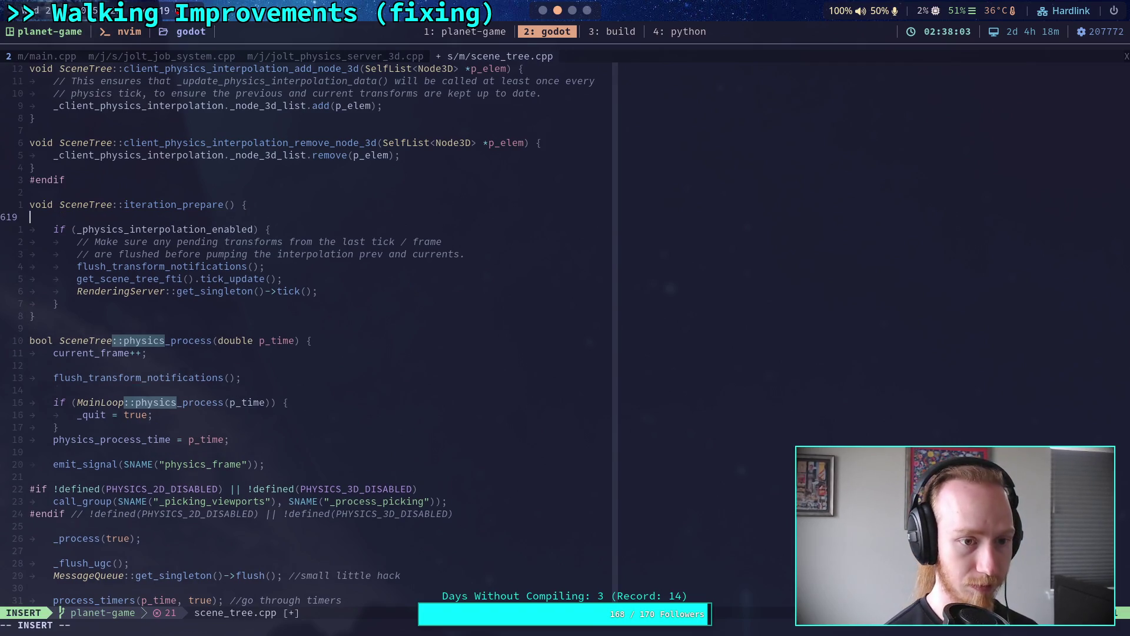
{"action": "type", "text": "emit_"}
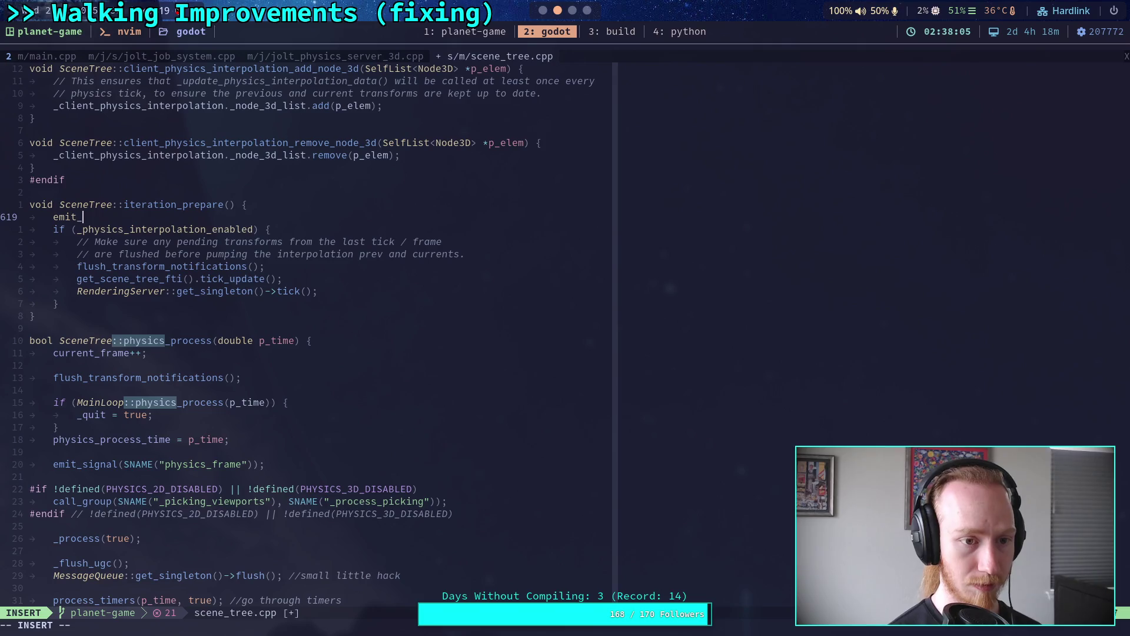
{"action": "type", "text": "signal"}
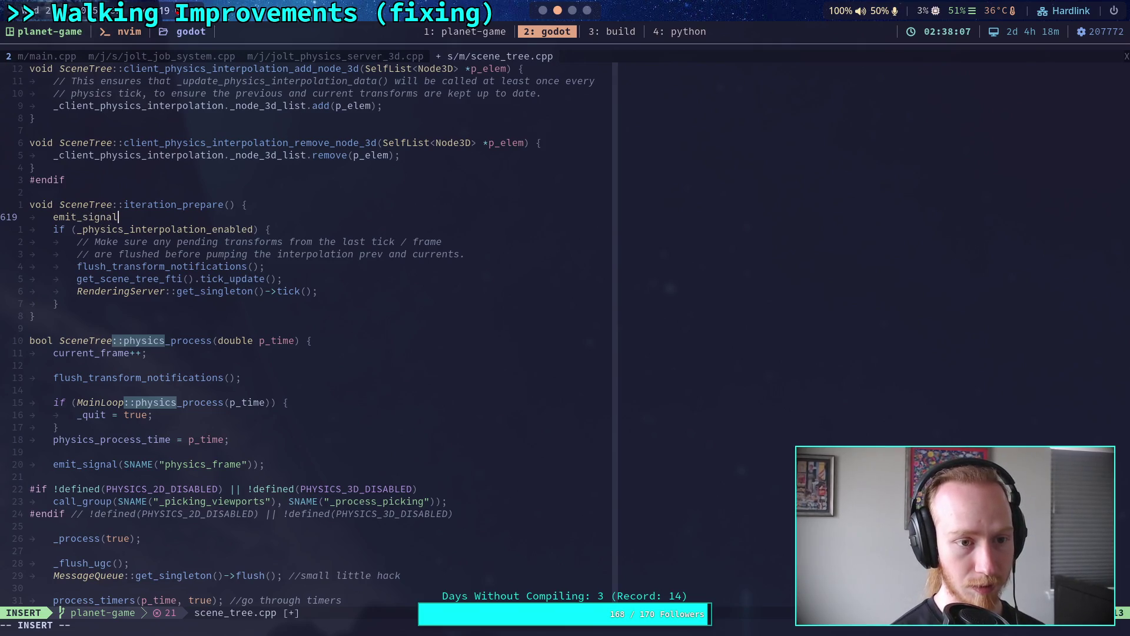
{"action": "type", "text": "(SNA"}
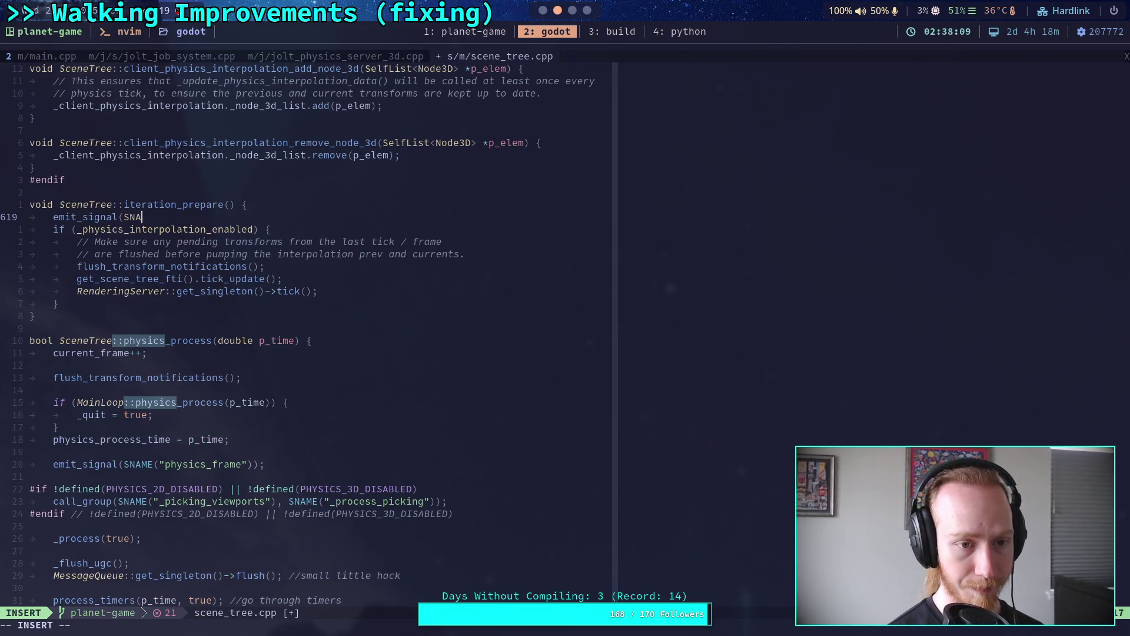
{"action": "type", "text": "ME(\"rre"}
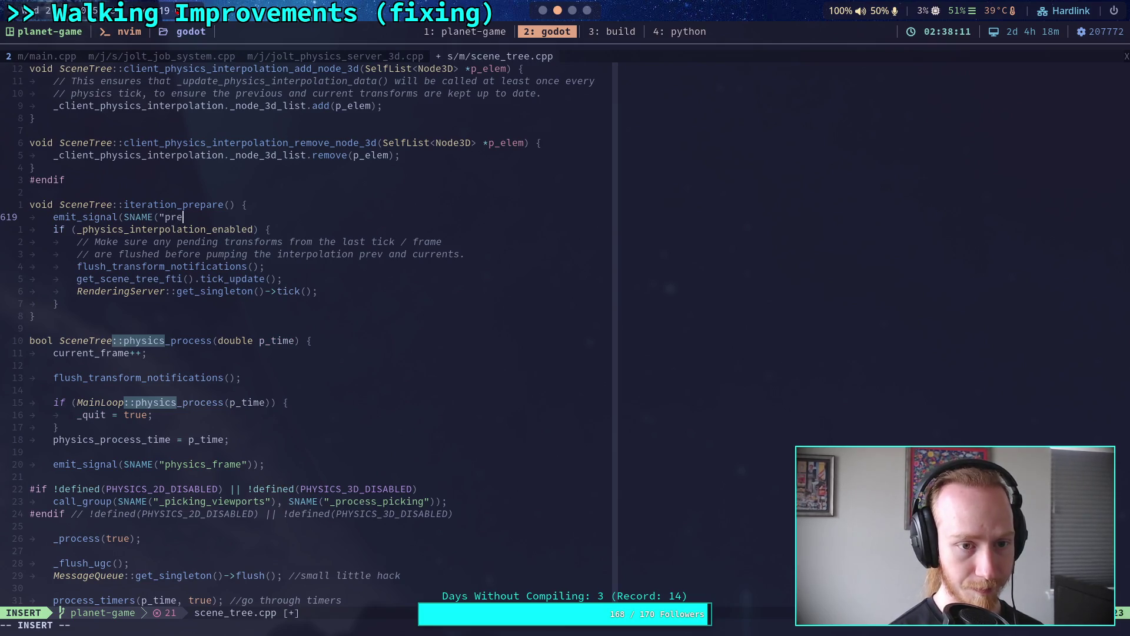
{"action": "type", "text": "_physics_f"}
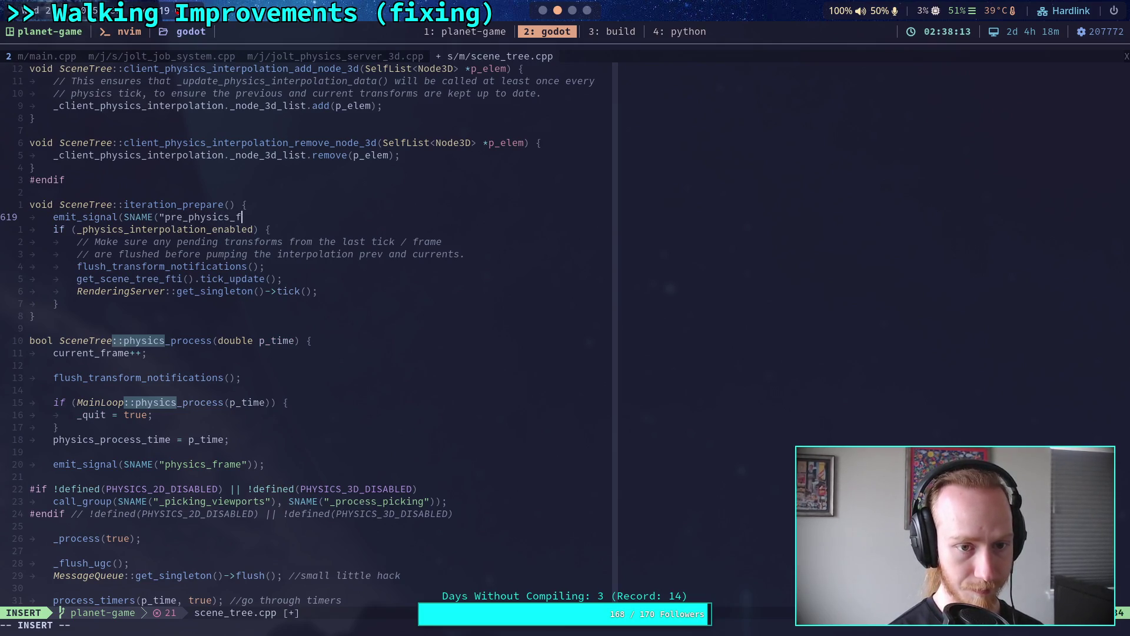
{"action": "type", "text": "rame\"));"}
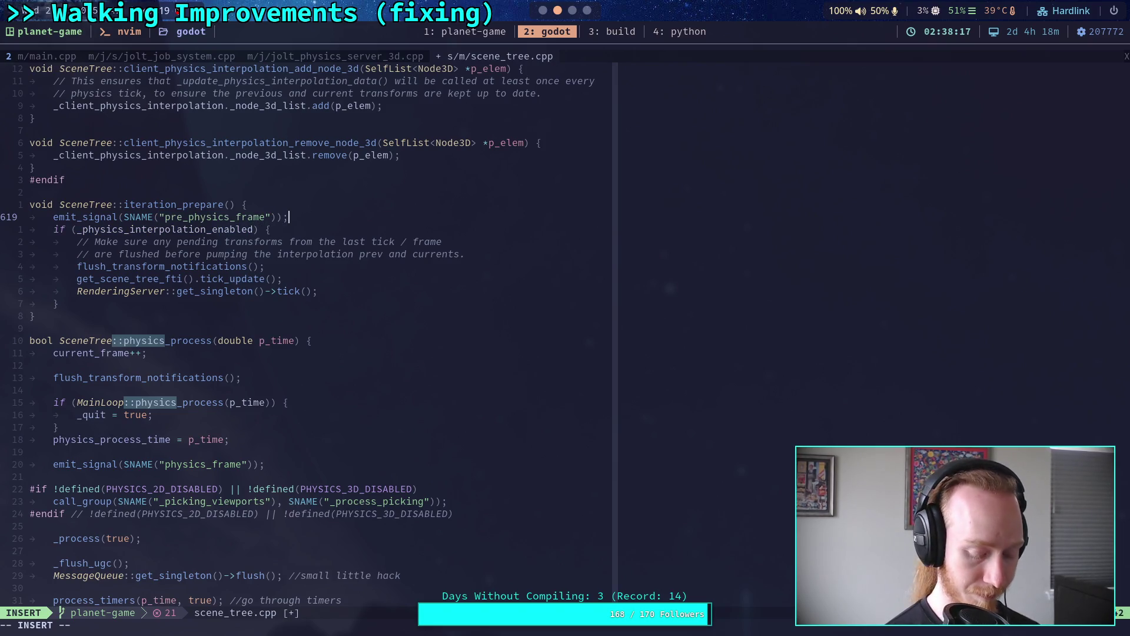
{"action": "key", "text": "Escape"}
{"action": "type", "text": ":w"}
{"action": "key", "text": "Return"}
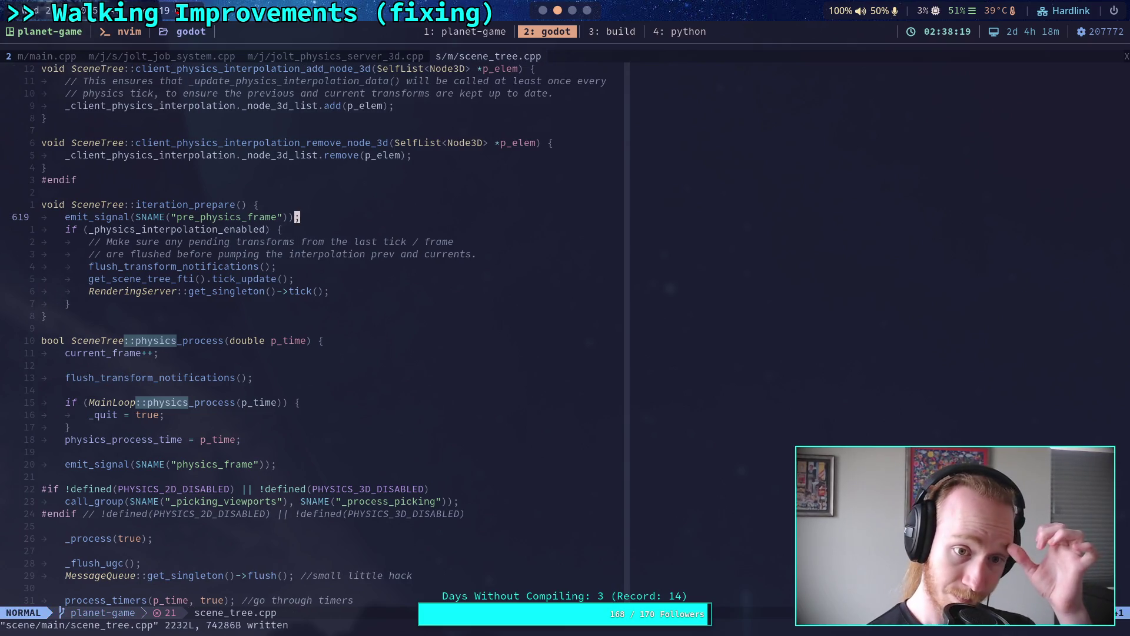
{"action": "left_click", "coordinate": [395, 57]}
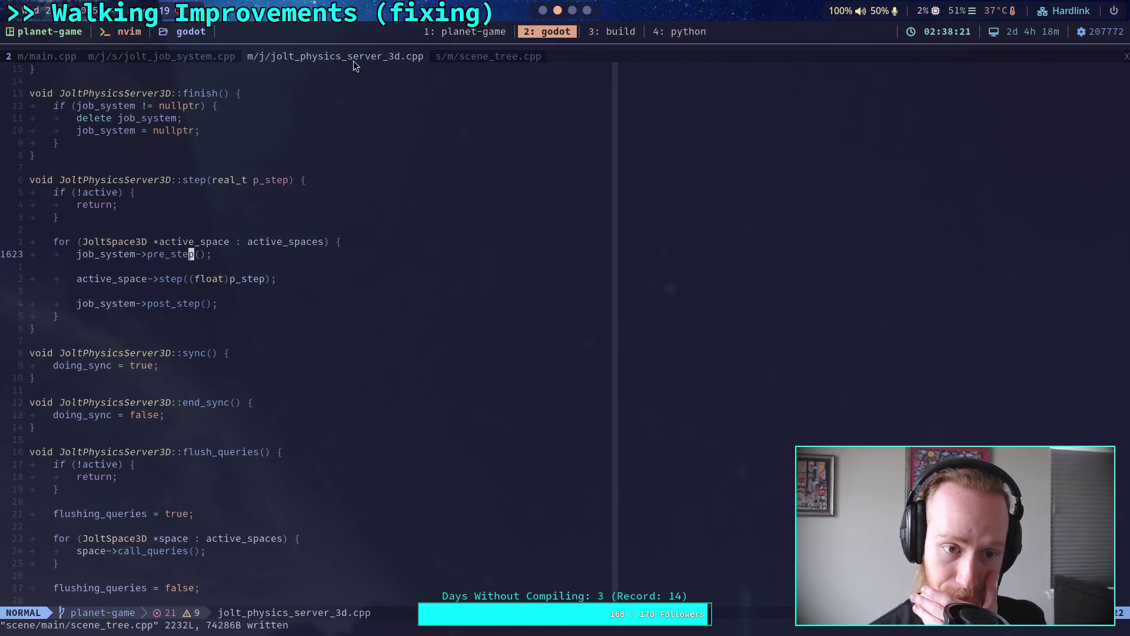
{"action": "left_click", "coordinate": [519, 56]}
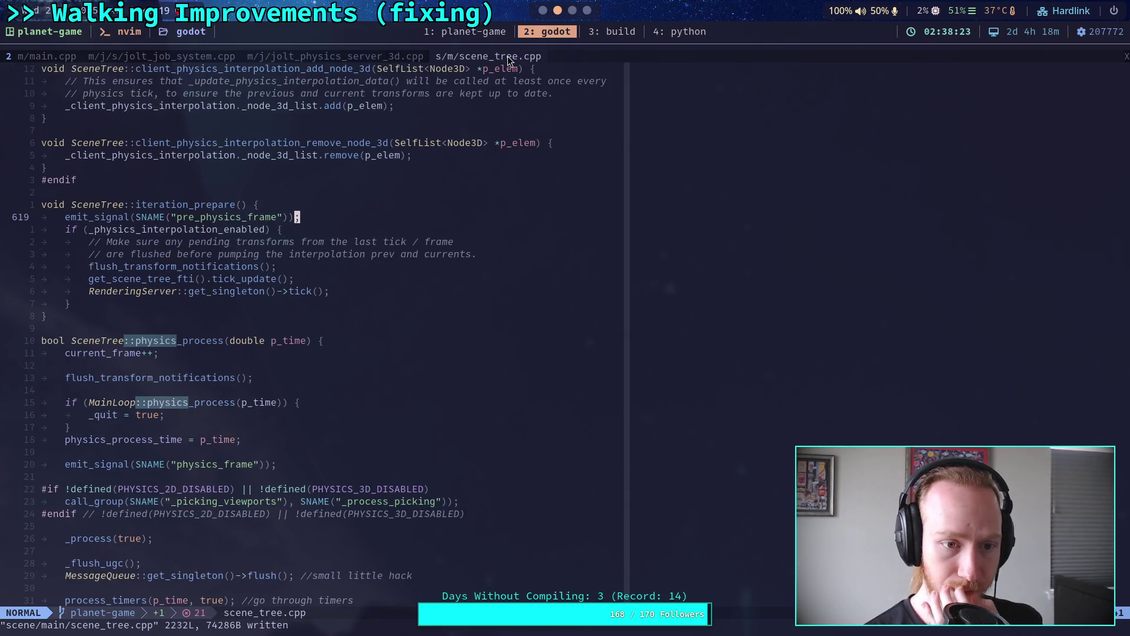
Check main.cpp's physics loop, then highlight scene_tree.cpp's physics_frame emit line and cancel the selection.
{"action": "left_click", "coordinate": [88, 57]}
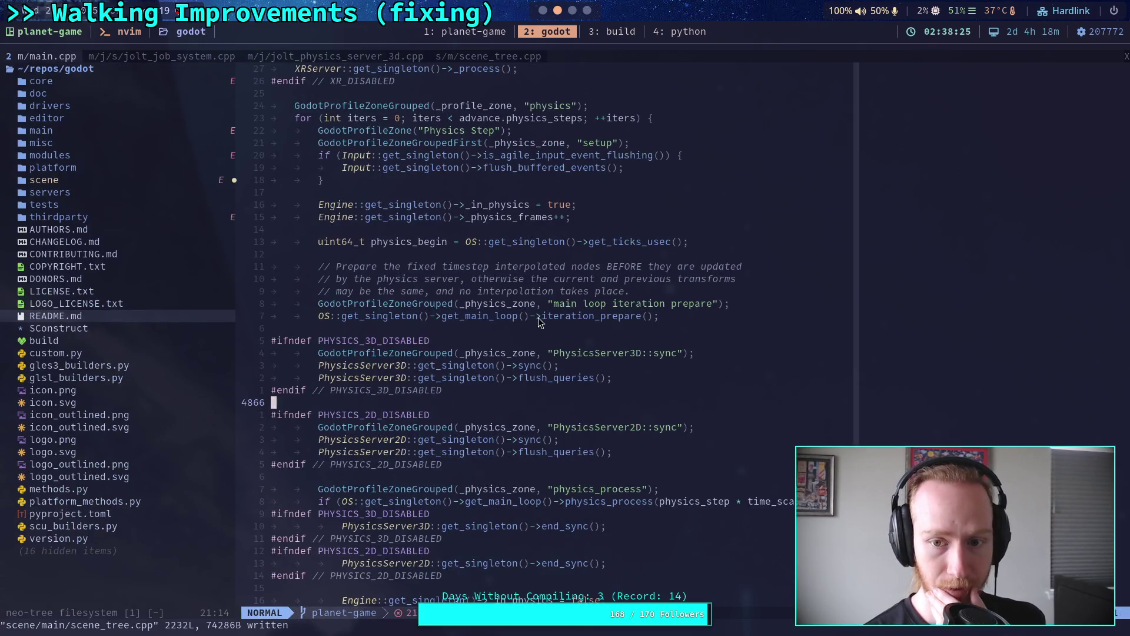
{"action": "scroll", "coordinate": [599, 317], "scroll_direction": "down", "scroll_amount": 3}
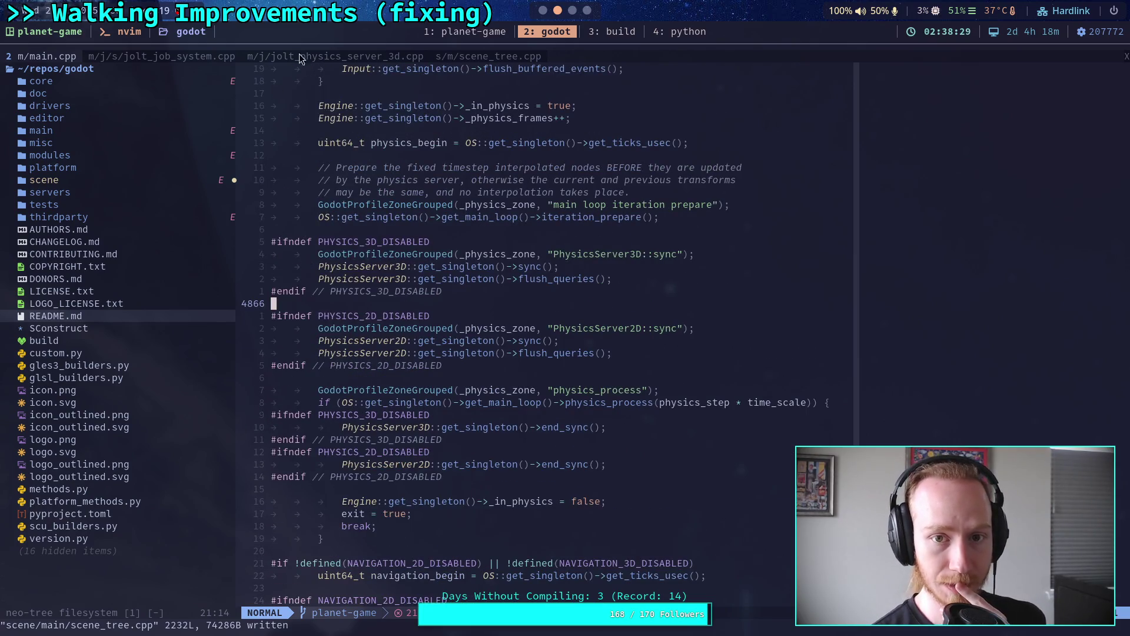
{"action": "left_click", "coordinate": [489, 55]}
{"action": "scroll", "coordinate": [241, 377], "scroll_direction": "down", "scroll_amount": 1}
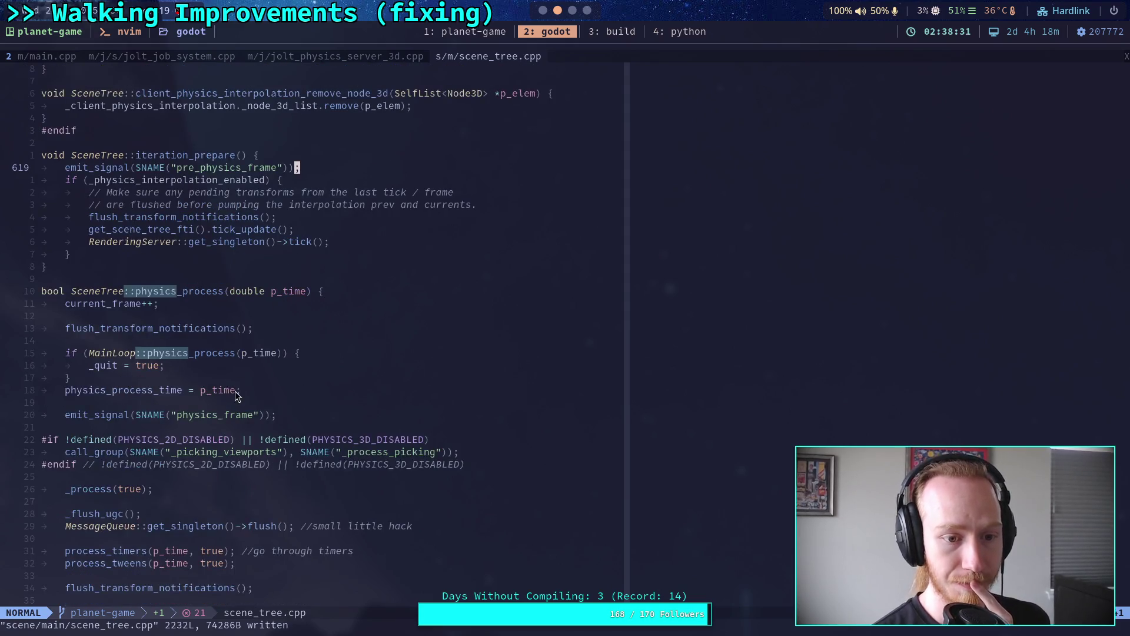
{"action": "scroll", "coordinate": [158, 398], "scroll_direction": "down", "scroll_amount": 1}
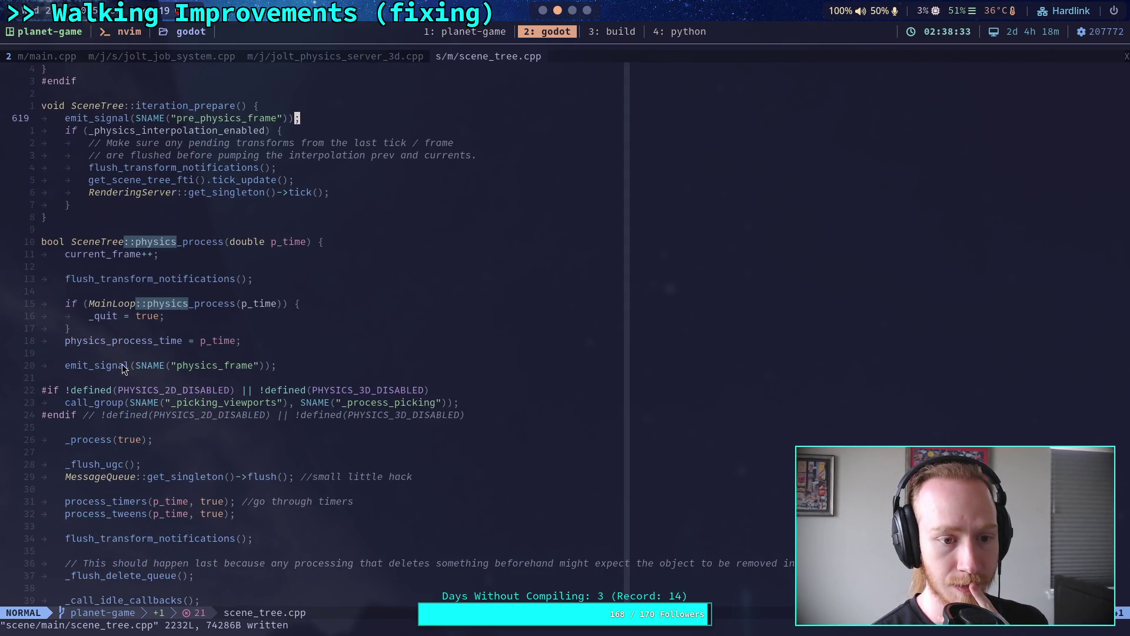
{"action": "left_click_drag", "start_coordinate": [62, 366], "coordinate": [338, 369]}
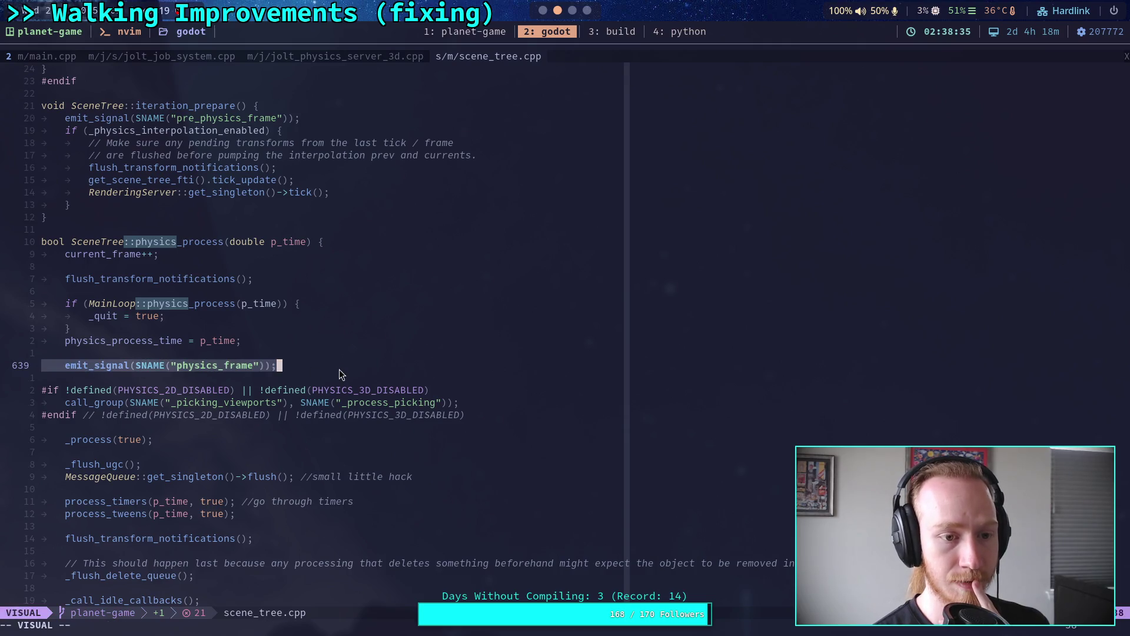
{"action": "key", "text": "Escape"}
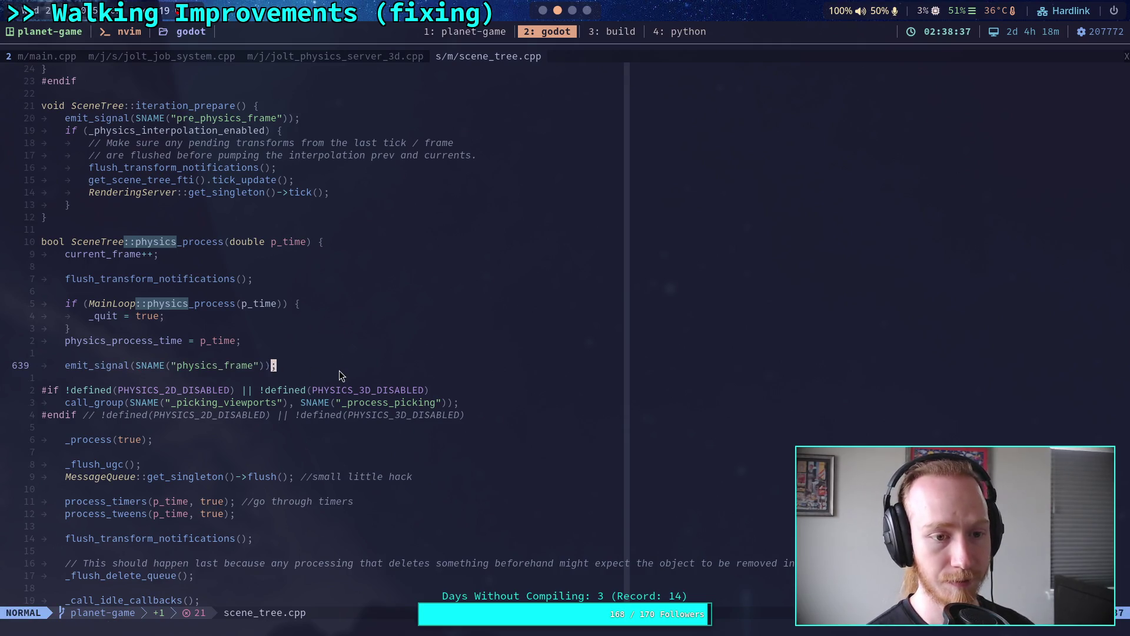
{"action": "scroll", "coordinate": [339, 369], "scroll_direction": "up", "scroll_amount": 5}
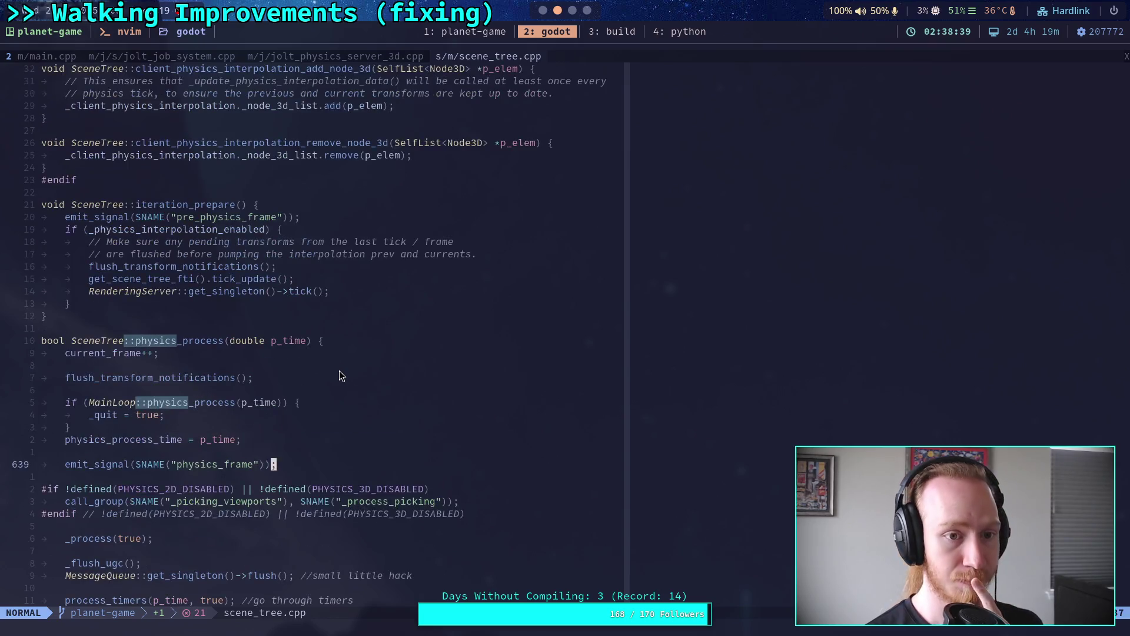
{"action": "scroll", "coordinate": [315, 350], "scroll_direction": "up", "scroll_amount": 1}
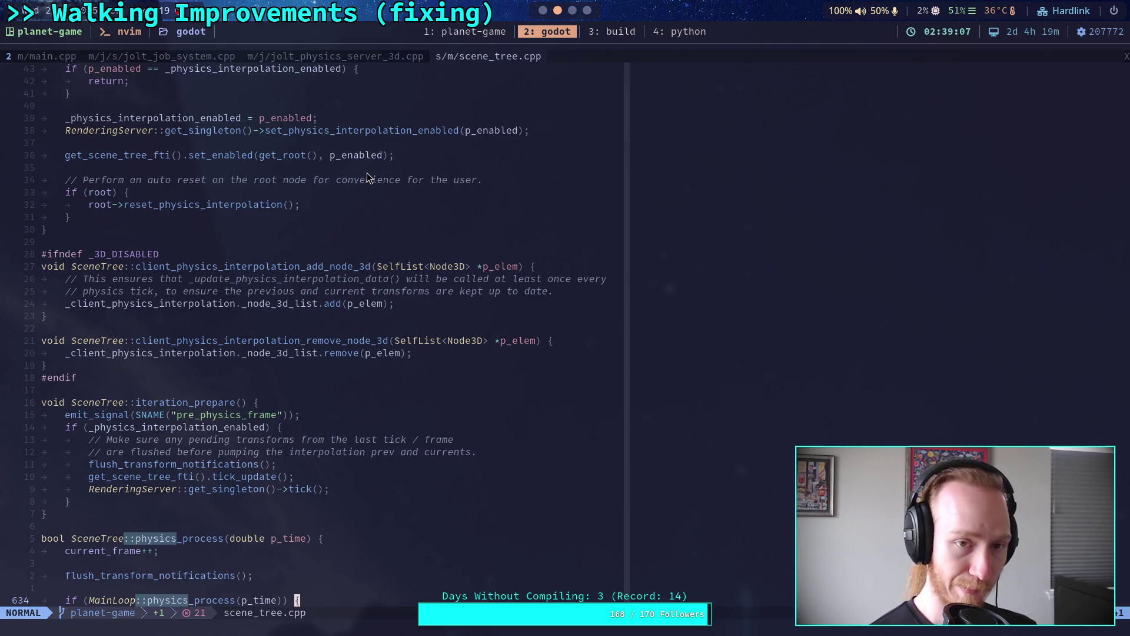
{"action": "left_click", "coordinate": [31, 57]}
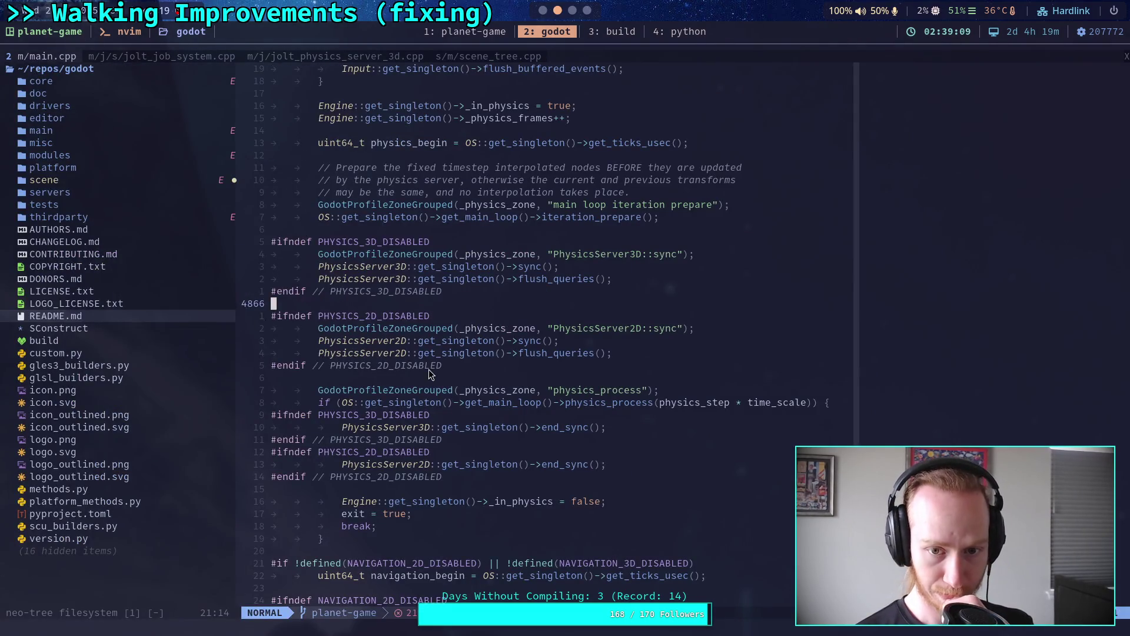
{"action": "scroll", "coordinate": [439, 366], "scroll_direction": "up", "scroll_amount": 2}
{"action": "scroll", "coordinate": [438, 366], "scroll_direction": "up", "scroll_amount": 4}
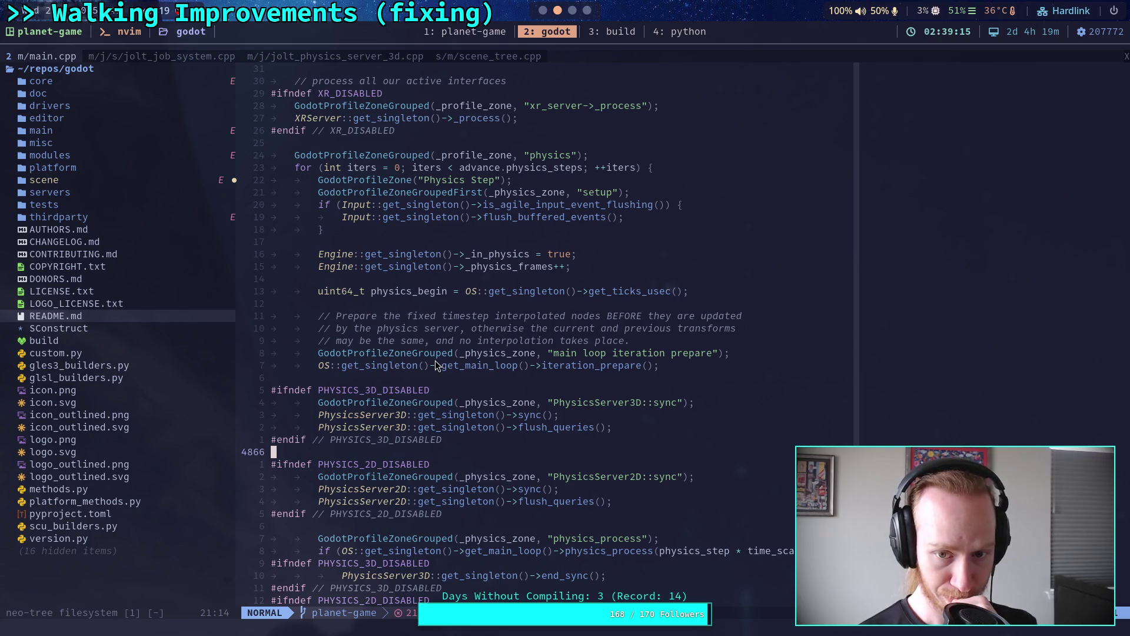
{"action": "scroll", "coordinate": [435, 361], "scroll_direction": "up", "scroll_amount": 2}
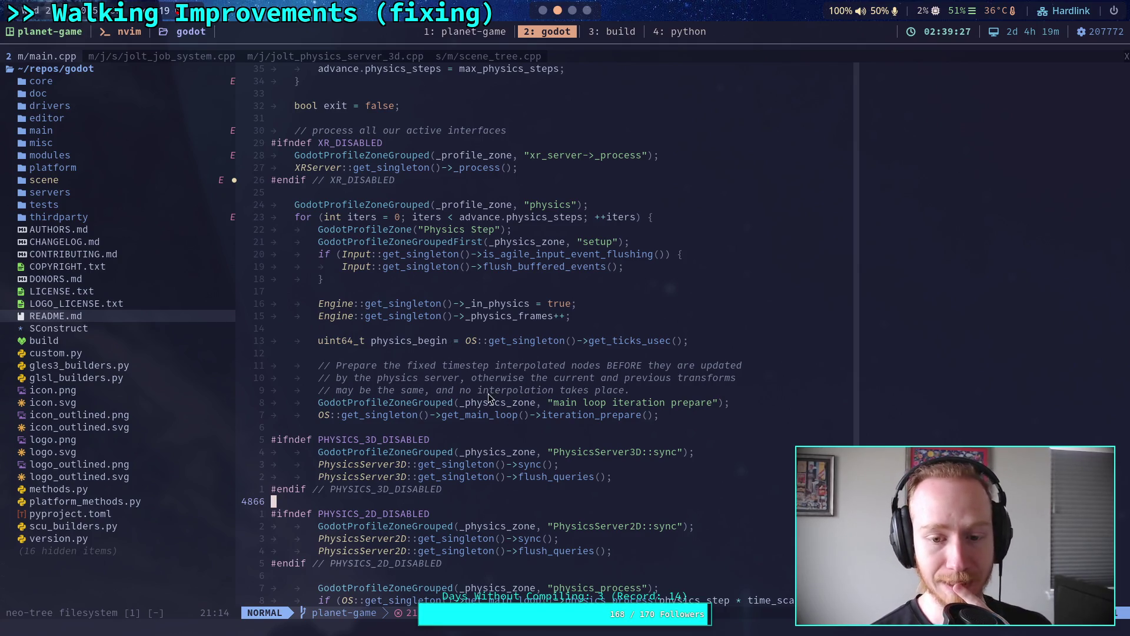
{"action": "left_click_drag", "start_coordinate": [587, 316], "coordinate": [317, 308]}
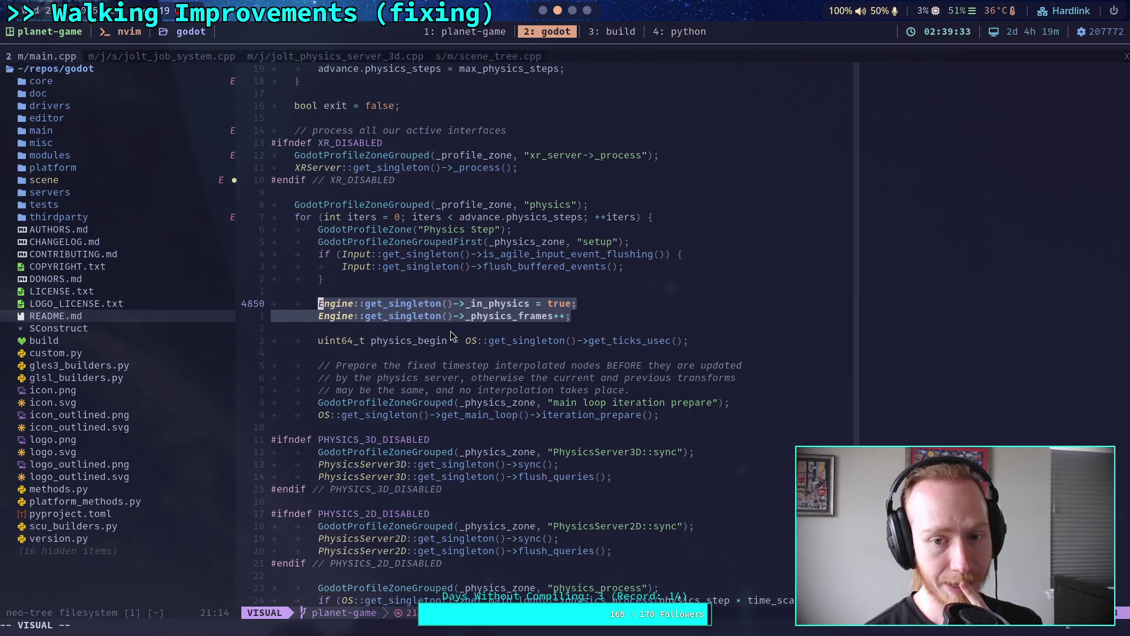
{"action": "key", "text": "Escape"}
{"action": "key", "text": "k"}
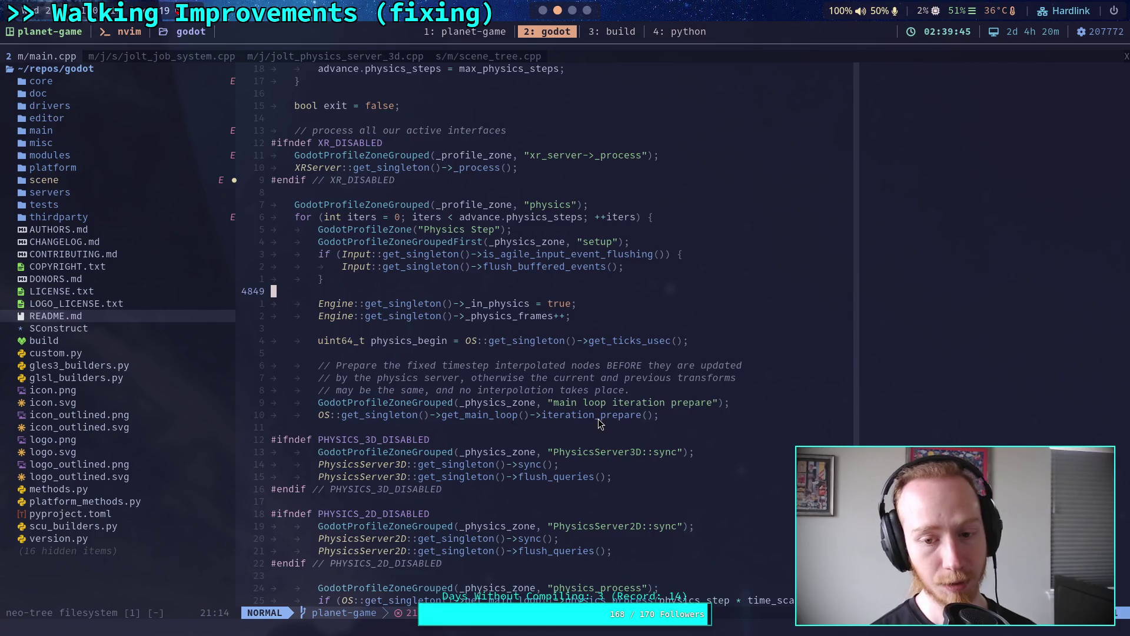
{"action": "scroll", "coordinate": [599, 420], "scroll_direction": "down", "scroll_amount": 2}
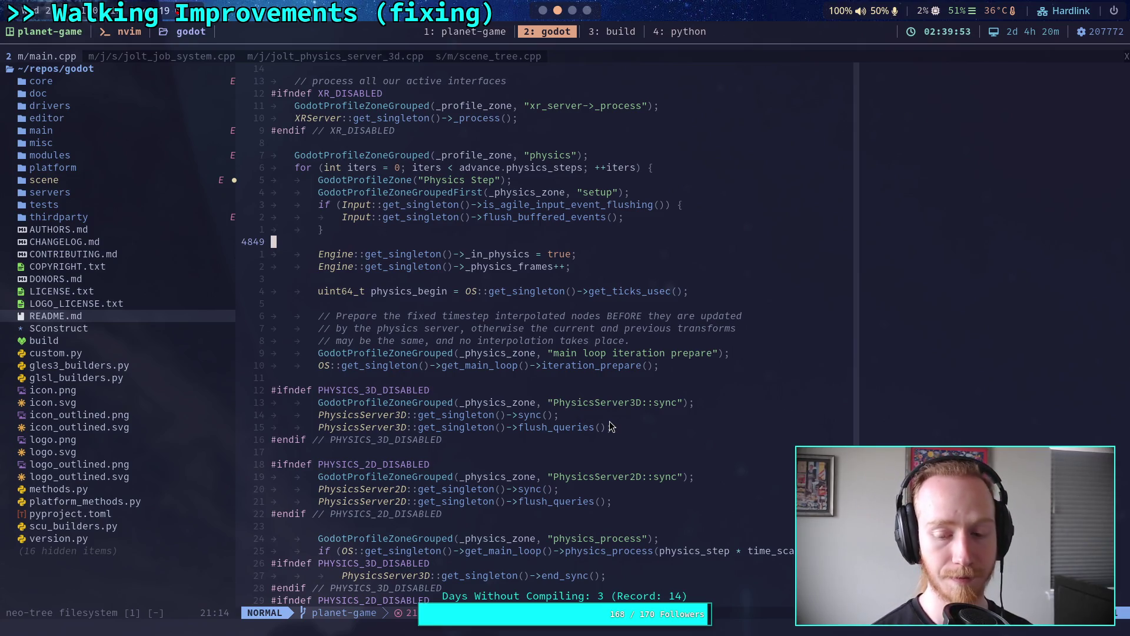
{"action": "left_click", "coordinate": [470, 56]}
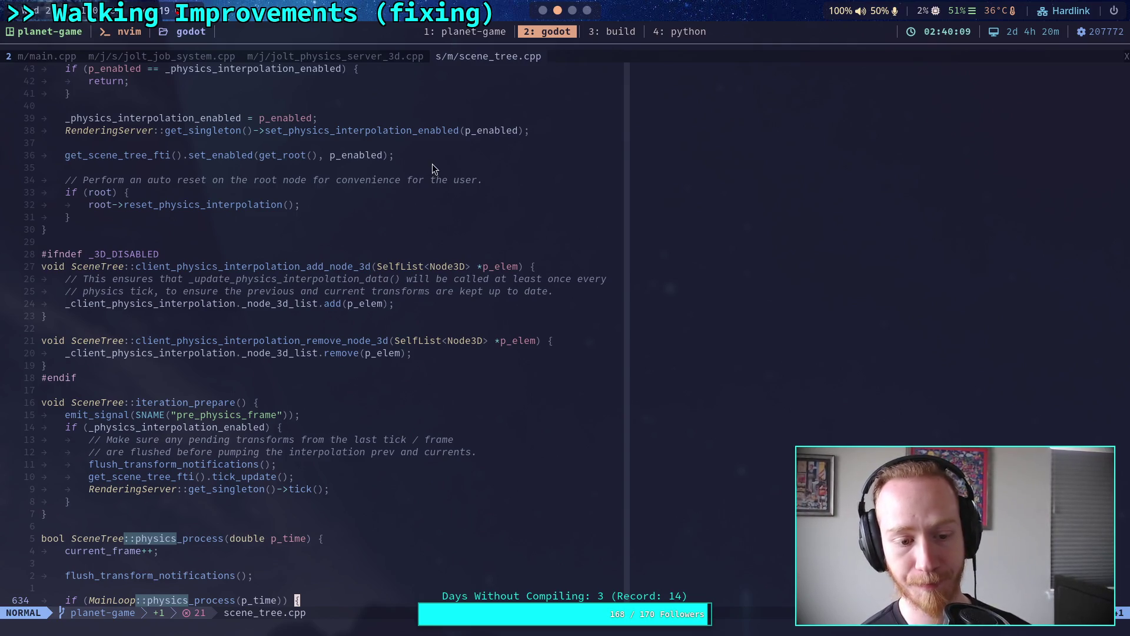
{"action": "scroll", "coordinate": [431, 267], "scroll_direction": "down", "scroll_amount": 4}
{"action": "scroll", "coordinate": [431, 267], "scroll_direction": "down", "scroll_amount": 1}
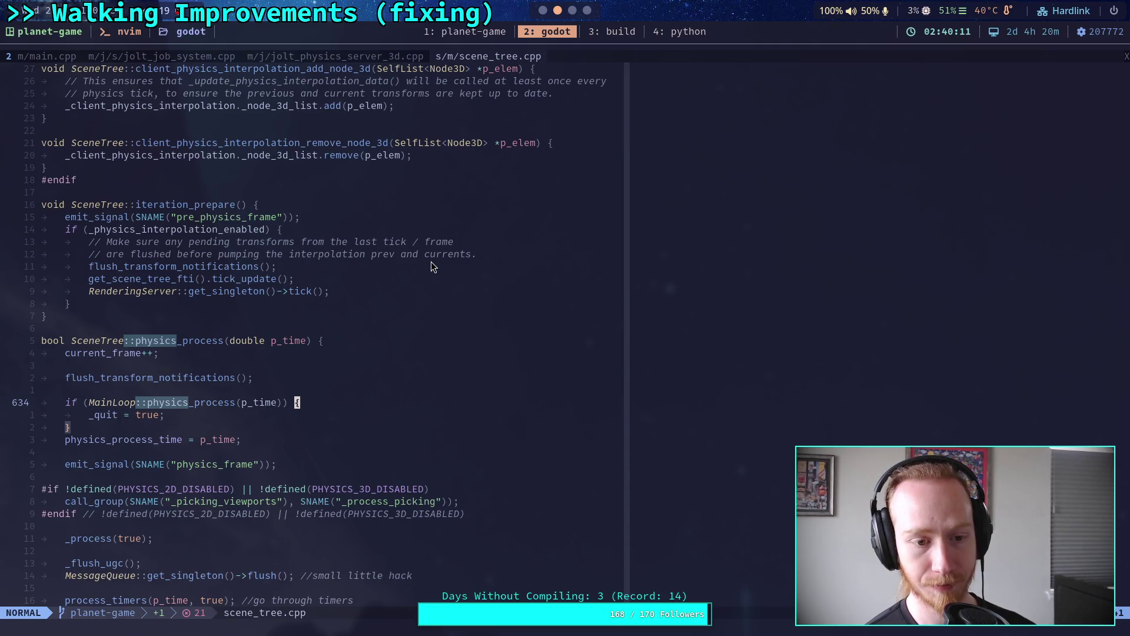
{"action": "scroll", "coordinate": [431, 261], "scroll_direction": "down", "scroll_amount": 1}
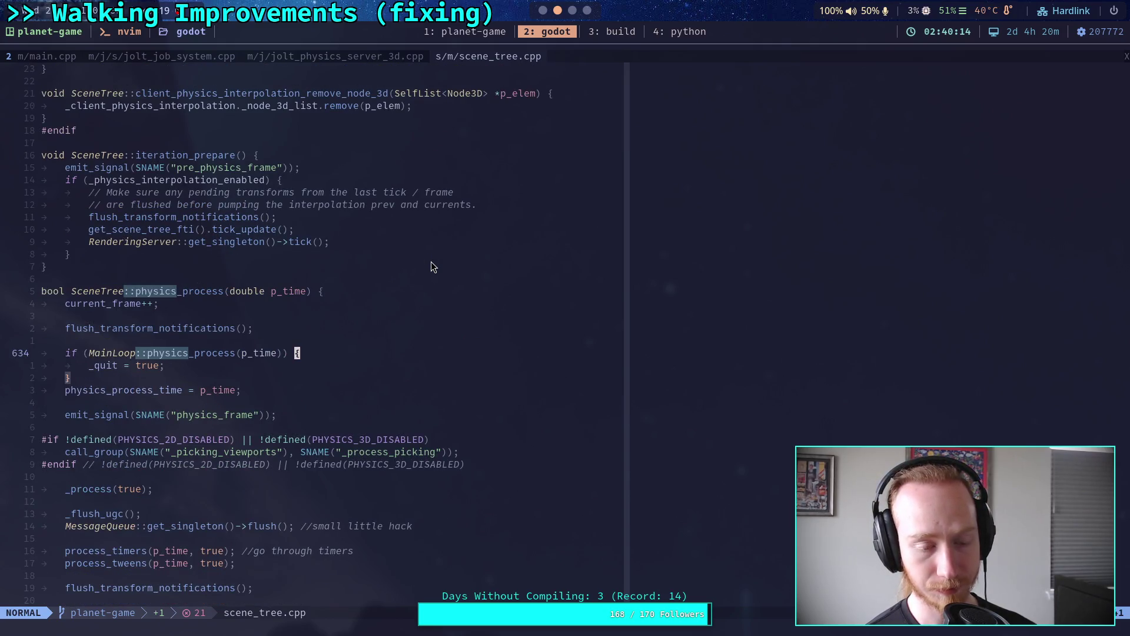
{"action": "mouse_move", "coordinate": [289, 415]}
{"action": "left_mouse_down"}
{"action": "mouse_move", "coordinate": [129, 429]}
{"action": "mouse_move", "coordinate": [62, 419]}
{"action": "mouse_move", "coordinate": [122, 391]}
{"action": "left_mouse_up"}
{"action": "scroll", "coordinate": [65, 412], "scroll_direction": "down", "scroll_amount": 2}
{"action": "left_click_drag", "start_coordinate": [61, 314], "coordinate": [282, 318]}
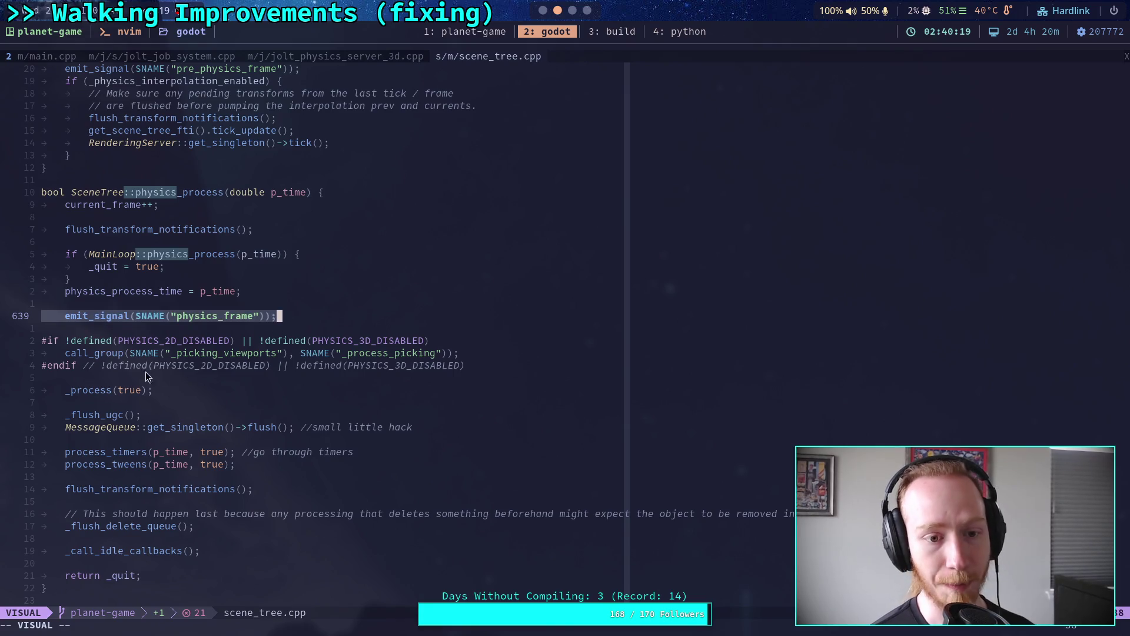
{"action": "left_click_drag", "start_coordinate": [64, 390], "coordinate": [171, 391]}
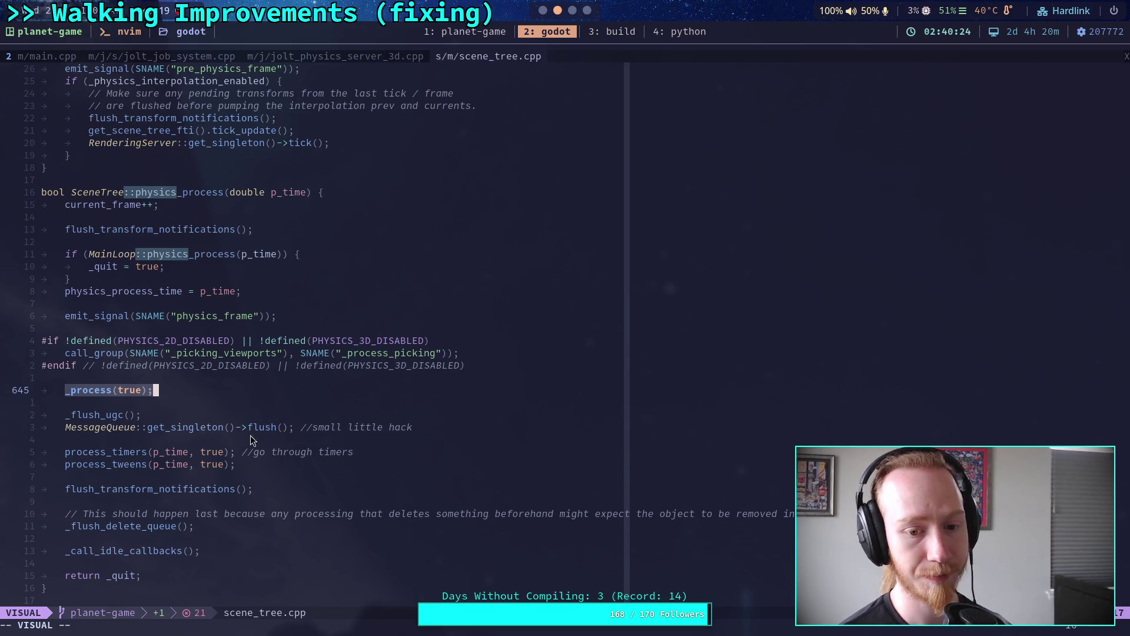
{"action": "left_click_drag", "start_coordinate": [75, 428], "coordinate": [303, 428]}
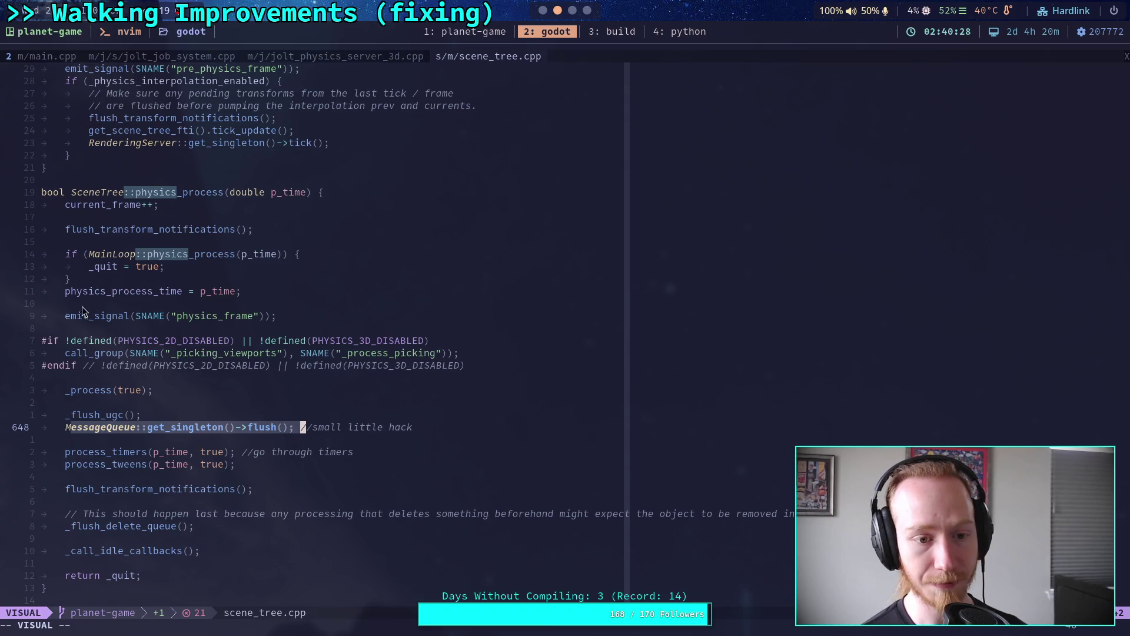
{"action": "left_click_drag", "start_coordinate": [84, 310], "coordinate": [254, 316]}
{"action": "scroll", "coordinate": [241, 418], "scroll_direction": "down", "scroll_amount": 8}
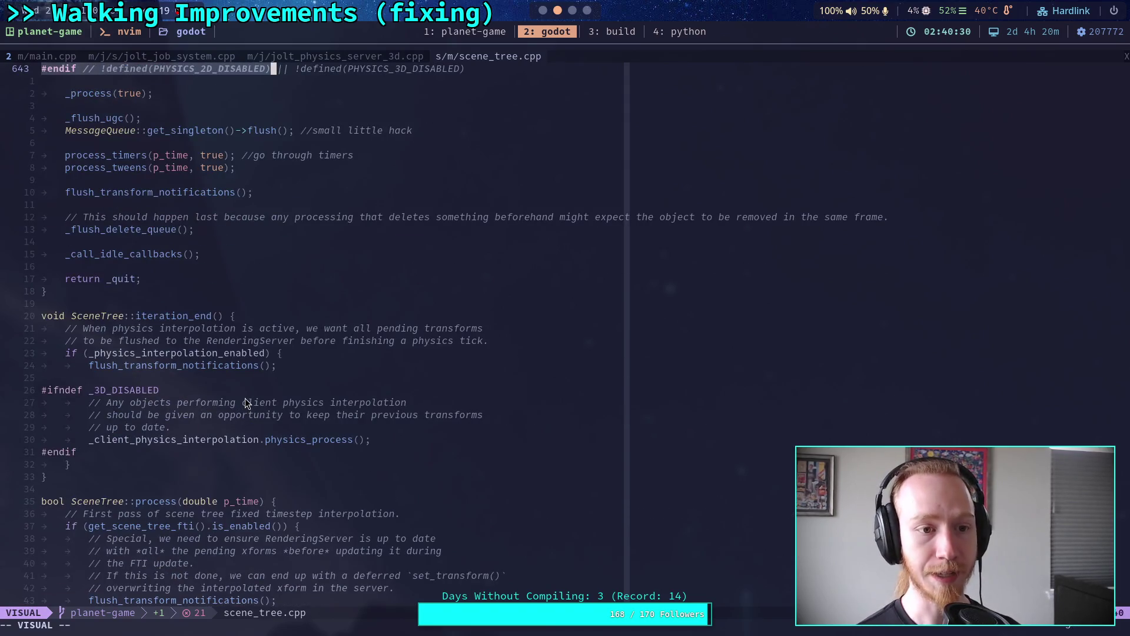
{"action": "scroll", "coordinate": [245, 398], "scroll_direction": "down", "scroll_amount": 18}
{"action": "left_click_drag", "start_coordinate": [245, 394], "coordinate": [248, 394]}
{"action": "key", "text": "Escape"}
{"action": "scroll", "coordinate": [248, 395], "scroll_direction": "down", "scroll_amount": 20}
{"action": "scroll", "coordinate": [253, 386], "scroll_direction": "down", "scroll_amount": 16}
{"action": "scroll", "coordinate": [253, 386], "scroll_direction": "down", "scroll_amount": 20}
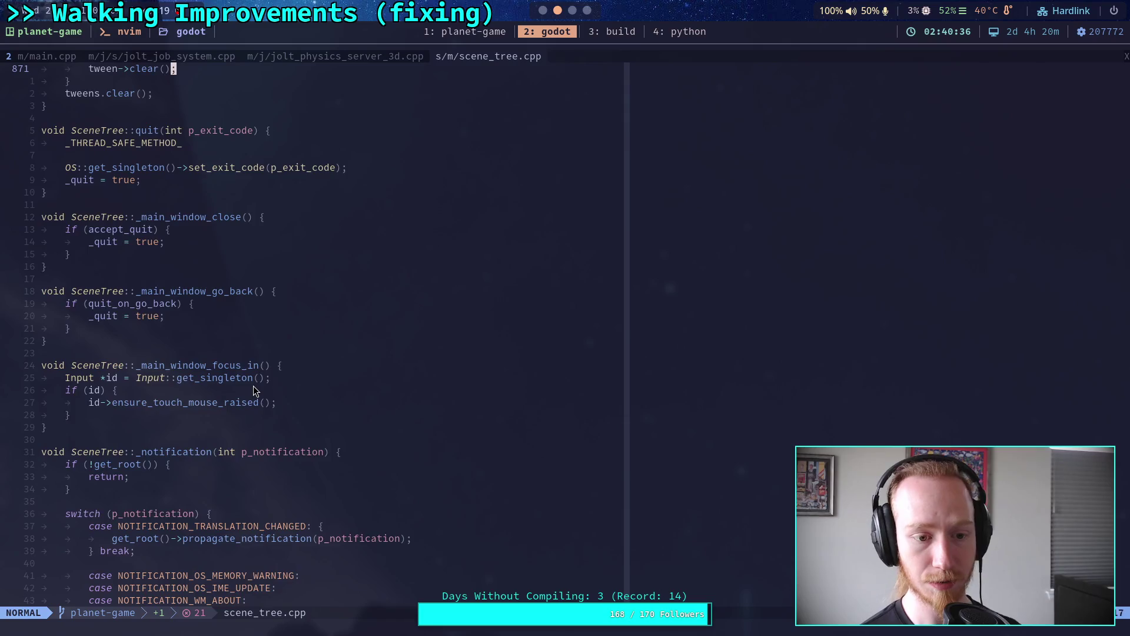
{"action": "scroll", "coordinate": [254, 386], "scroll_direction": "down", "scroll_amount": 20}
{"action": "scroll", "coordinate": [259, 368], "scroll_direction": "down", "scroll_amount": 20}
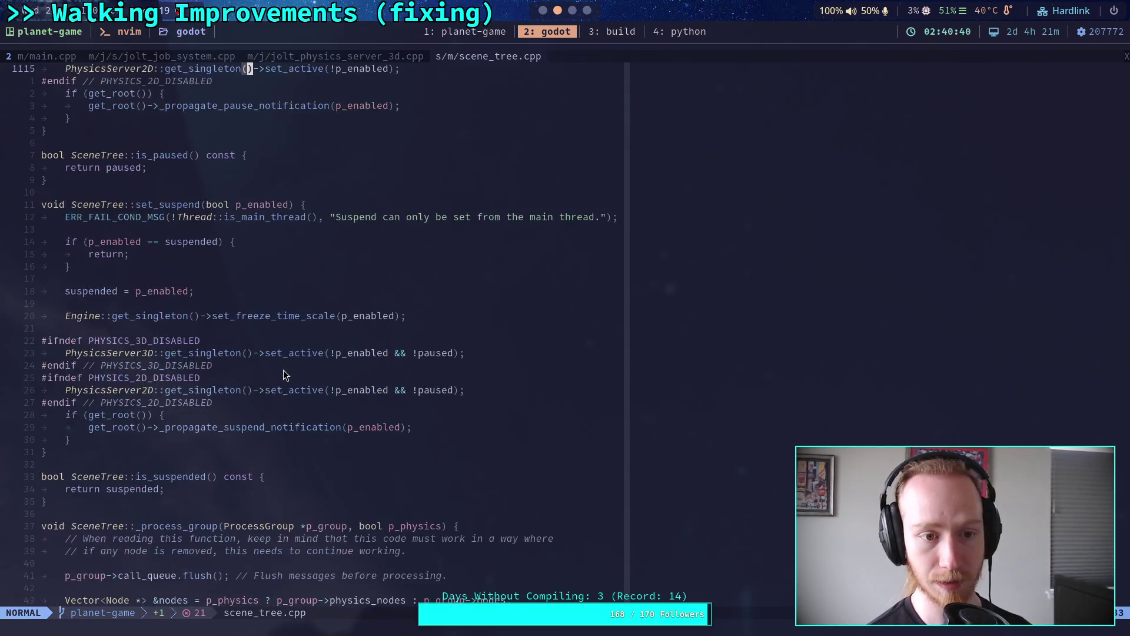
{"action": "scroll", "coordinate": [285, 375], "scroll_direction": "down", "scroll_amount": 9}
{"action": "scroll", "coordinate": [284, 375], "scroll_direction": "down", "scroll_amount": 20}
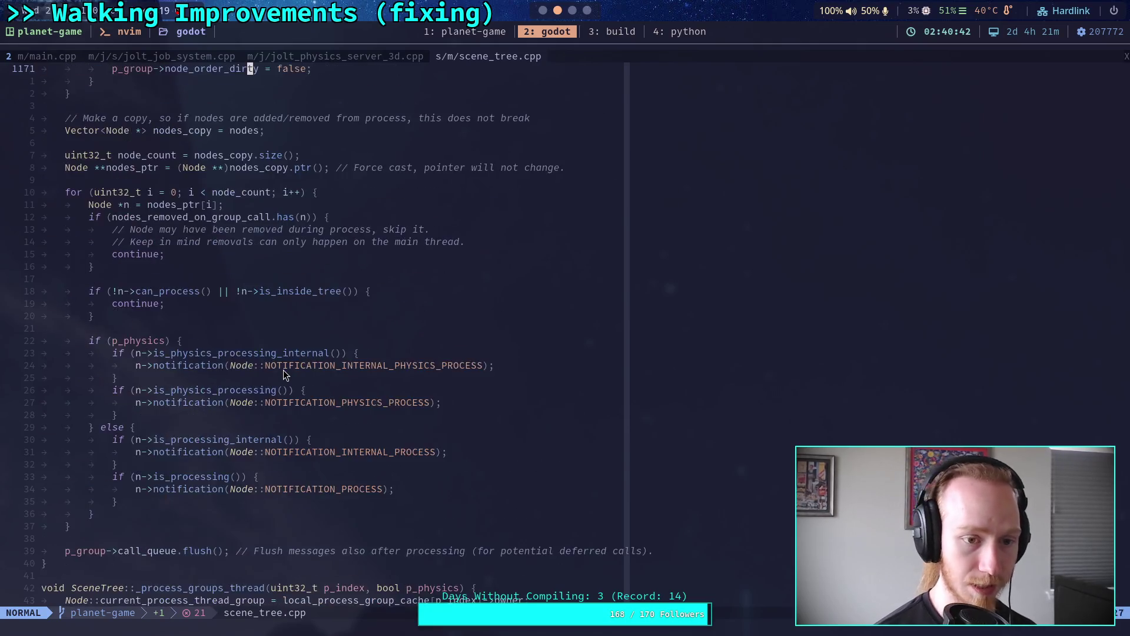
{"action": "scroll", "coordinate": [284, 375], "scroll_direction": "up", "scroll_amount": 5}
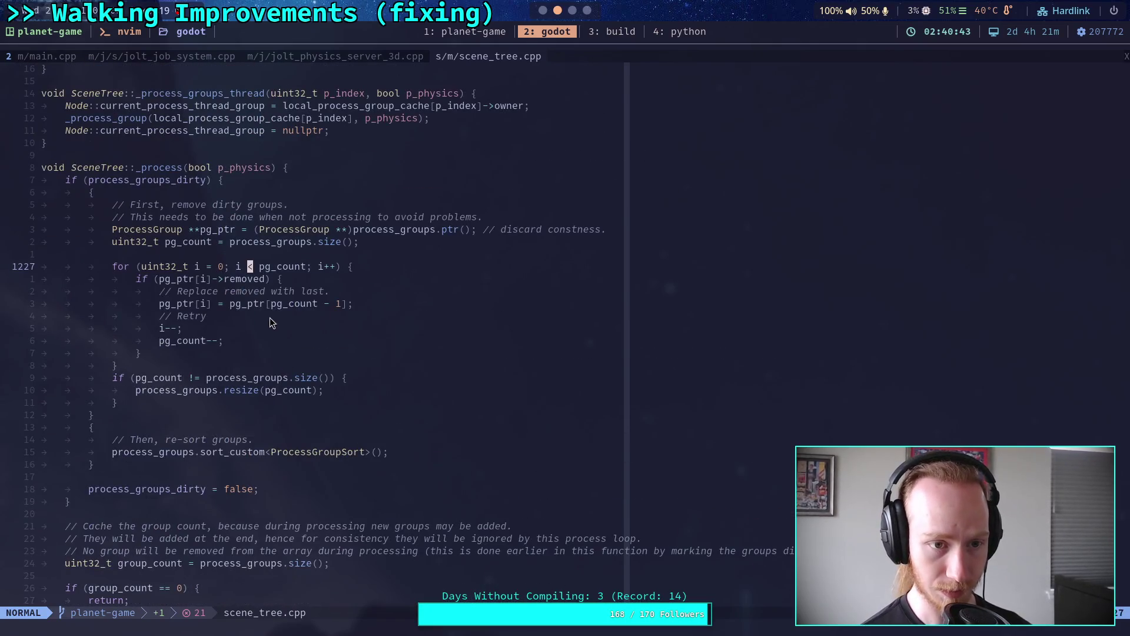
{"action": "scroll", "coordinate": [294, 331], "scroll_direction": "down", "scroll_amount": 7}
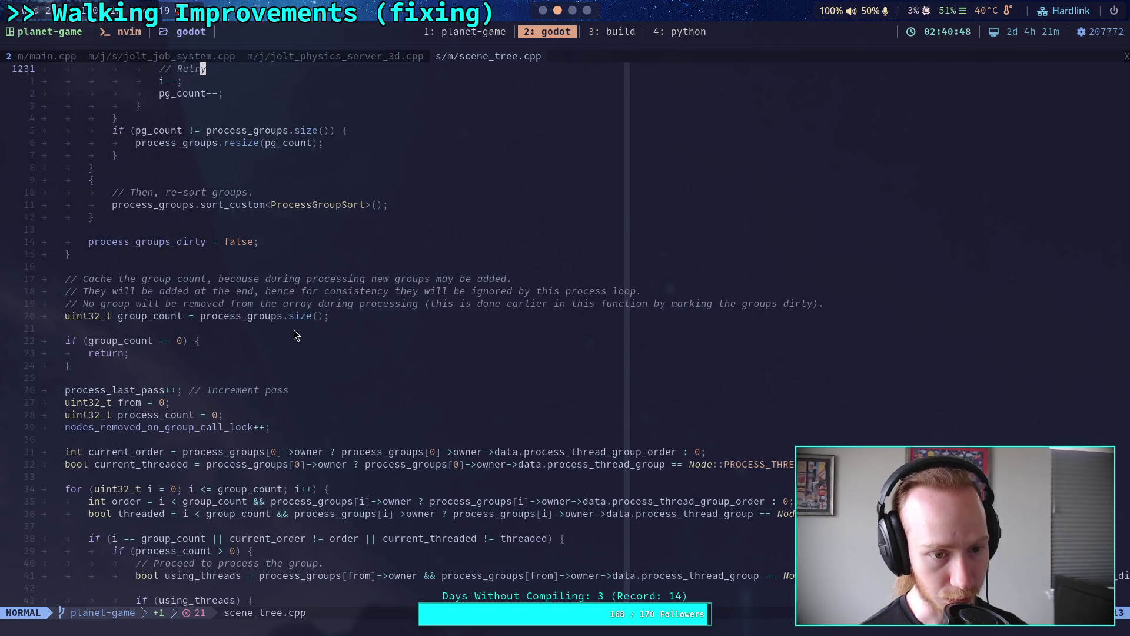
{"action": "scroll", "coordinate": [295, 330], "scroll_direction": "down", "scroll_amount": 7}
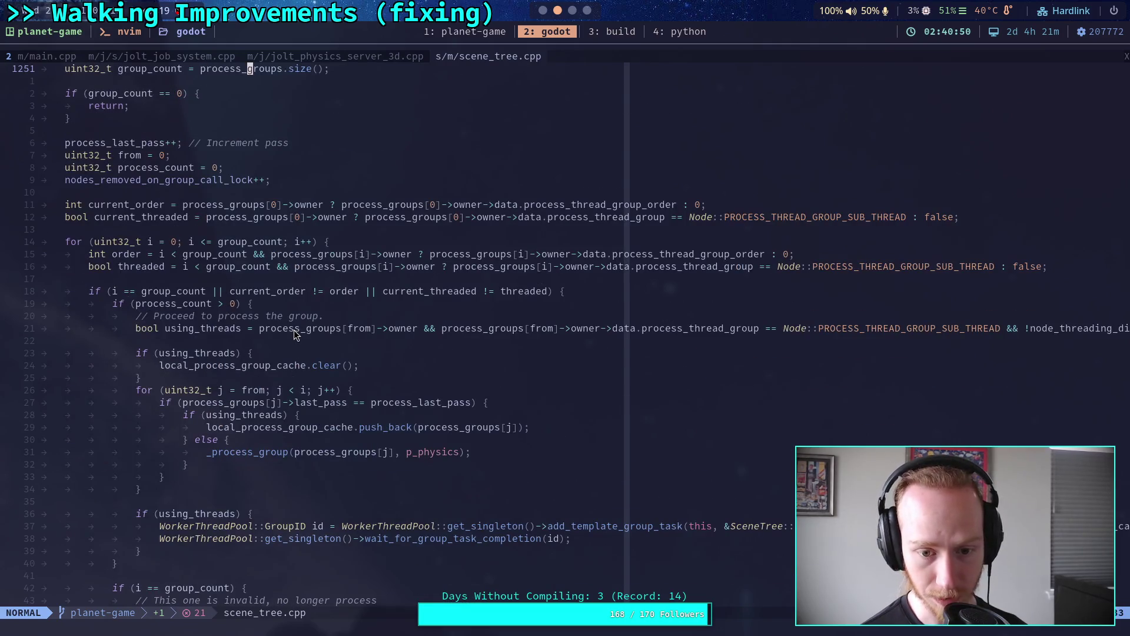
{"action": "scroll", "coordinate": [295, 329], "scroll_direction": "down", "scroll_amount": 20}
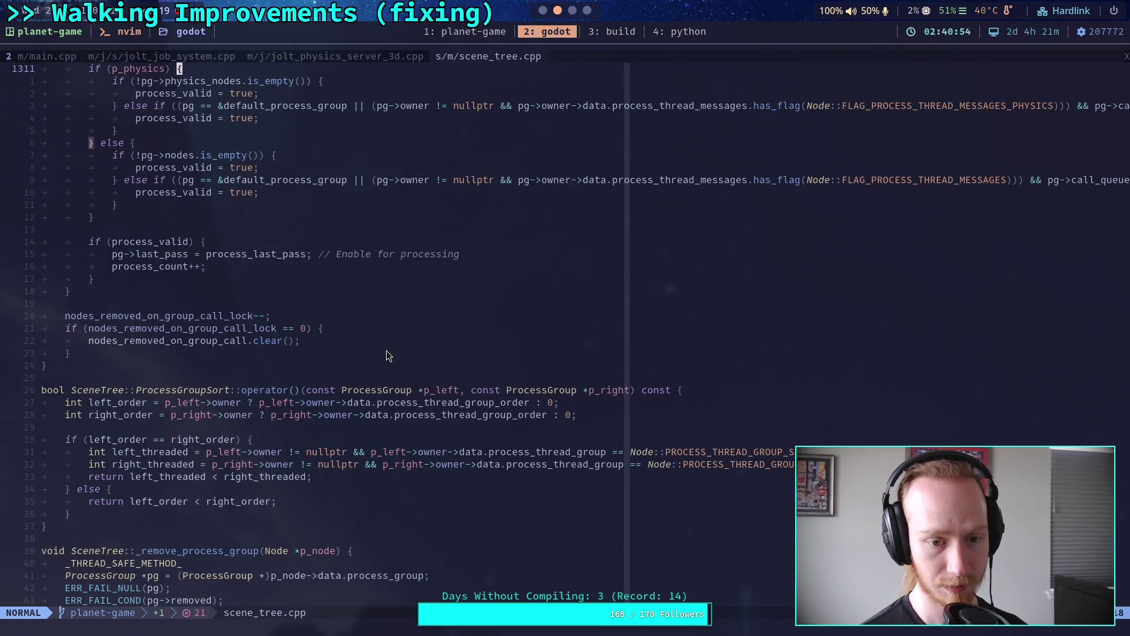
{"action": "scroll", "coordinate": [387, 350], "scroll_direction": "up", "scroll_amount": 20}
{"action": "scroll", "coordinate": [393, 400], "scroll_direction": "up", "scroll_amount": 6}
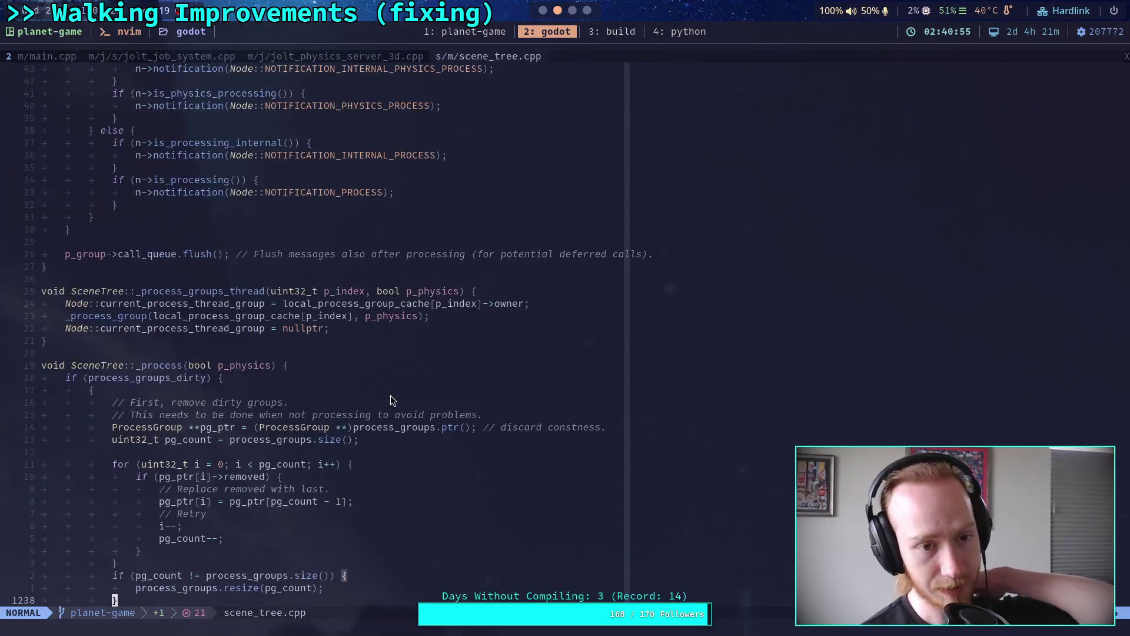
{"action": "scroll", "coordinate": [394, 381], "scroll_direction": "up", "scroll_amount": 4}
{"action": "scroll", "coordinate": [394, 381], "scroll_direction": "up", "scroll_amount": 13}
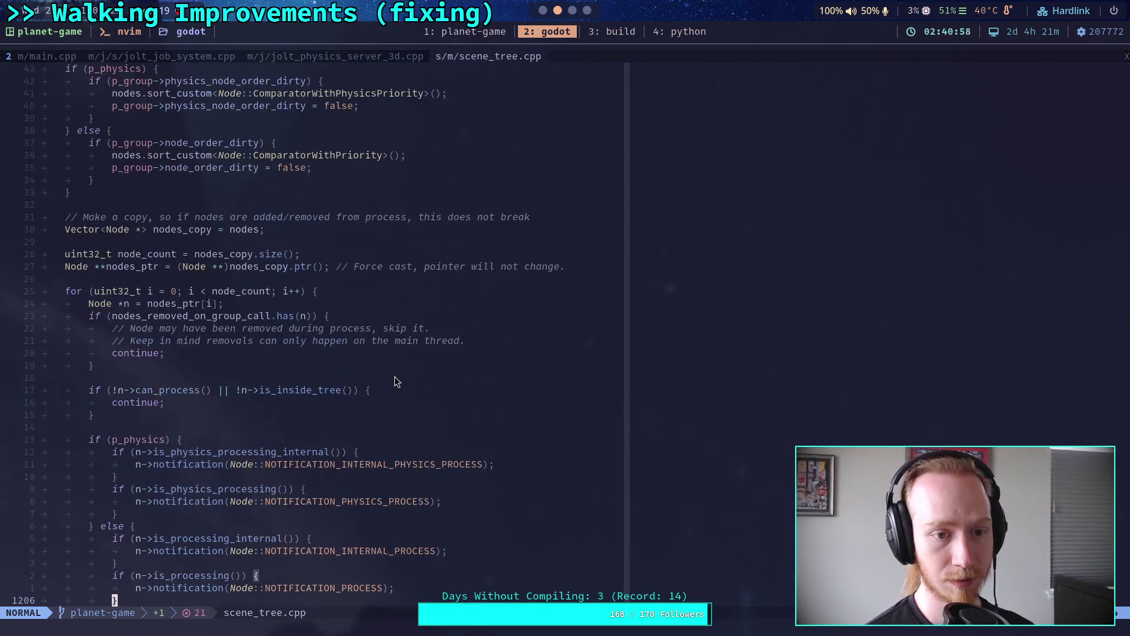
{"action": "scroll", "coordinate": [394, 382], "scroll_direction": "down", "scroll_amount": 4}
{"action": "scroll", "coordinate": [395, 382], "scroll_direction": "down", "scroll_amount": 3}
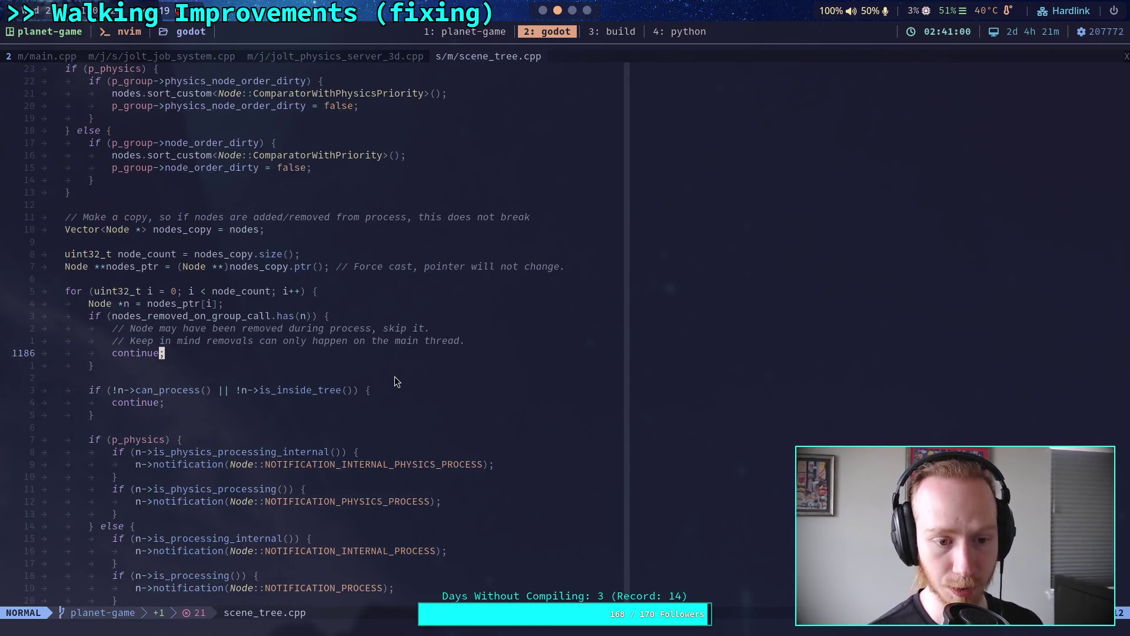
{"action": "scroll", "coordinate": [395, 382], "scroll_direction": "down", "scroll_amount": 3}
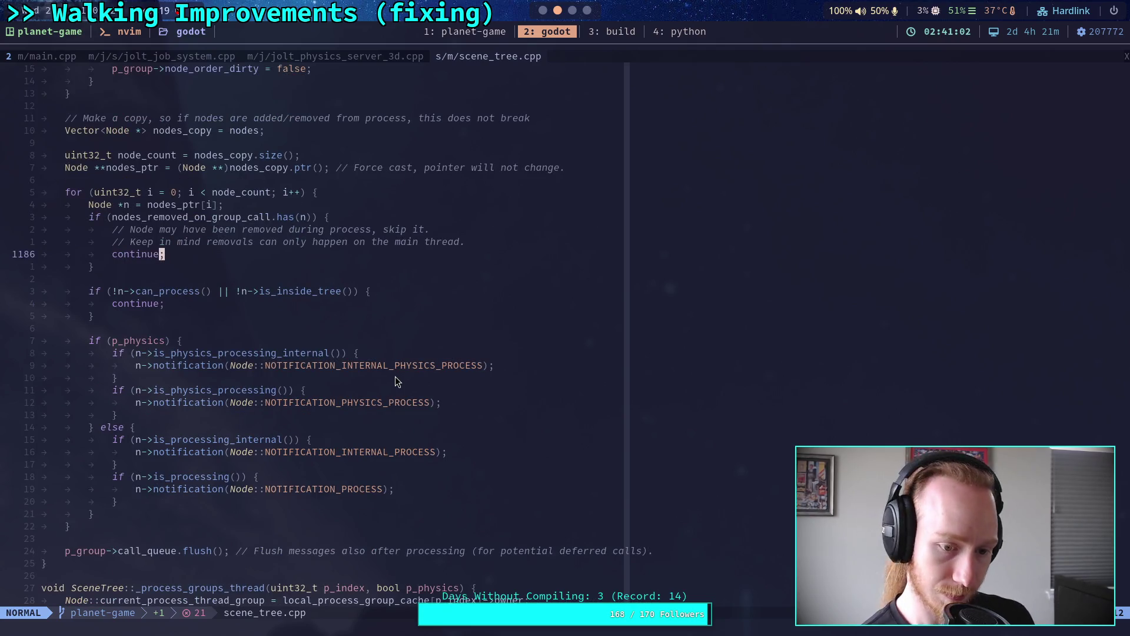
{"action": "scroll", "coordinate": [395, 381], "scroll_direction": "up", "scroll_amount": 8}
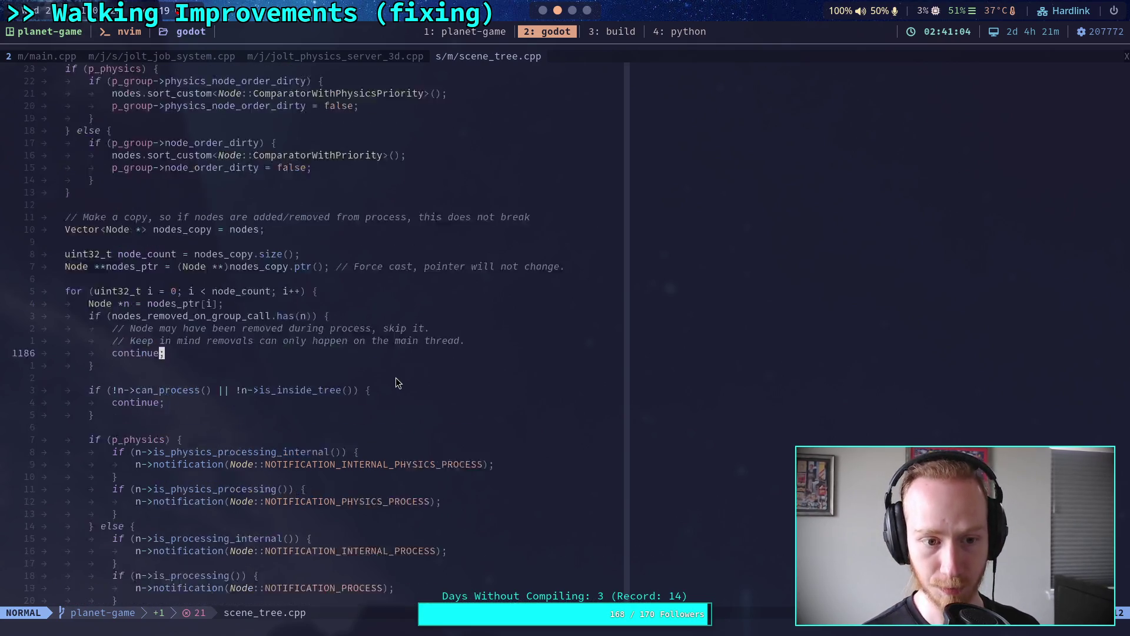
{"action": "scroll", "coordinate": [398, 374], "scroll_direction": "up", "scroll_amount": 4}
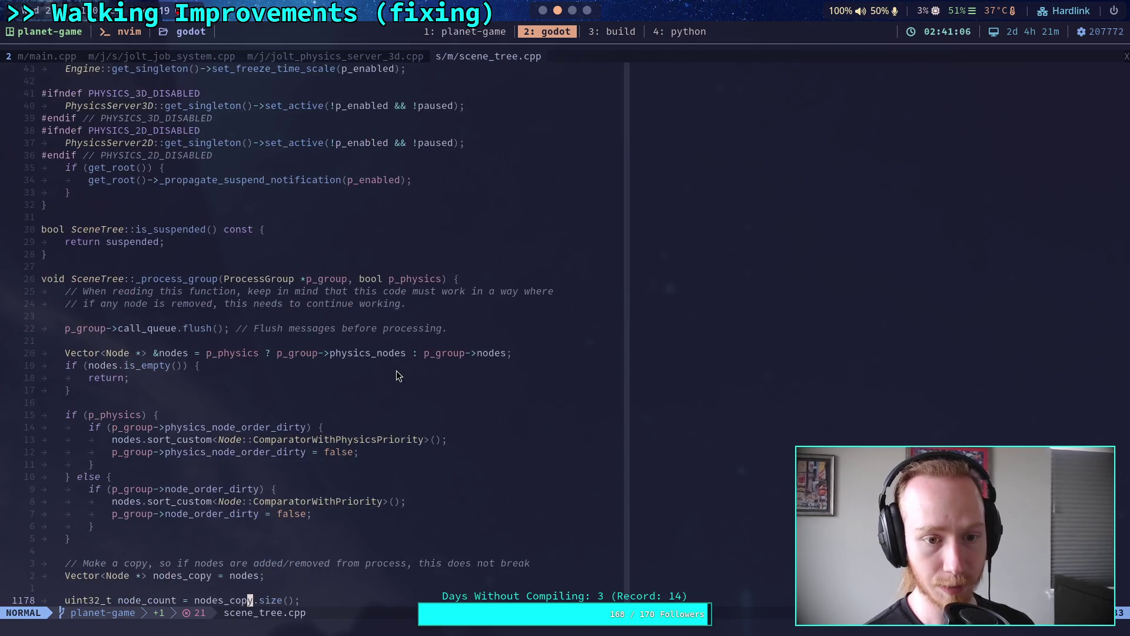
{"action": "scroll", "coordinate": [398, 375], "scroll_direction": "up", "scroll_amount": 1}
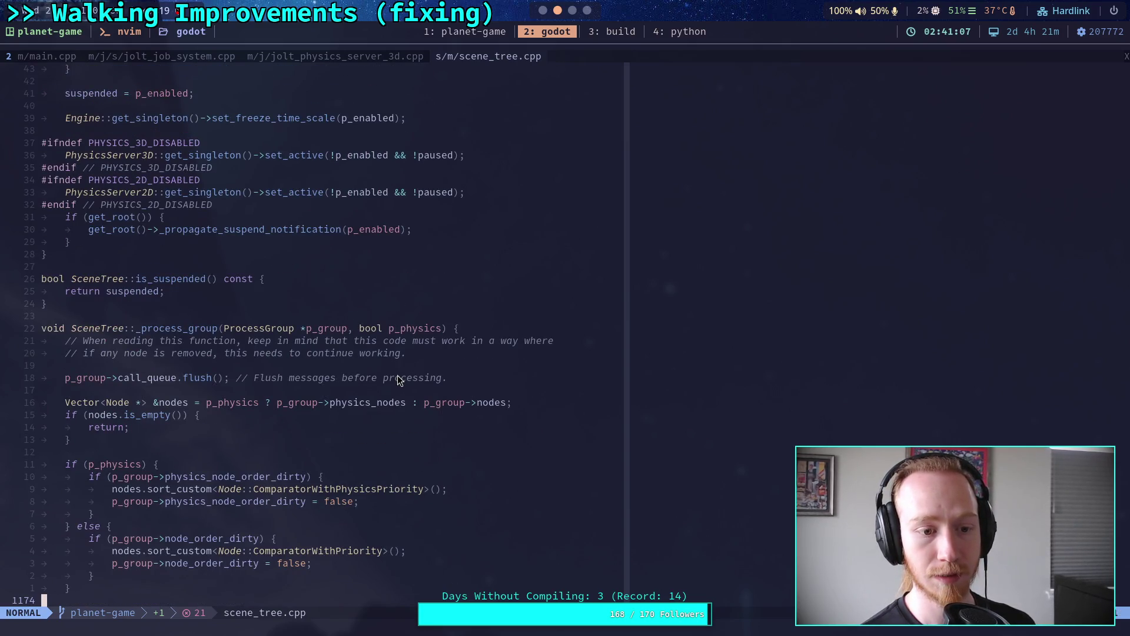
{"action": "left_click_drag", "start_coordinate": [445, 378], "coordinate": [72, 380]}
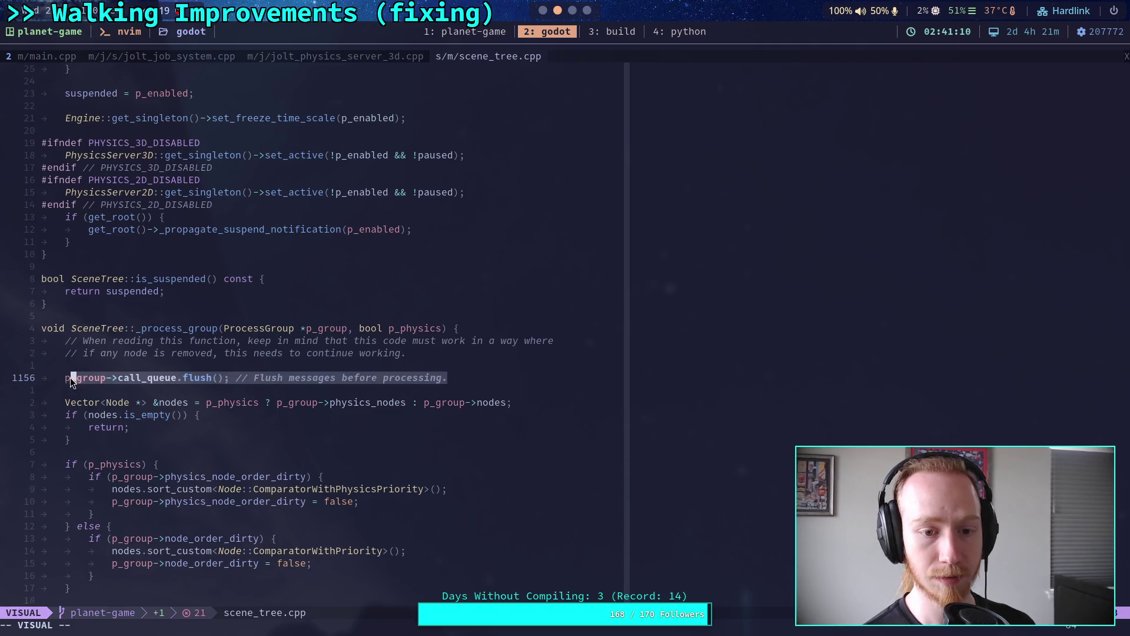
Scroll scene_tree.cpp up to the NOTIFICATION_OS_IME_UPDATE case.
{"action": "left_click", "coordinate": [315, 395]}
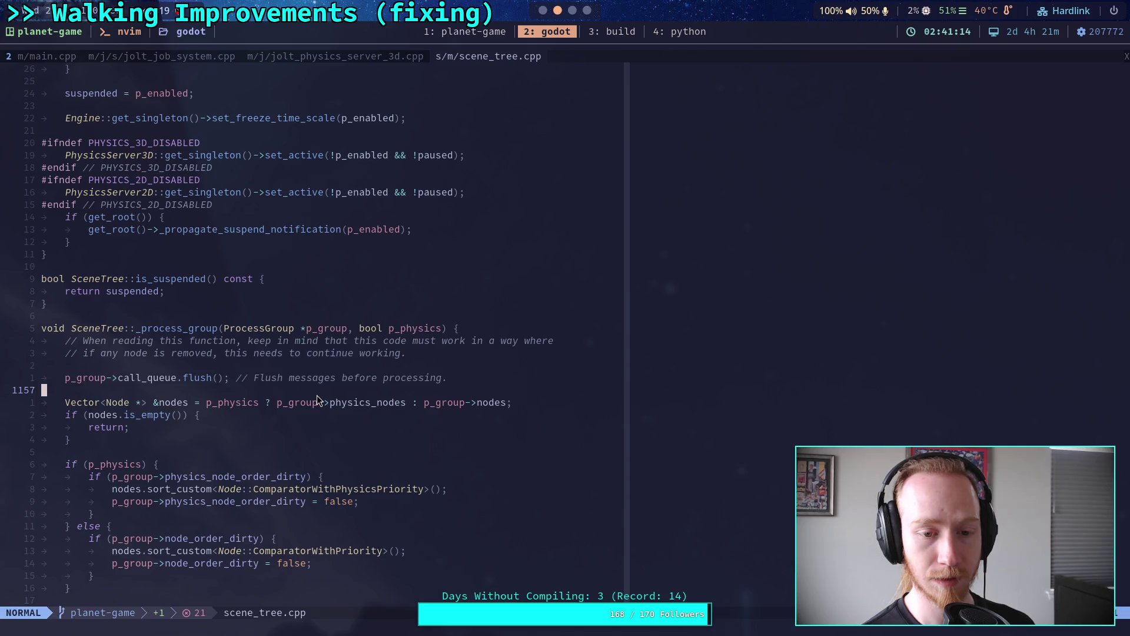
{"action": "scroll", "coordinate": [376, 411], "scroll_direction": "up", "scroll_amount": 20}
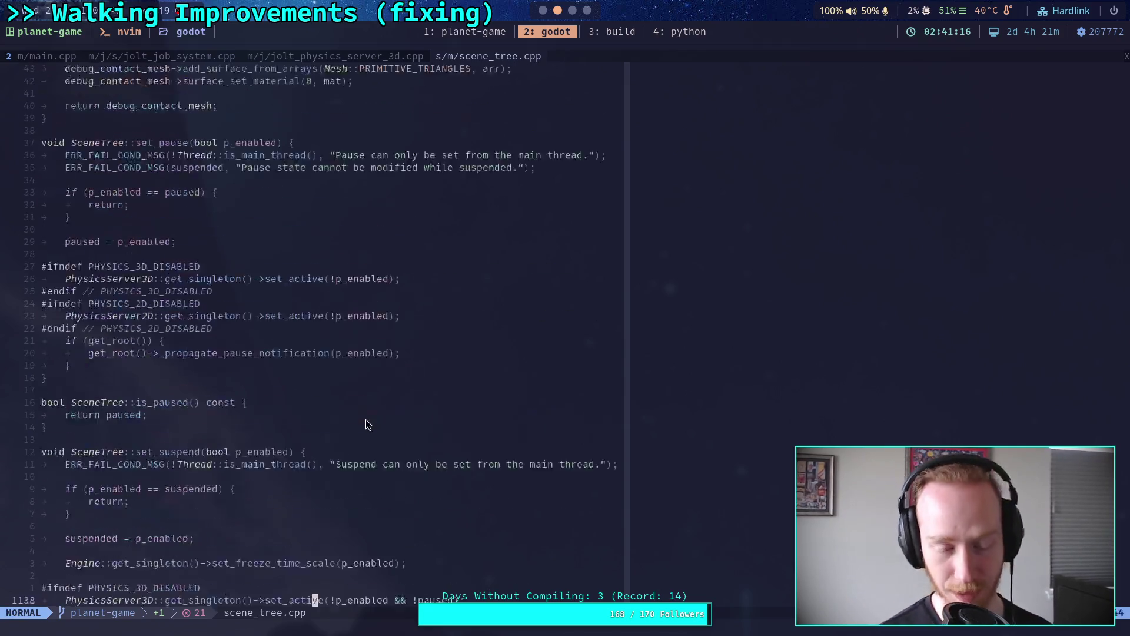
{"action": "scroll", "coordinate": [366, 419], "scroll_direction": "up", "scroll_amount": 15}
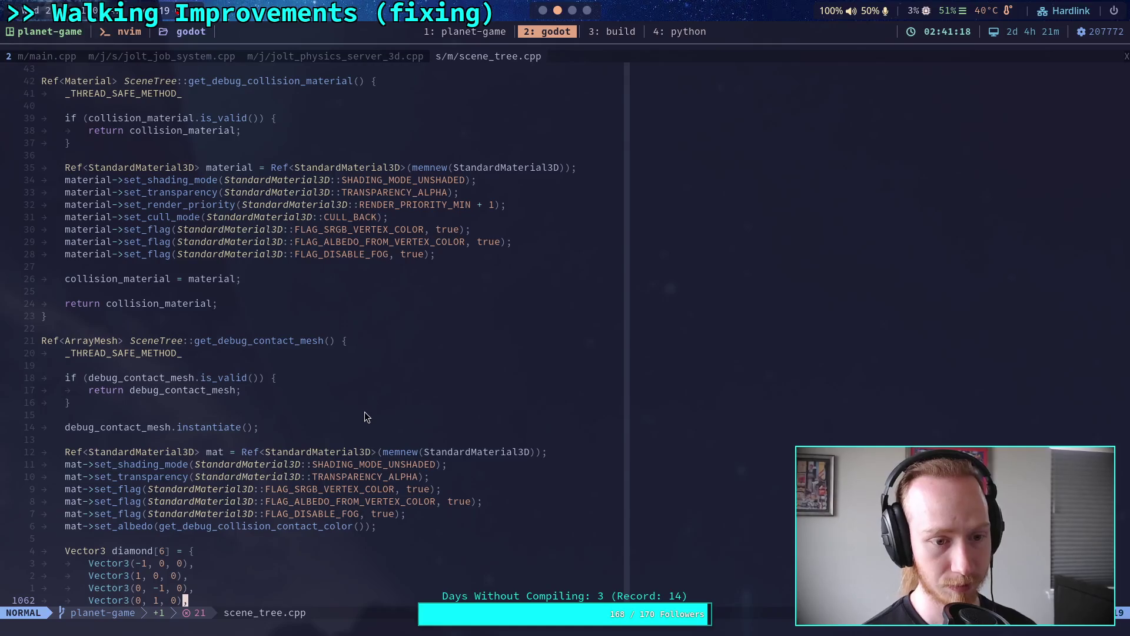
{"action": "scroll", "coordinate": [365, 417], "scroll_direction": "up", "scroll_amount": 17}
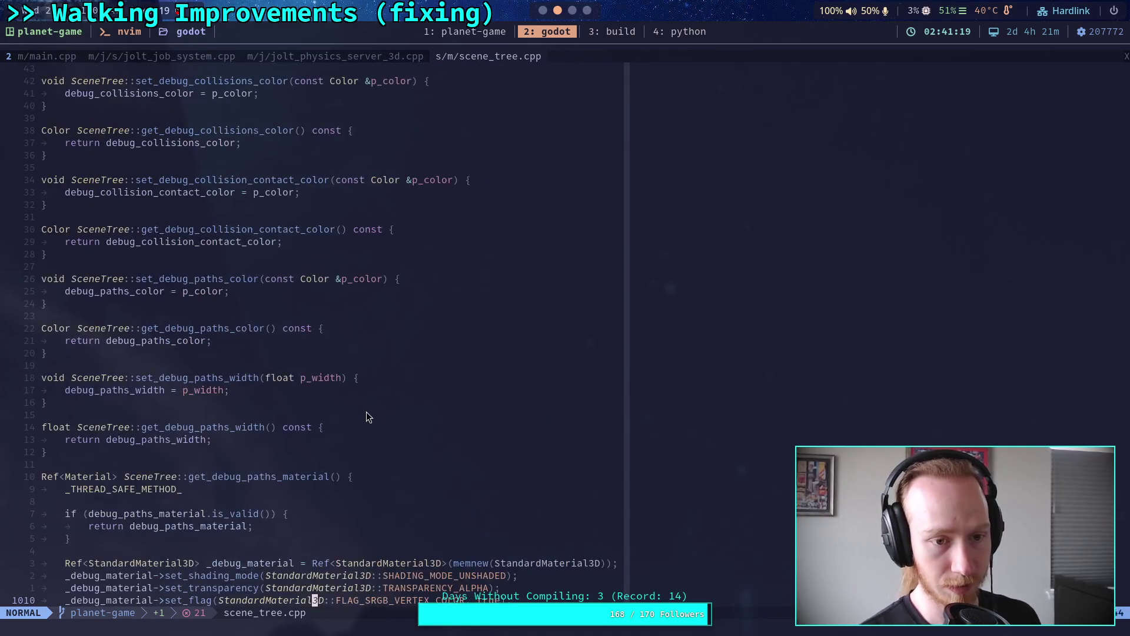
{"action": "scroll", "coordinate": [366, 411], "scroll_direction": "up", "scroll_amount": 20}
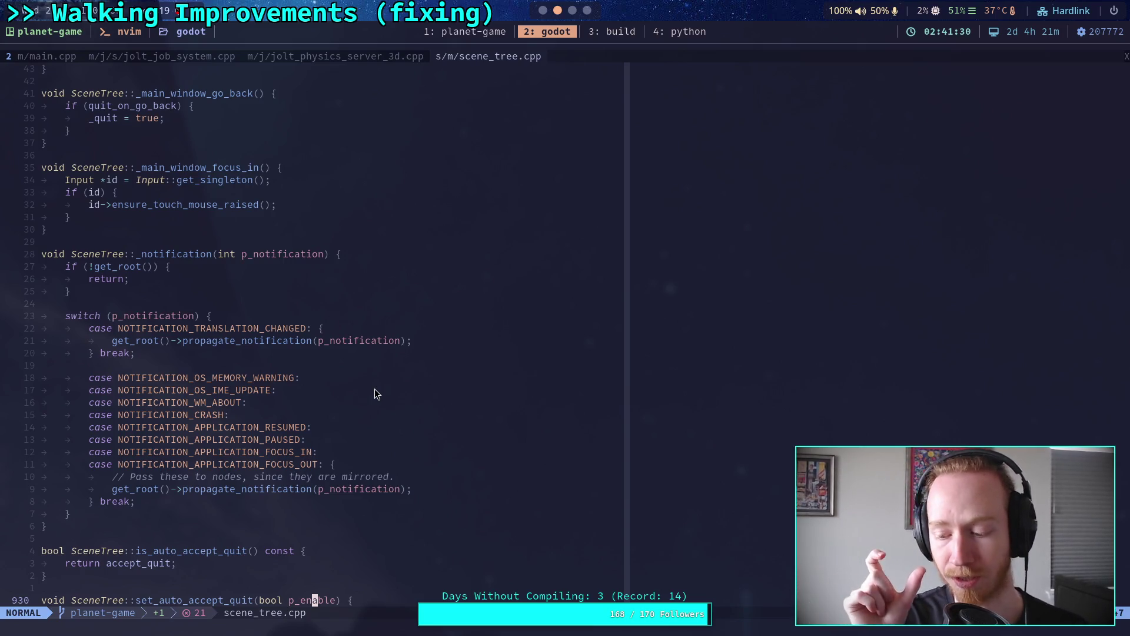
{"action": "left_click", "coordinate": [374, 390]}
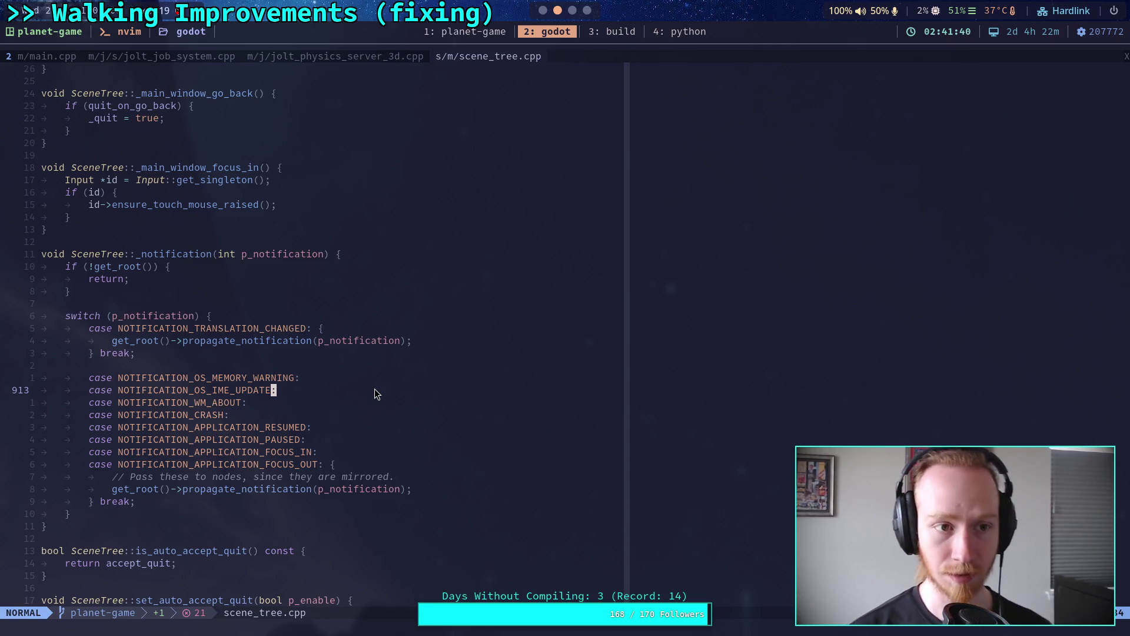
Cycle through the jolt_job_system, jolt_physics_server_3d and main.cpp buffers, then return to iteration_prepare.
{"action": "left_click", "coordinate": [190, 58]}
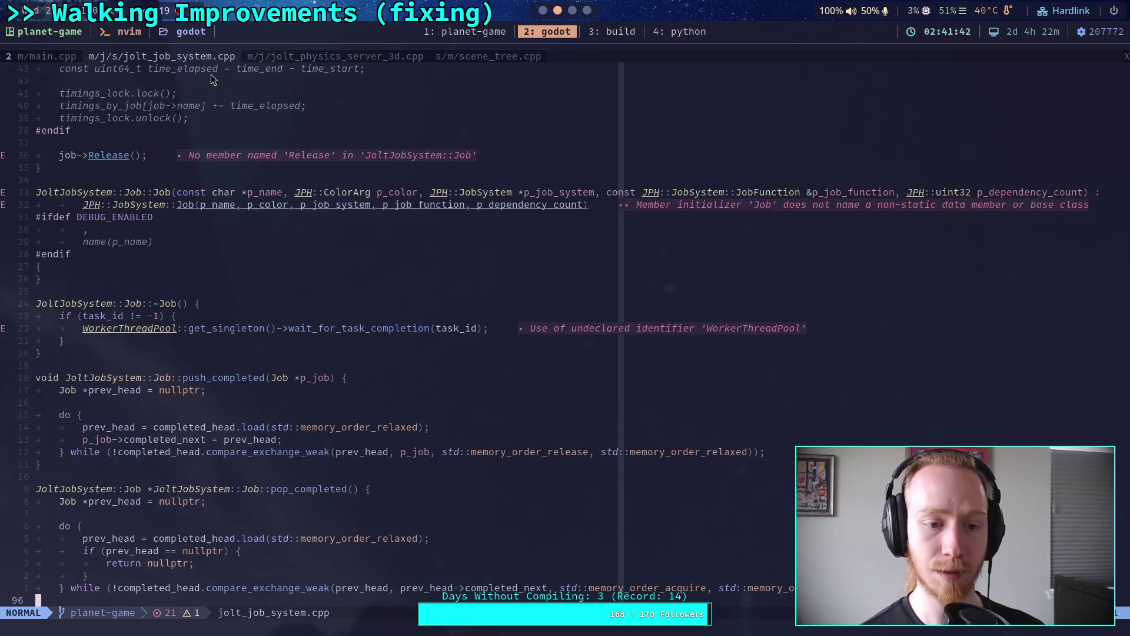
{"action": "left_click", "coordinate": [288, 57]}
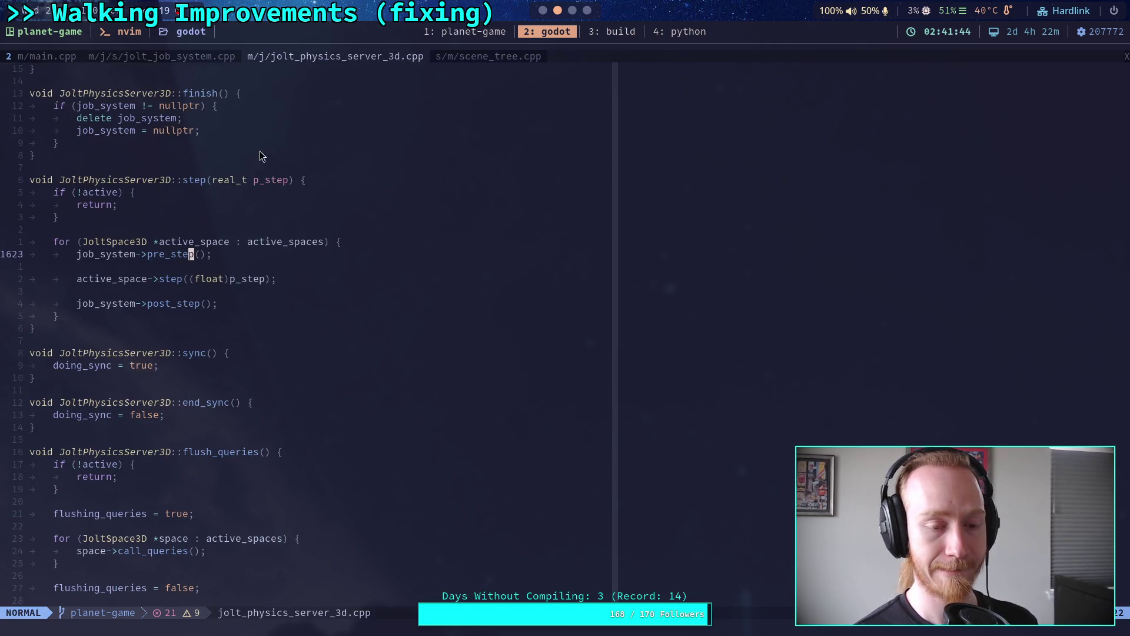
{"action": "left_click", "coordinate": [41, 59]}
{"action": "left_click", "coordinate": [478, 57]}
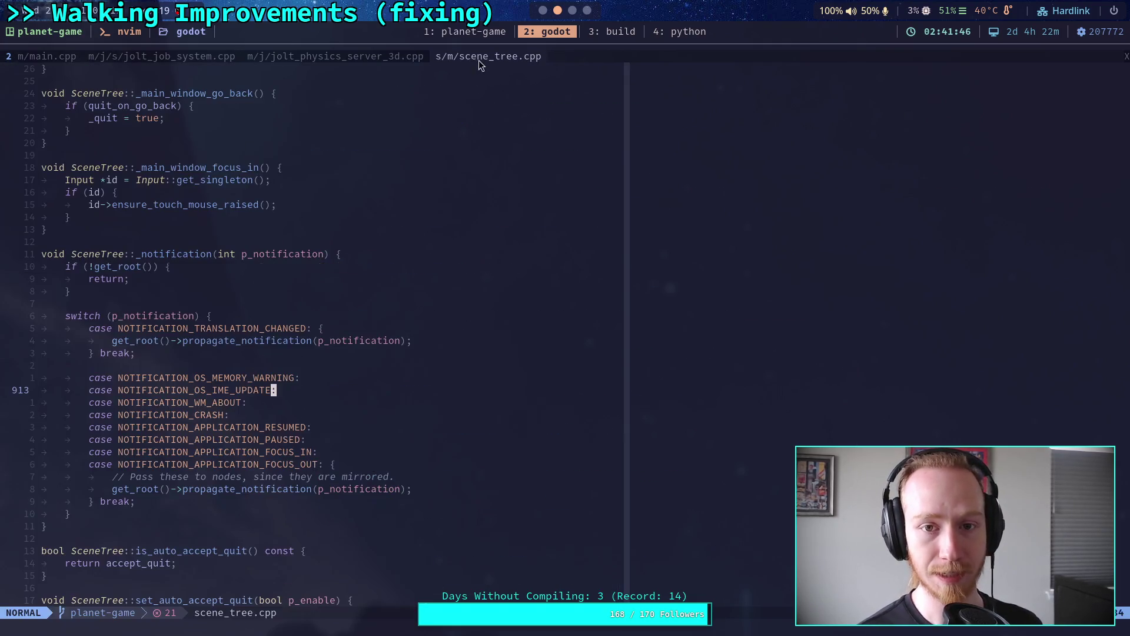
{"action": "scroll", "coordinate": [378, 250], "scroll_direction": "up", "scroll_amount": 20}
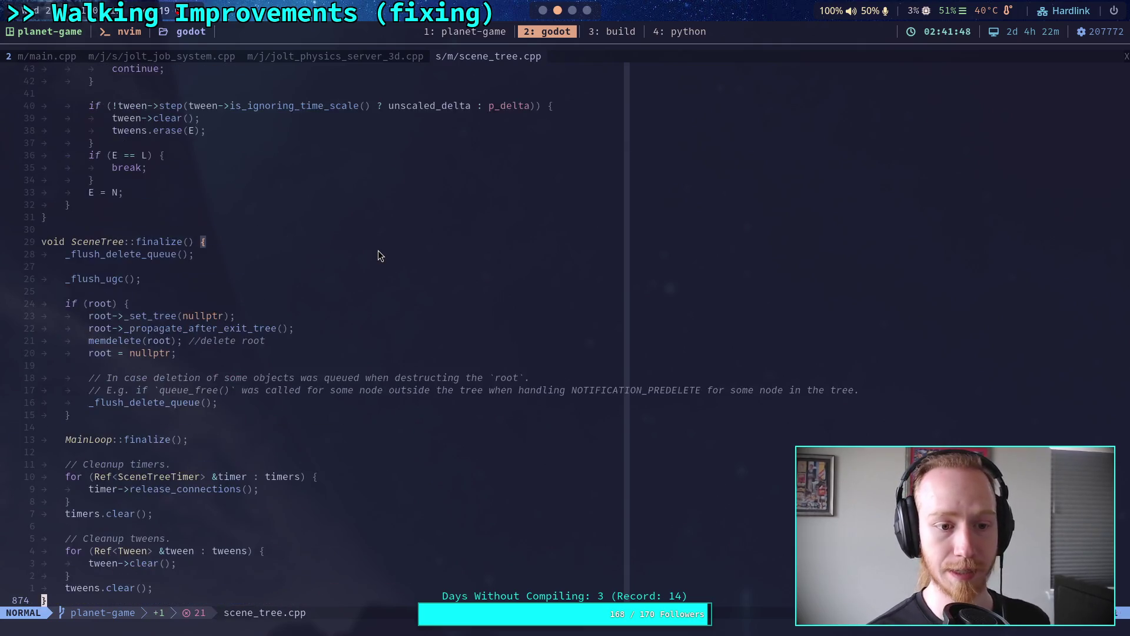
{"action": "scroll", "coordinate": [380, 253], "scroll_direction": "up", "scroll_amount": 20}
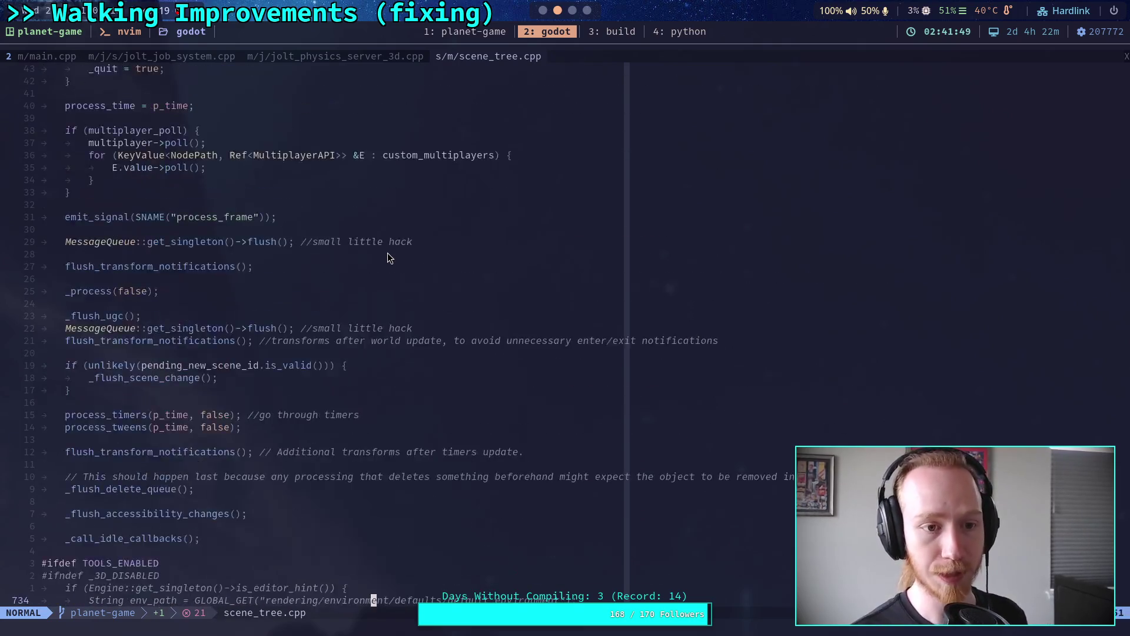
{"action": "scroll", "coordinate": [387, 252], "scroll_direction": "up", "scroll_amount": 15}
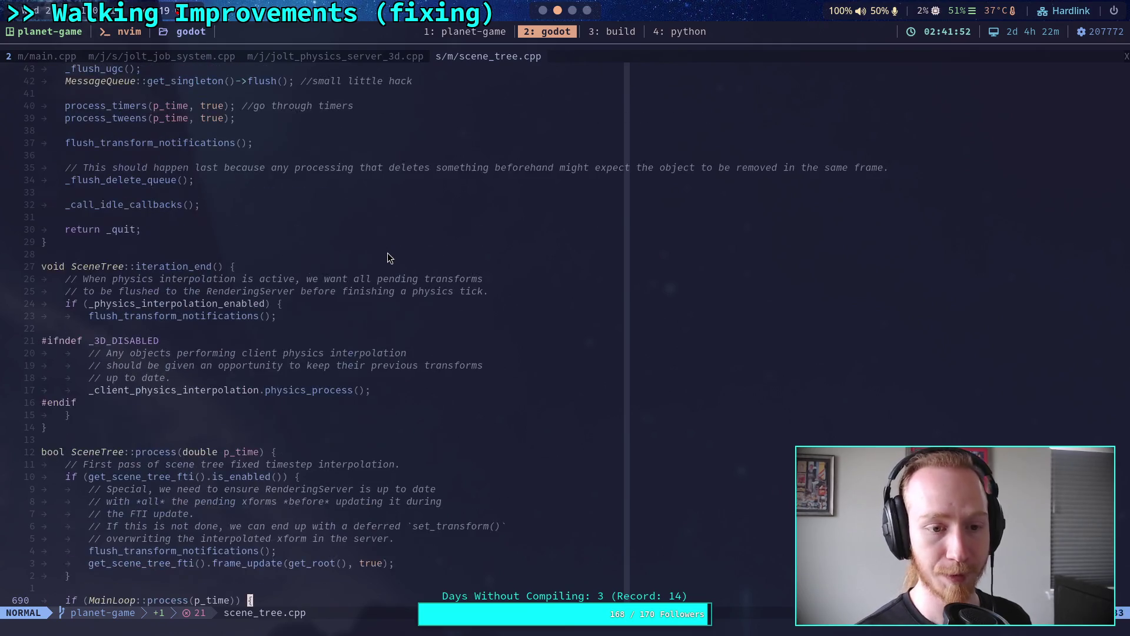
{"action": "scroll", "coordinate": [387, 252], "scroll_direction": "up", "scroll_amount": 8}
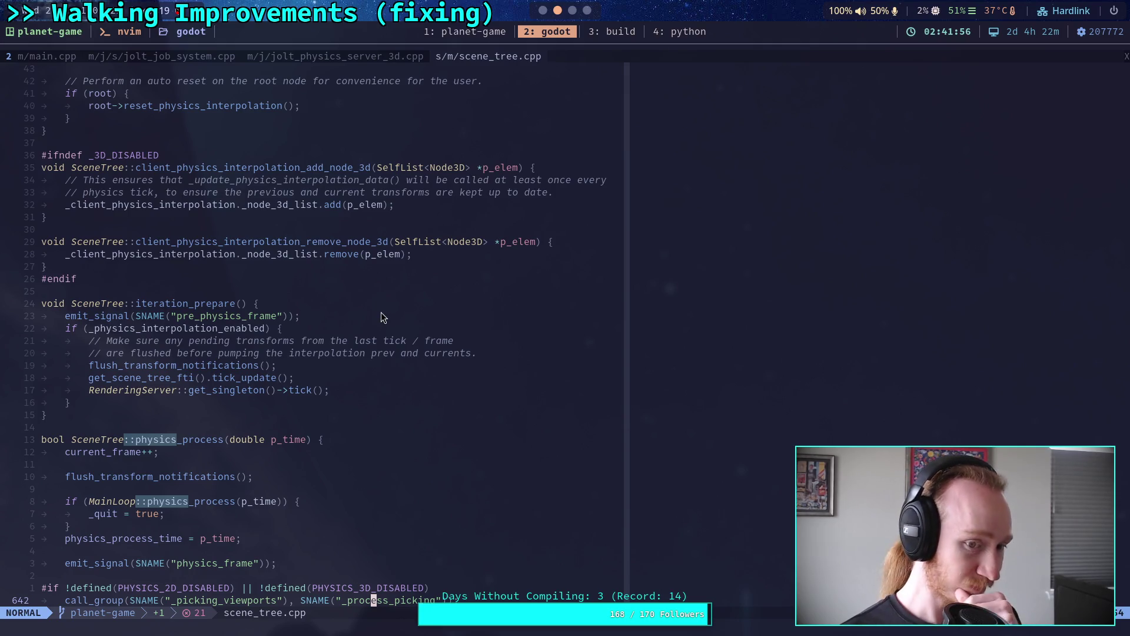
{"action": "left_click", "coordinate": [425, 279]}
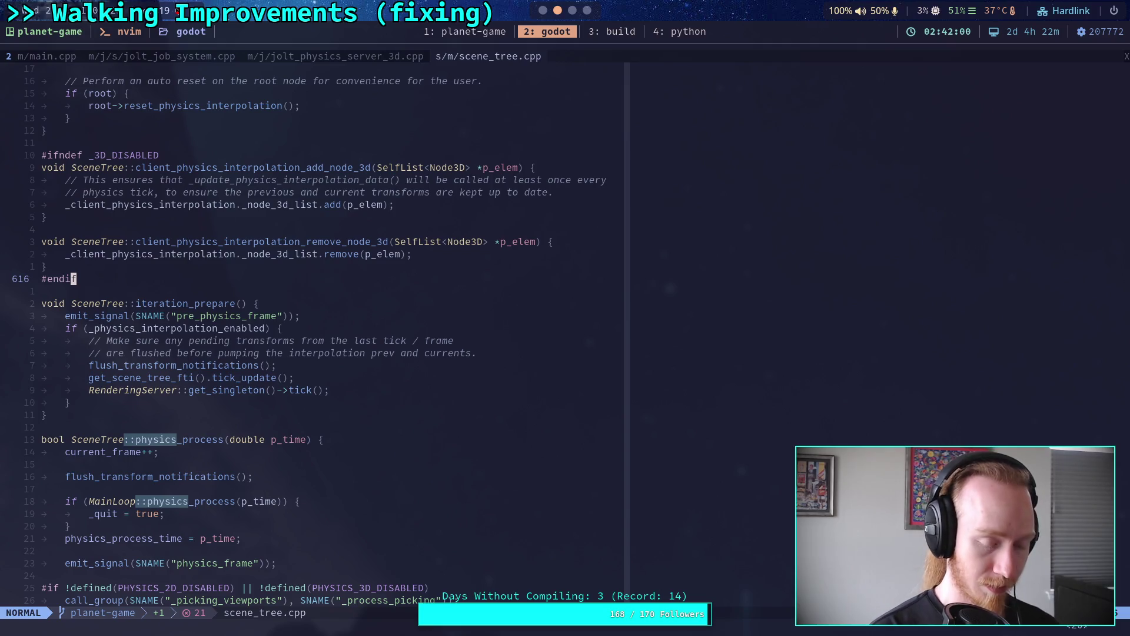
Open AUTHORS.md from the :Neotree file tree.
{"action": "type", "text": ":Neotree"}
{"action": "key", "text": "Return"}
{"action": "key", "text": "j"}
{"action": "key", "text": "j"}
{"action": "key", "text": "j"}
{"action": "key", "text": "Return"}
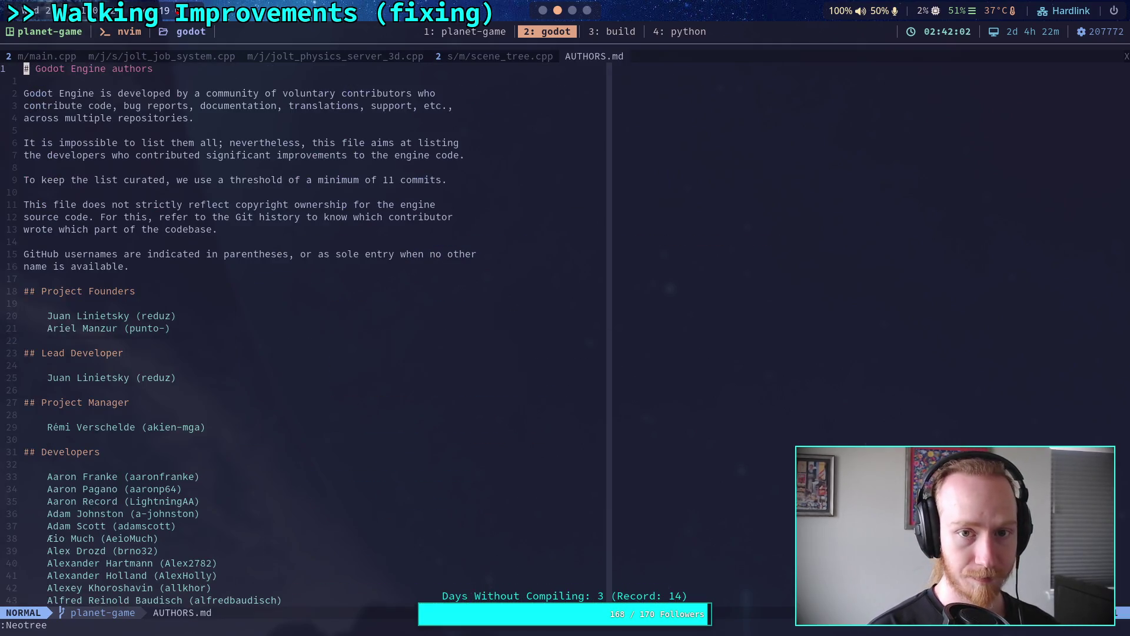
Open scene_tree.h with the fuzzy file finder and scroll through its declarations.
{"action": "key", "text": "space"}
{"action": "key", "text": "f"}
{"action": "key", "text": "f"}
{"action": "type", "text": "scene_tr"}
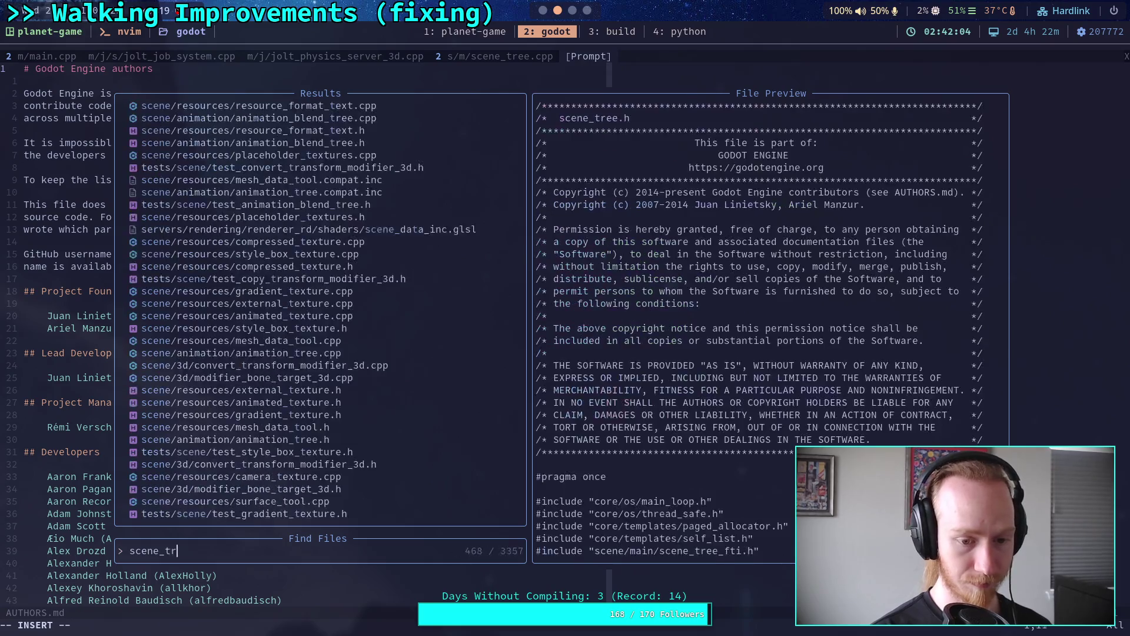
{"action": "type", "text": "ee"}
{"action": "key", "text": "Return"}
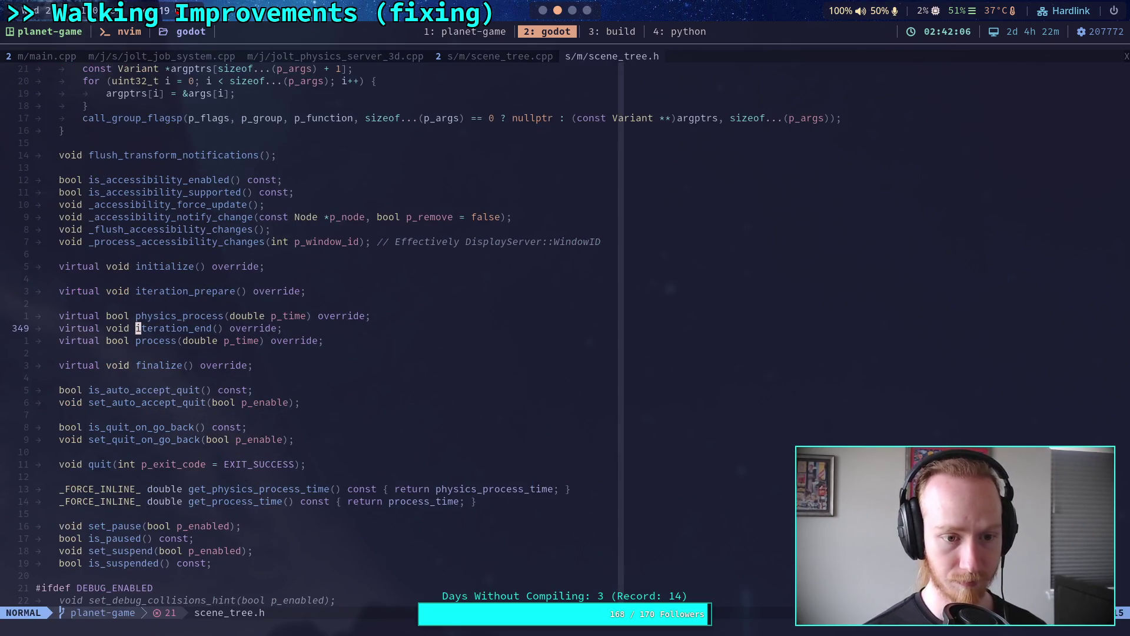
{"action": "scroll", "coordinate": [517, 289], "scroll_direction": "down", "scroll_amount": 20}
{"action": "scroll", "coordinate": [492, 330], "scroll_direction": "down", "scroll_amount": 7}
{"action": "scroll", "coordinate": [461, 371], "scroll_direction": "up", "scroll_amount": 20}
{"action": "scroll", "coordinate": [460, 360], "scroll_direction": "up", "scroll_amount": 20}
{"action": "scroll", "coordinate": [461, 360], "scroll_direction": "up", "scroll_amount": 20}
{"action": "scroll", "coordinate": [461, 365], "scroll_direction": "up", "scroll_amount": 20}
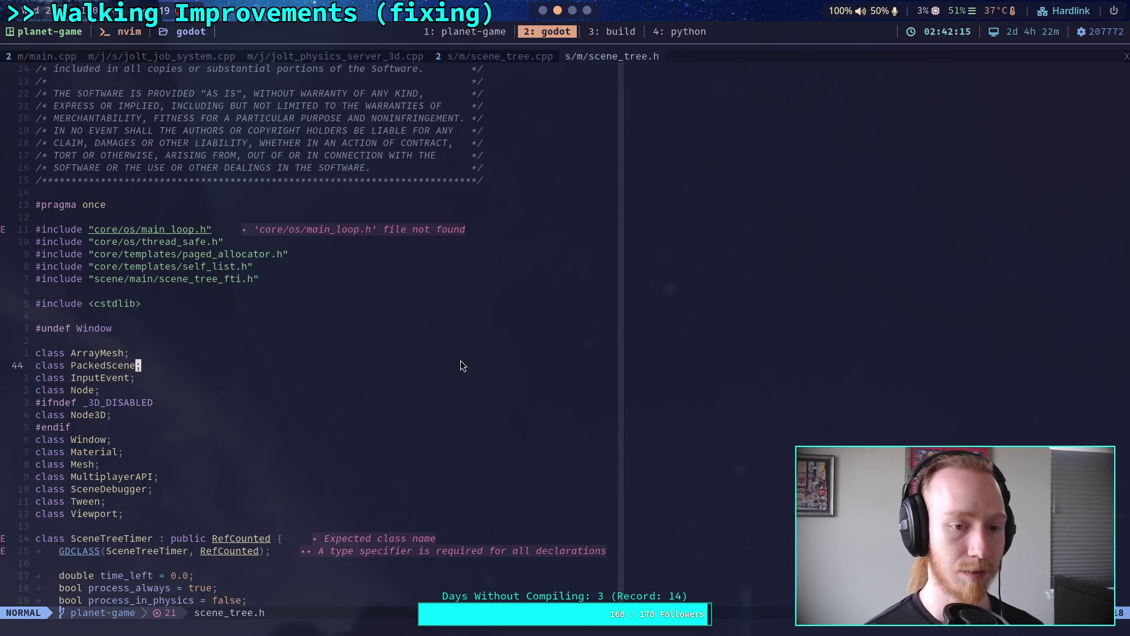
Search scene_tree.h for physics_frame, then go back to the scene_tree.cpp tab.
{"action": "type", "text": "/physics"}
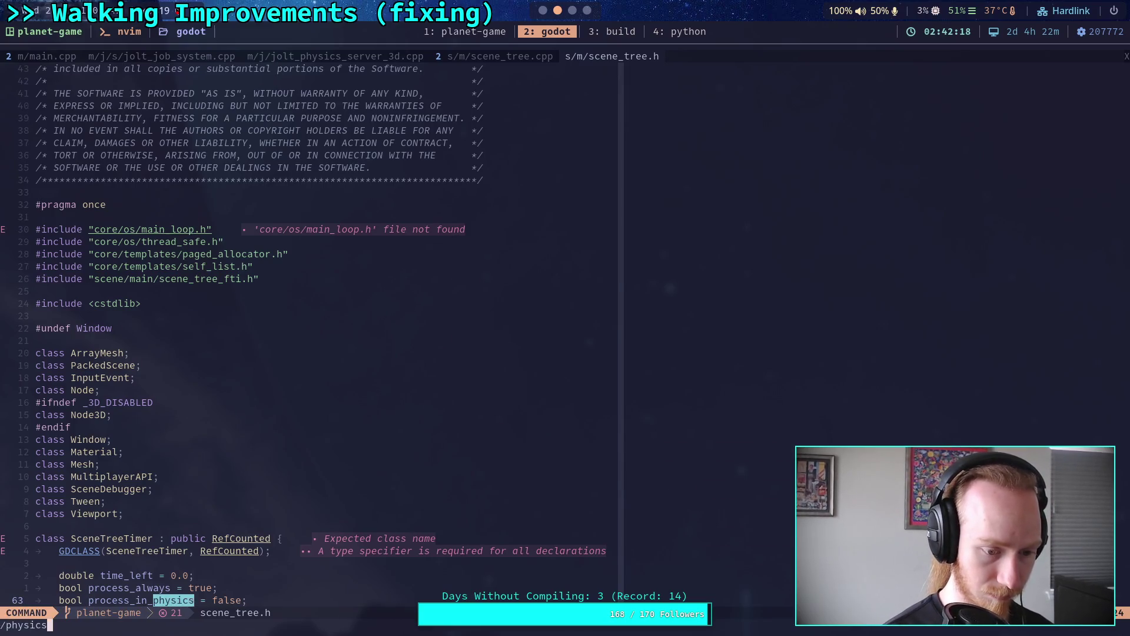
{"action": "type", "text": "_process"}
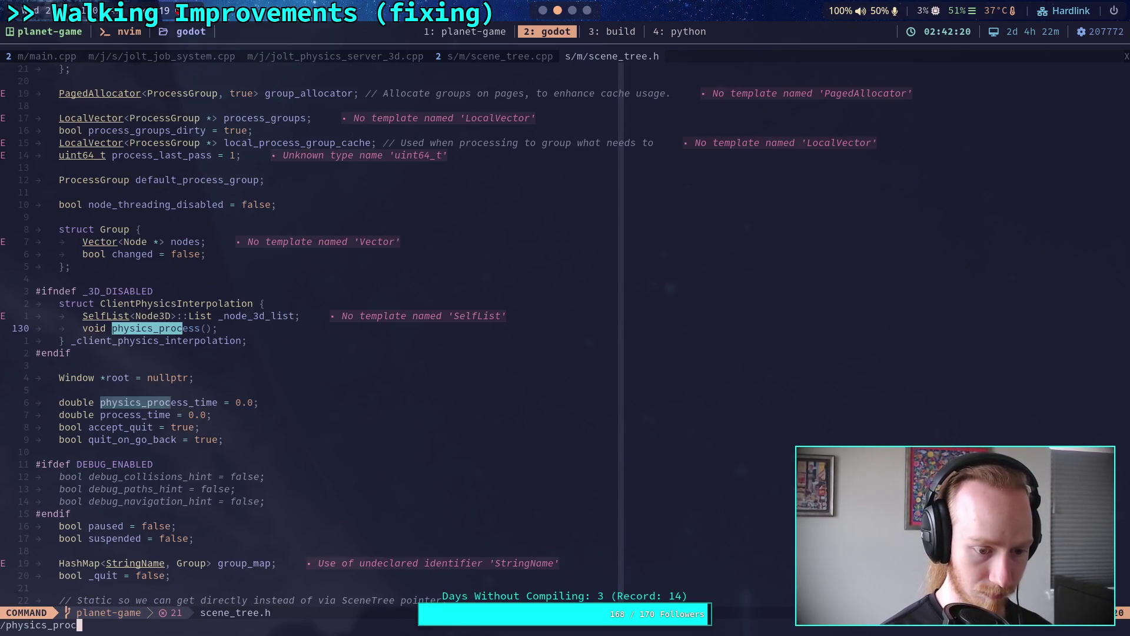
{"action": "key", "text": "BackSpace"}
{"action": "key", "text": "BackSpace"}
{"action": "key", "text": "BackSpace"}
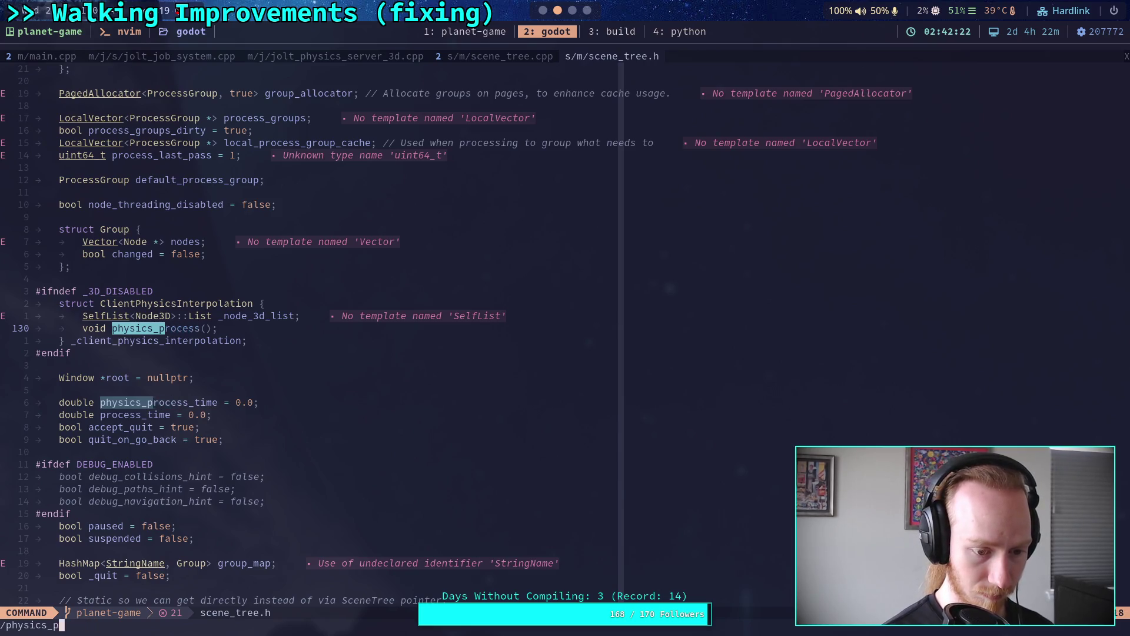
{"action": "type", "text": "frame"}
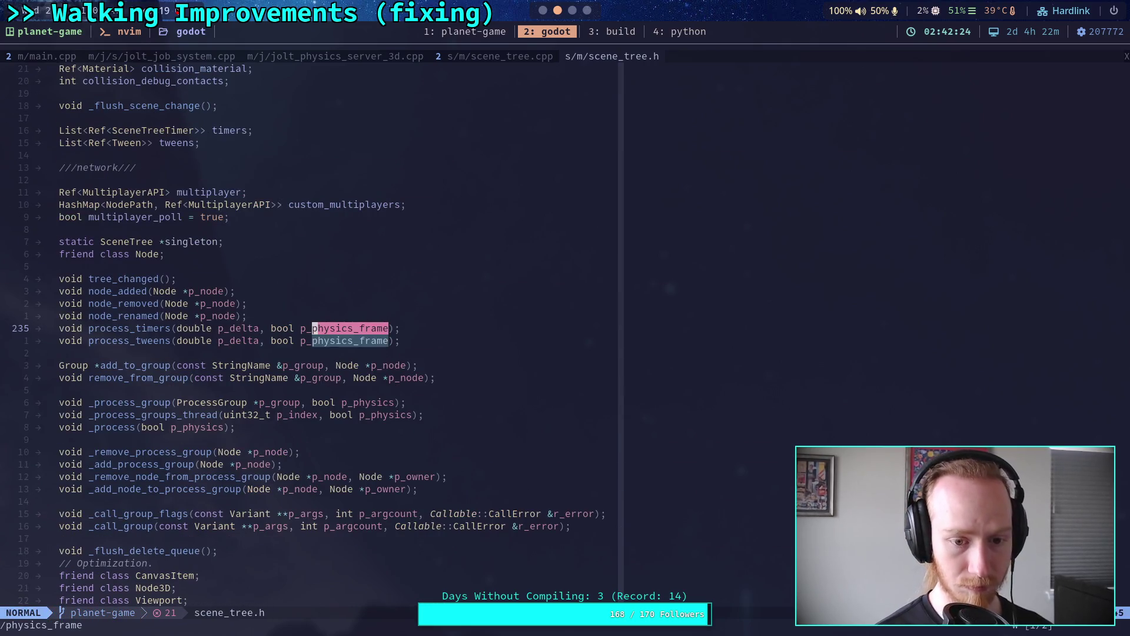
{"action": "key", "text": "ctrl+t"}
{"action": "key", "text": "Return"}
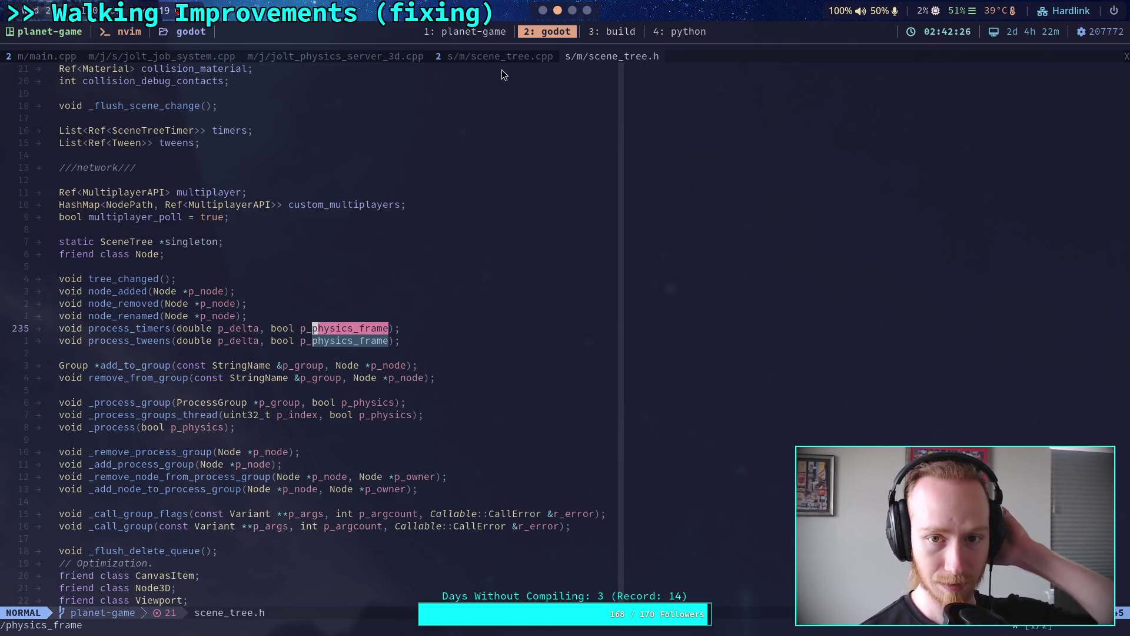
{"action": "left_click", "coordinate": [507, 57]}
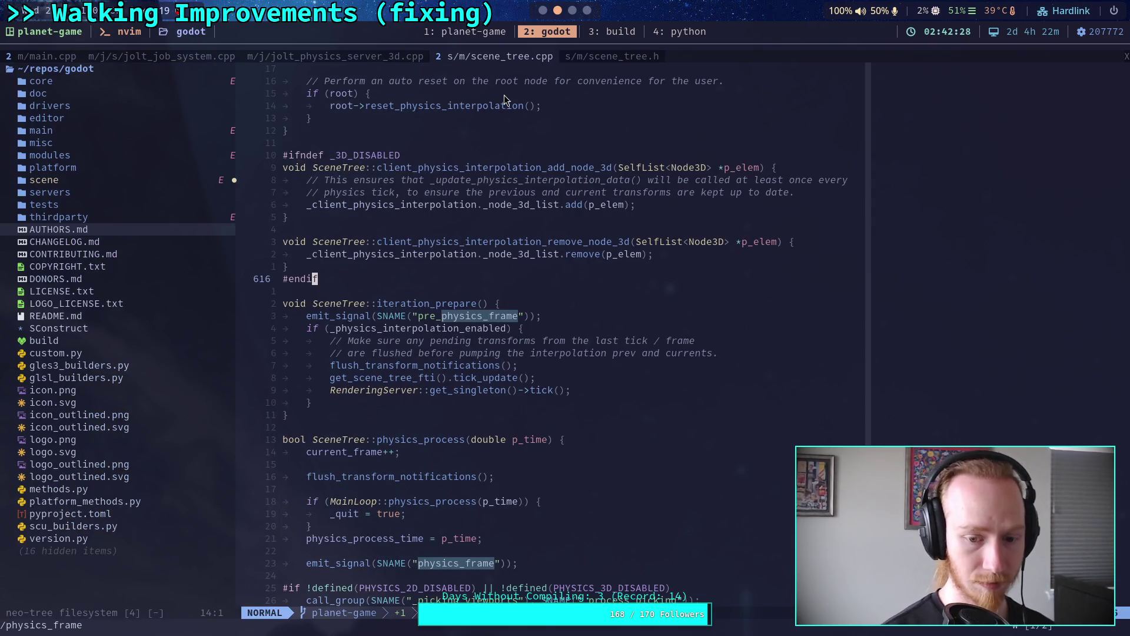
Add ADD_SIGNAL(MethodInfo("pre_physics_frame")); on a new line beside the physics_frame signal registration.
{"action": "key", "text": "n"}
{"action": "key", "text": "n"}
{"action": "key", "text": "n"}
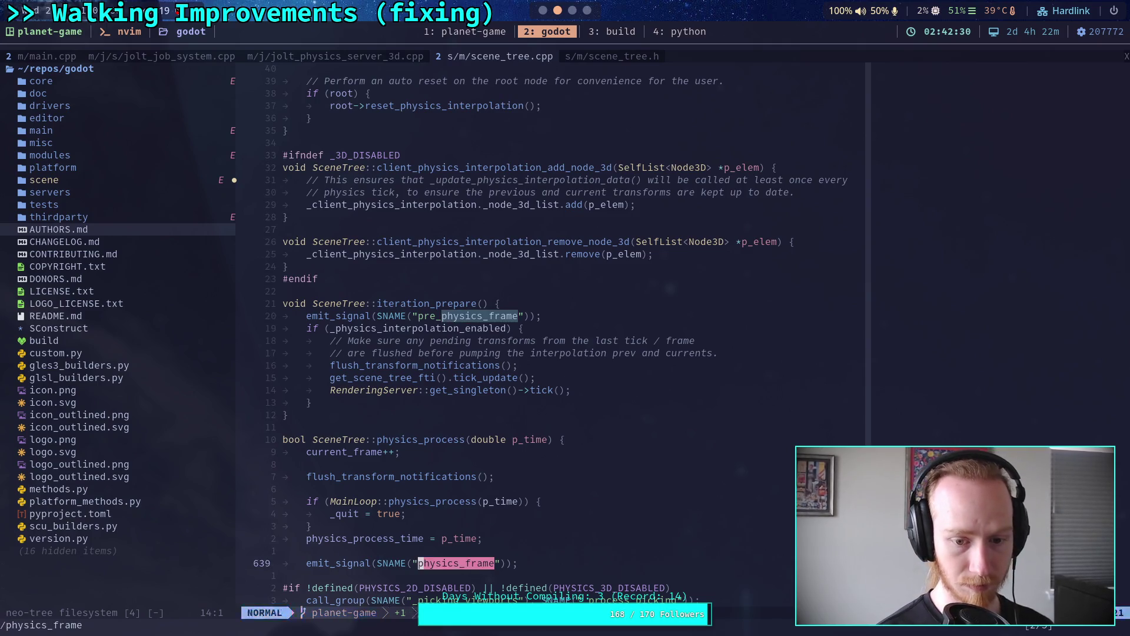
{"action": "key", "text": "n"}
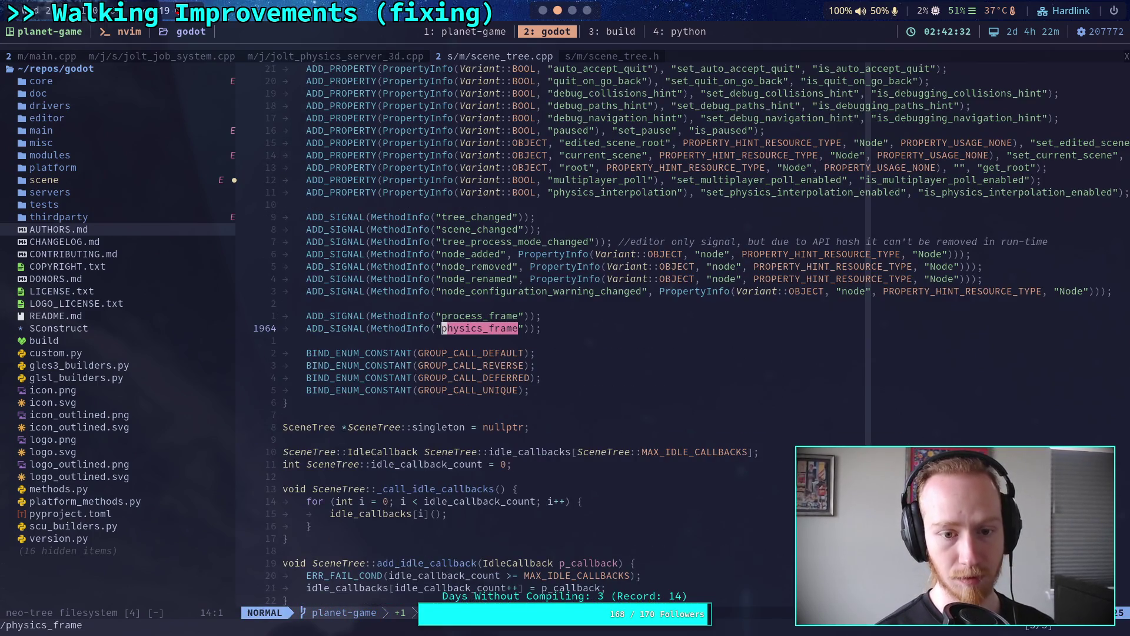
{"action": "left_click", "coordinate": [584, 330]}
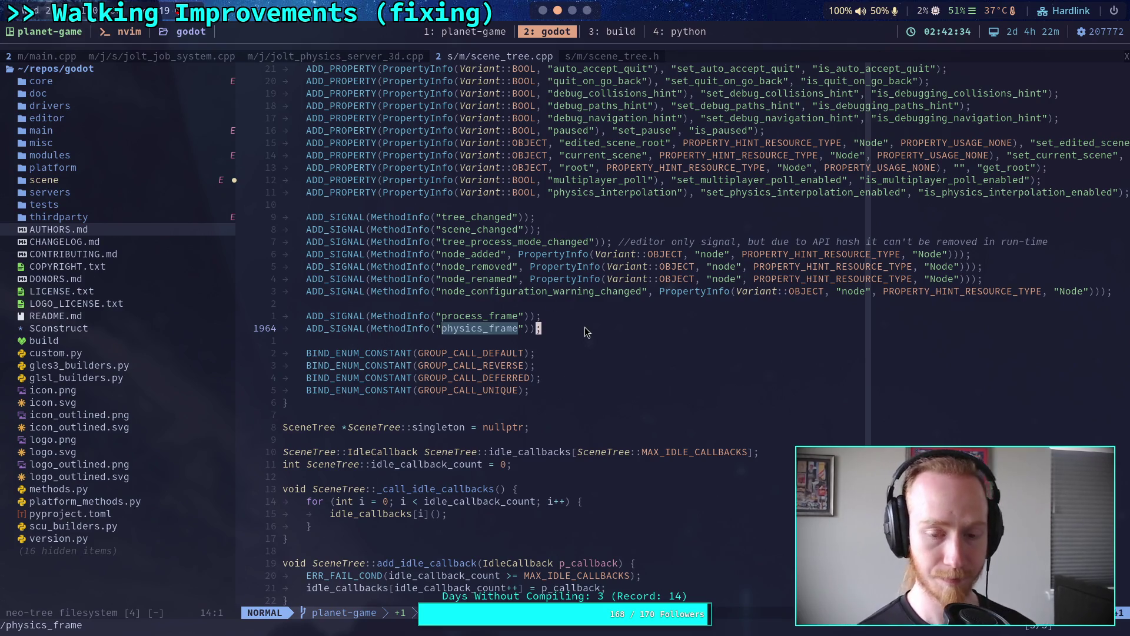
{"action": "key", "text": "k"}
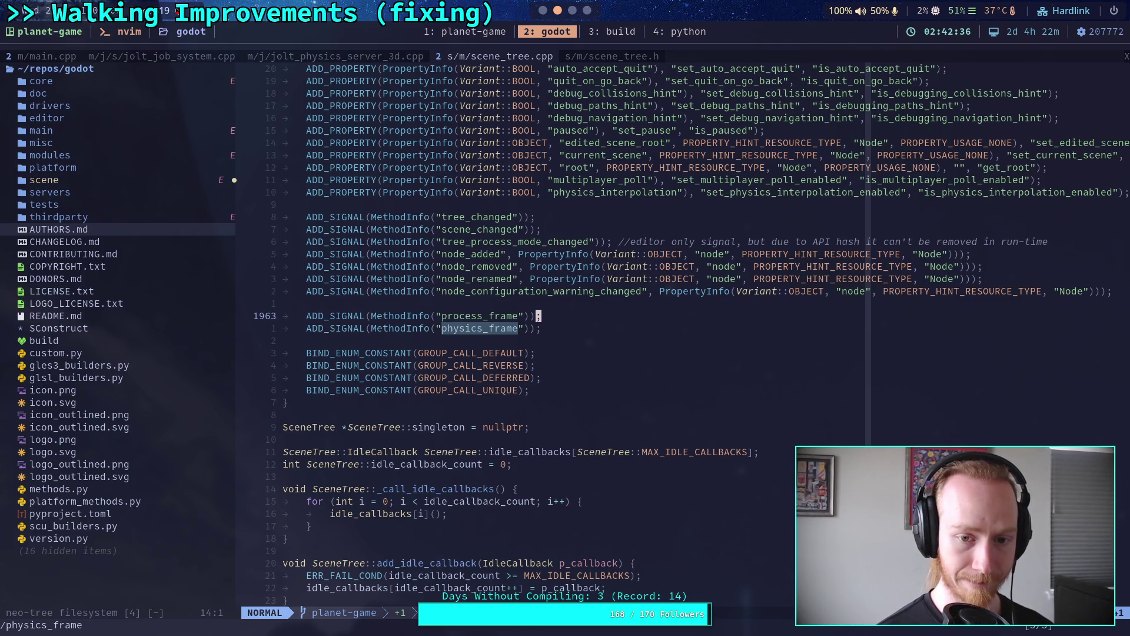
{"action": "type", "text": "joADD_SIG"}
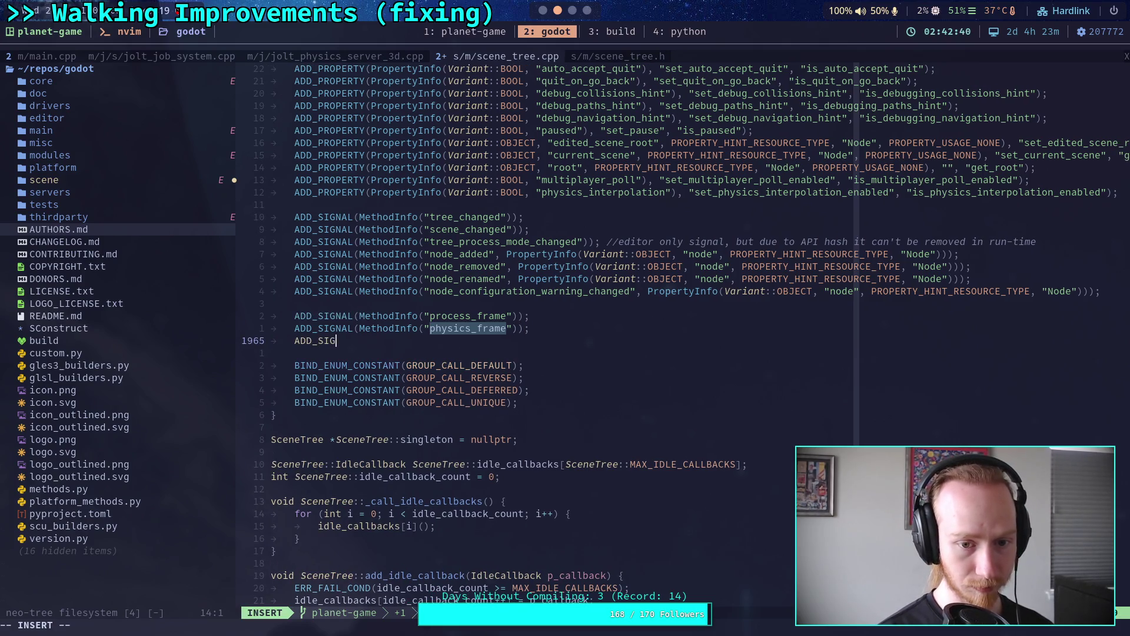
{"action": "type", "text": "NAL("}
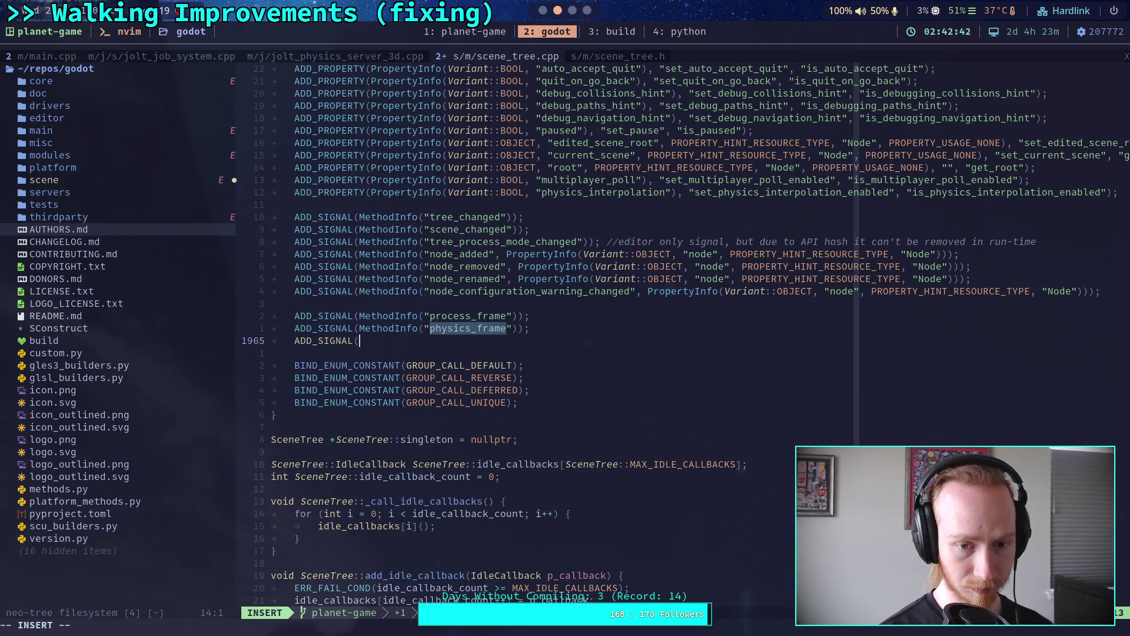
{"action": "type", "text": "Methd"}
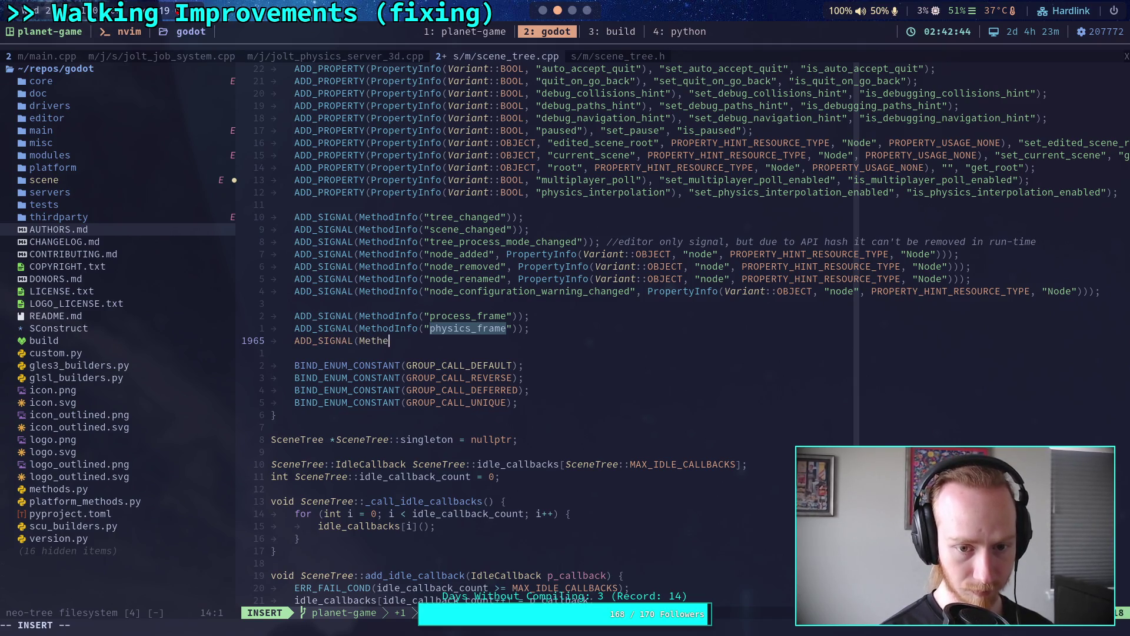
{"action": "key", "text": "BackSpace"}
{"action": "type", "text": "odInfo"}
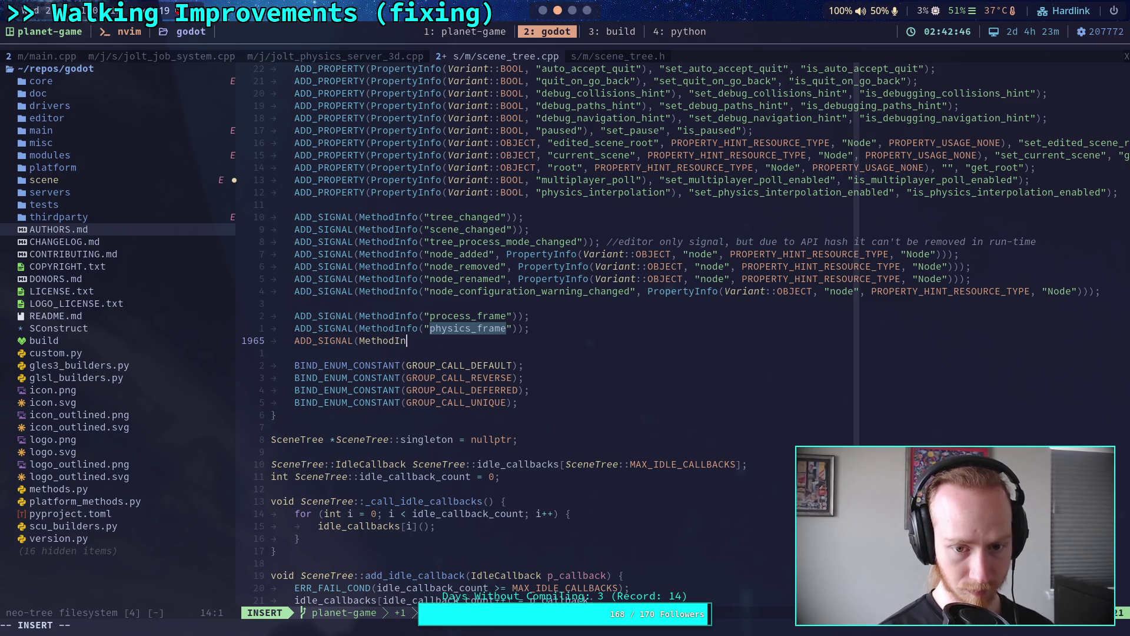
{"action": "key", "text": "BackSpace"}
{"action": "type", "text": "o"}
{"action": "key", "text": "BackSpace"}
{"action": "type", "text": "(\"pre_physics_"}
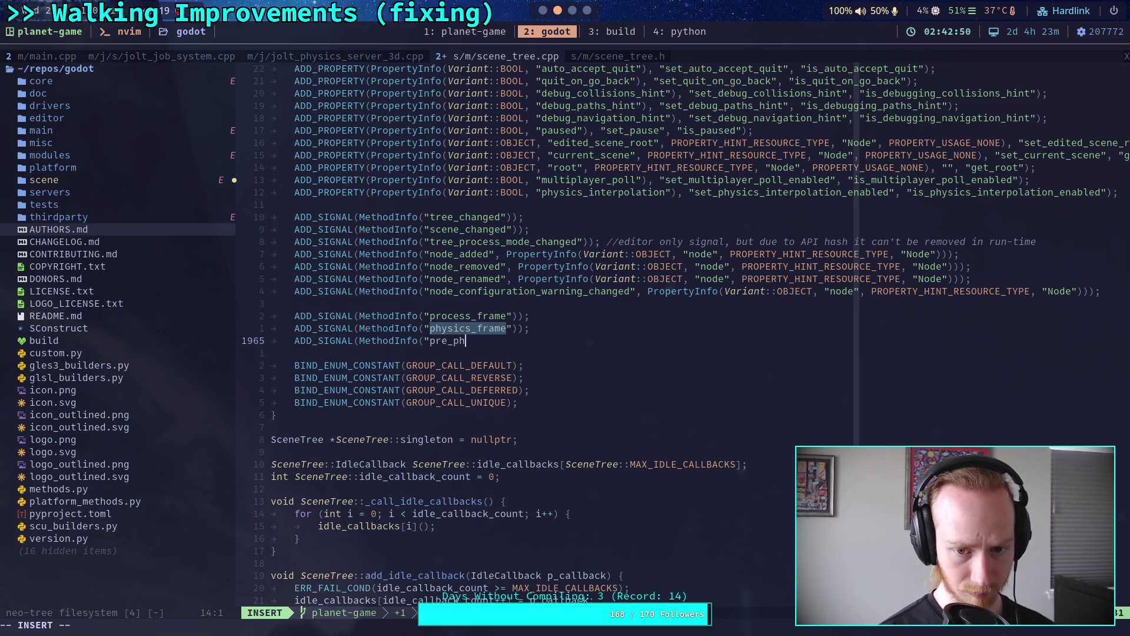
{"action": "type", "text": "frame"}
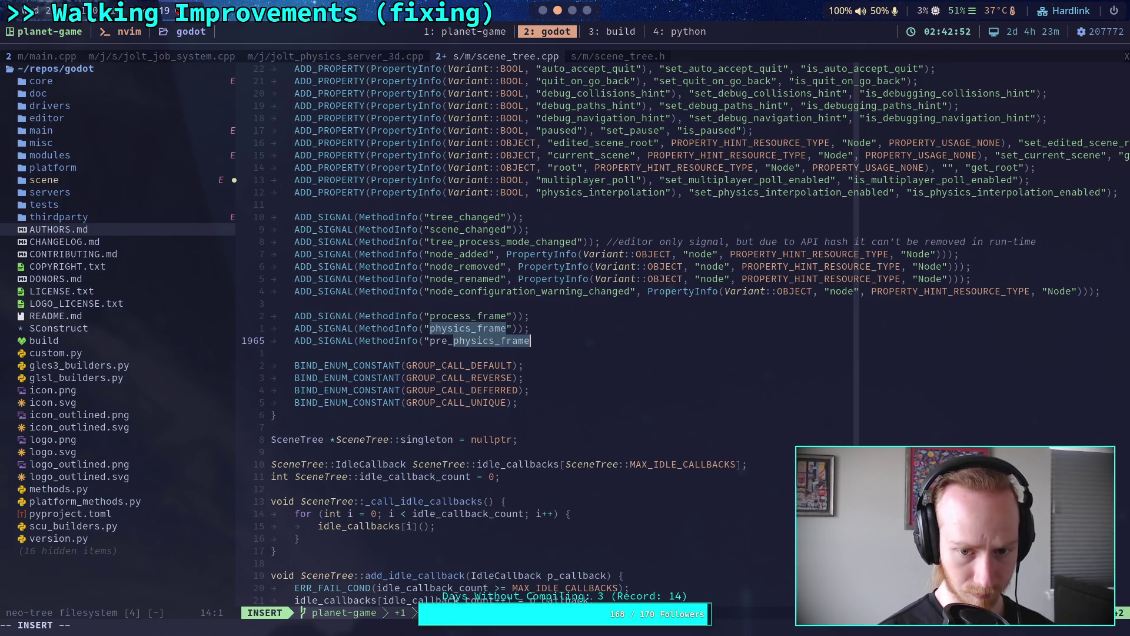
{"action": "type", "text": "\"));"}
{"action": "key", "text": "Escape"}
Save scene_tree.cpp with :w and search for physics_frame again.
{"action": "type", "text": ":w"}
{"action": "key", "text": "Return"}
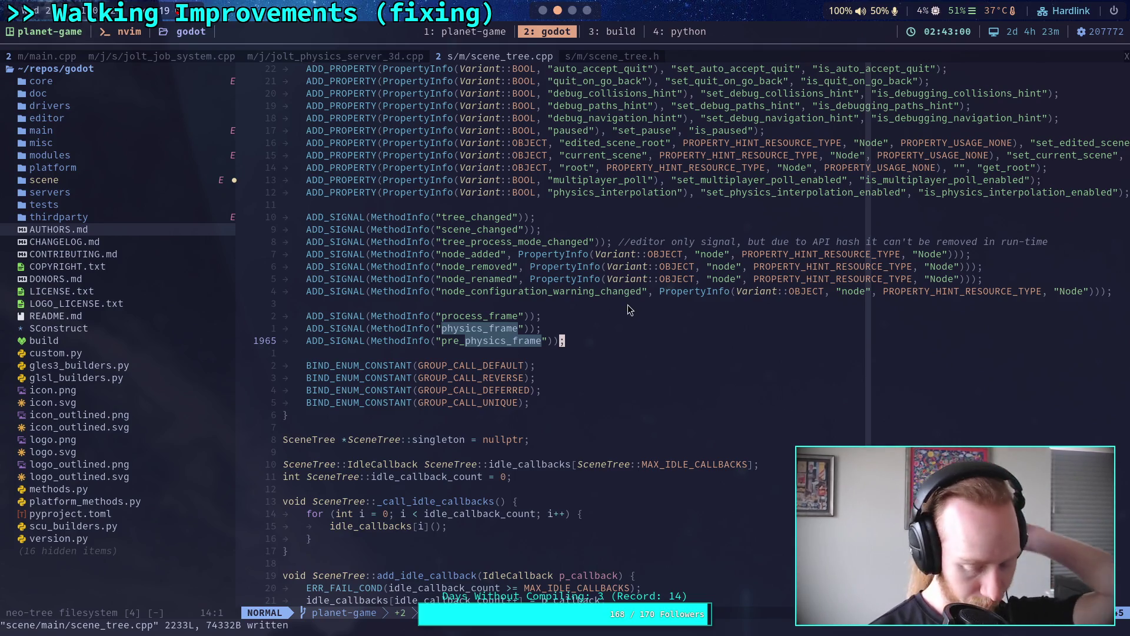
{"action": "key", "text": "n"}
{"action": "key", "text": "n"}
{"action": "key", "text": "n"}
{"action": "key", "text": "slash"}
{"action": "type", "text": "physics_frame"}
{"action": "key", "text": "Return"}
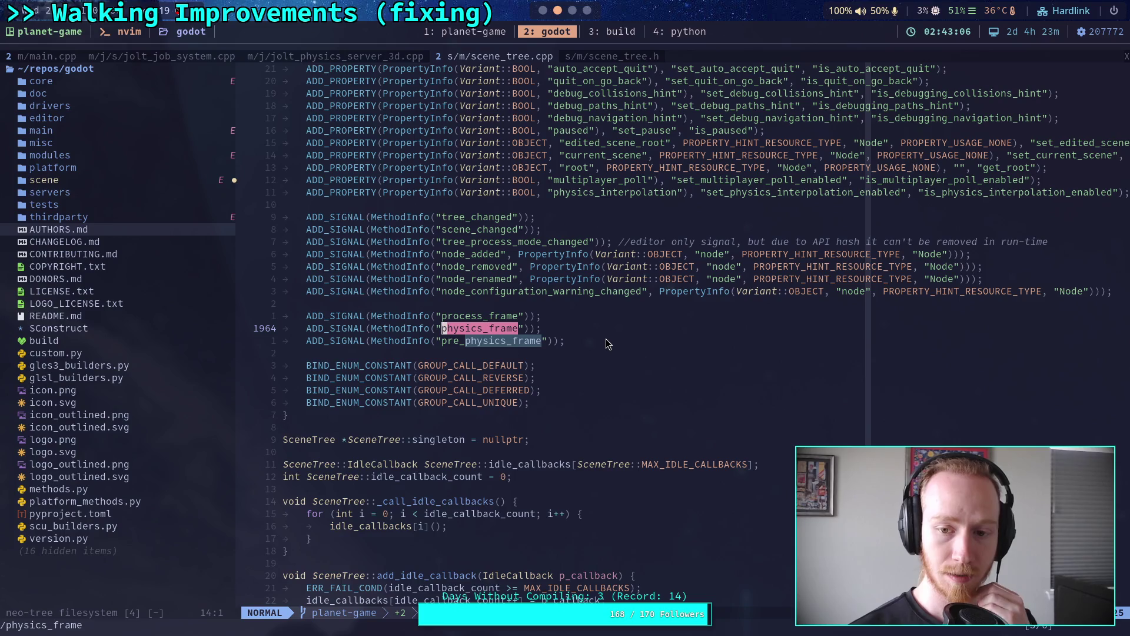
Run ./build -a in the '3: build' terminal workspace.
{"action": "left_click", "coordinate": [610, 33]}
{"action": "type", "text": "./build -a"}
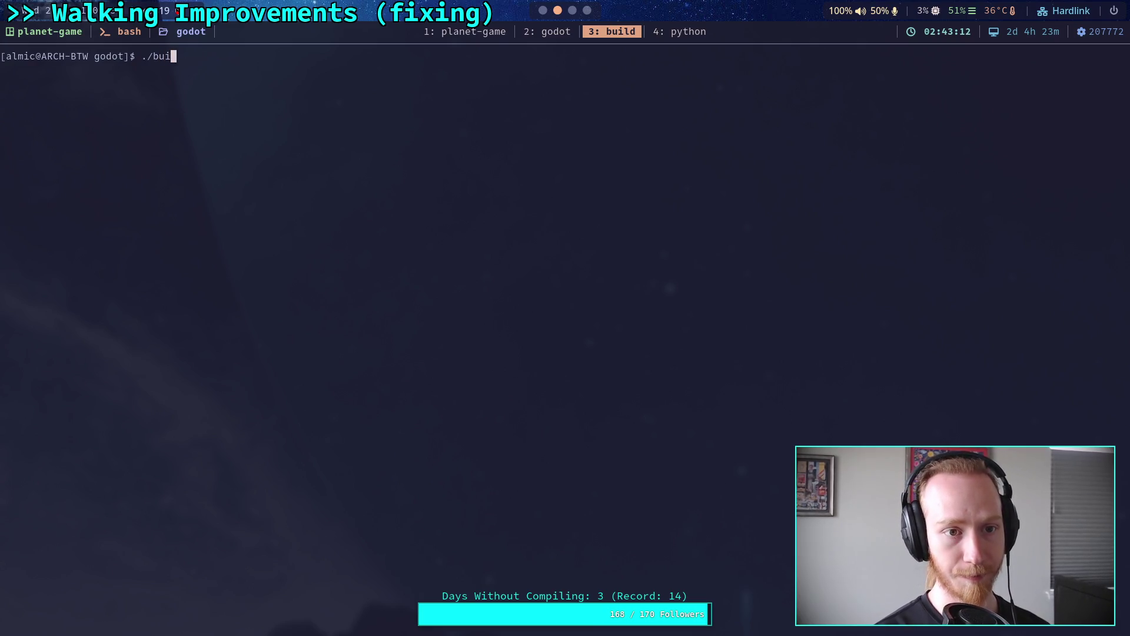
{"action": "key", "text": "Return"}
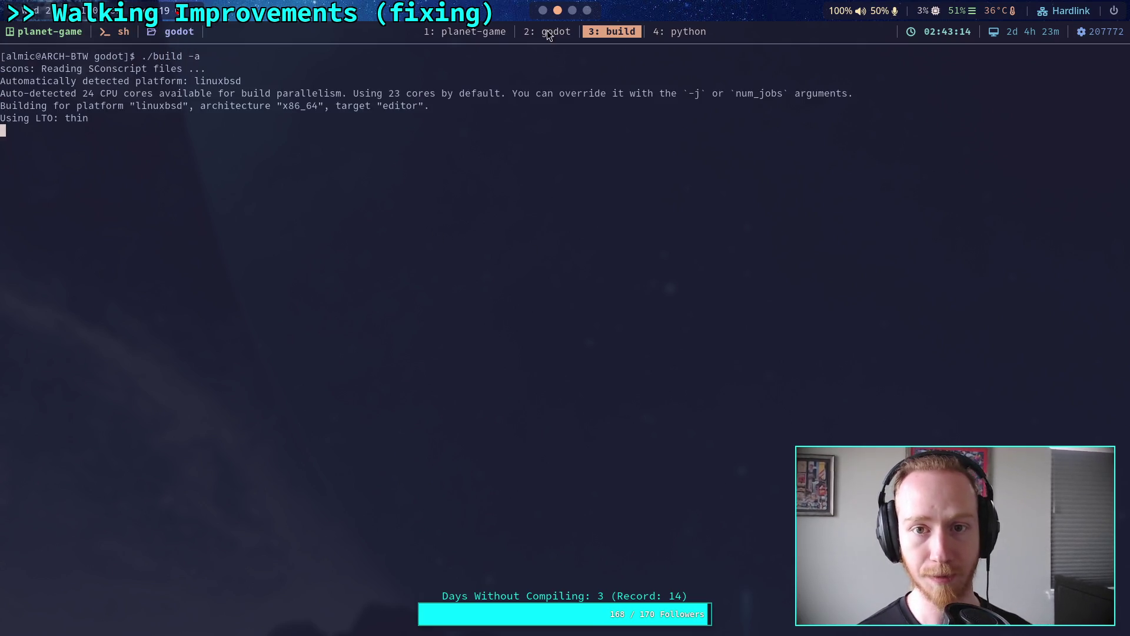
Quit the Godot editor through its Scene menu.
{"action": "left_click", "coordinate": [551, 34]}
{"action": "left_click", "coordinate": [23, 35]}
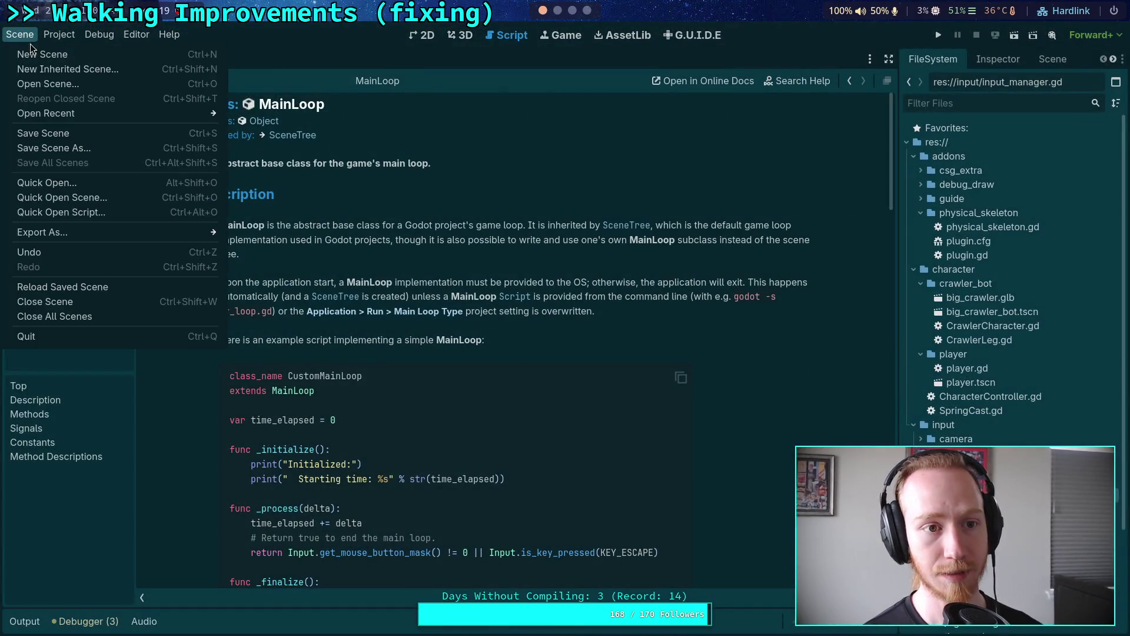
{"action": "left_click", "coordinate": [74, 341]}
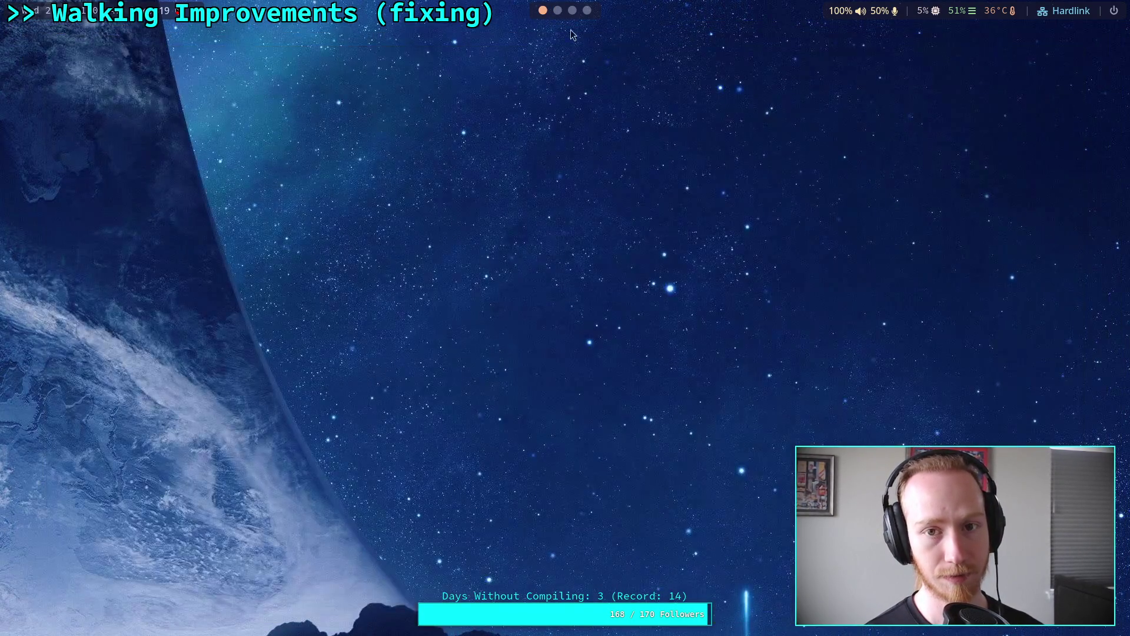
Switch to the '3: build' workspace to watch the scons build progress.
{"action": "left_click", "coordinate": [556, 18]}
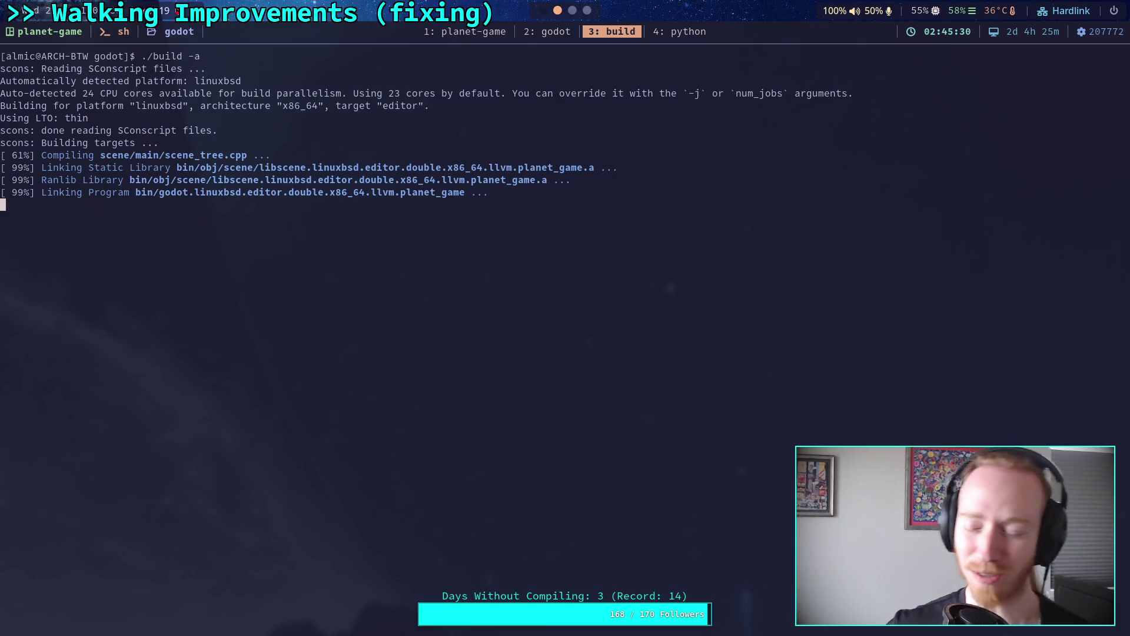
Glance at the Crawler Bot walking notes in Obsidian, then return to the build terminal.
{"action": "left_click", "coordinate": [548, 32]}
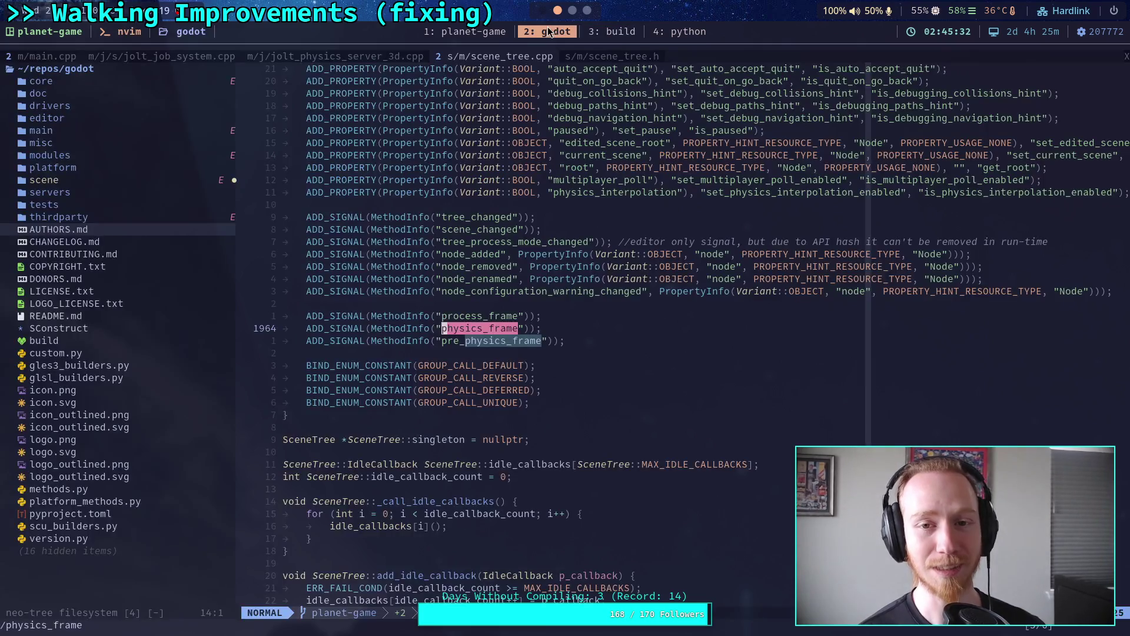
{"action": "left_click", "coordinate": [596, 33]}
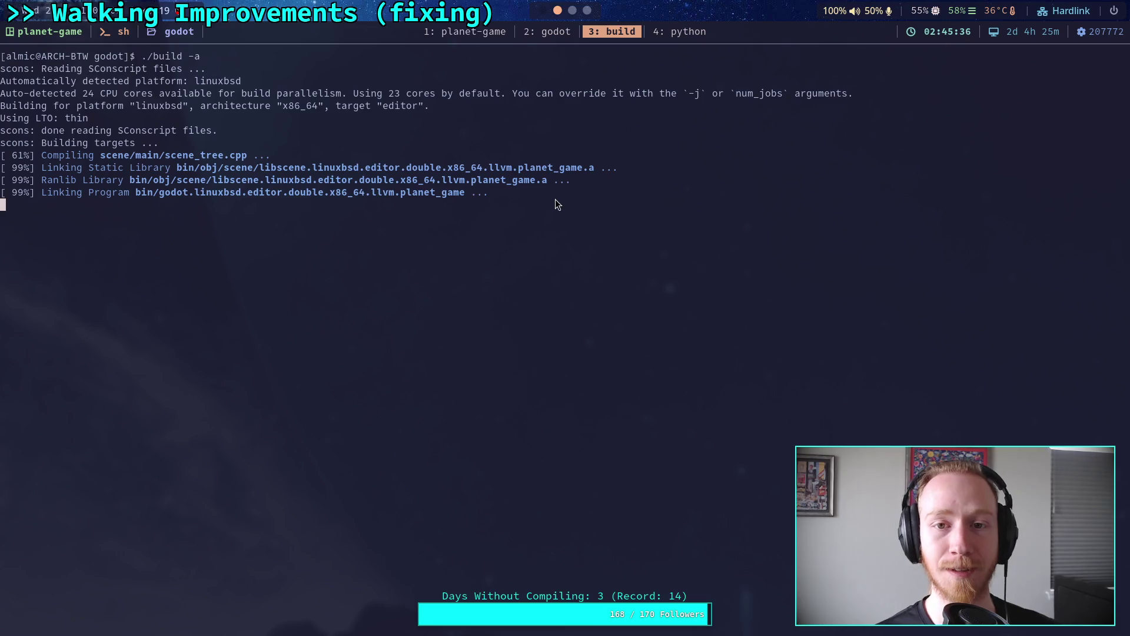
{"action": "left_click", "coordinate": [573, 11]}
{"action": "left_click", "coordinate": [542, 11]}
{"action": "left_click", "coordinate": [559, 10]}
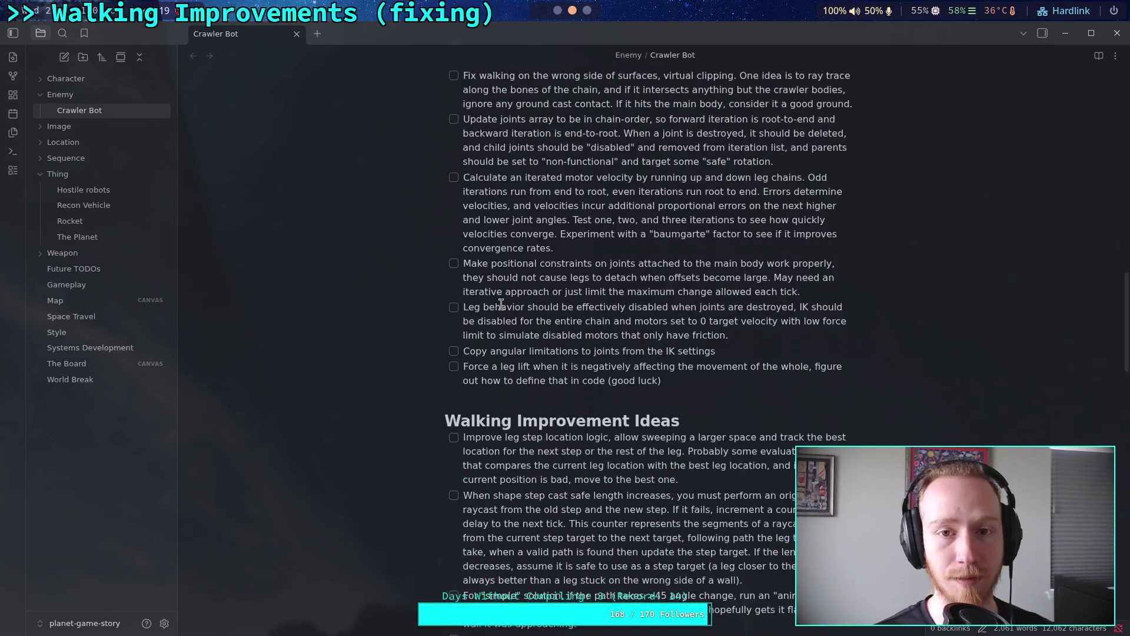
{"action": "left_click", "coordinate": [542, 12]}
{"action": "left_click", "coordinate": [558, 13]}
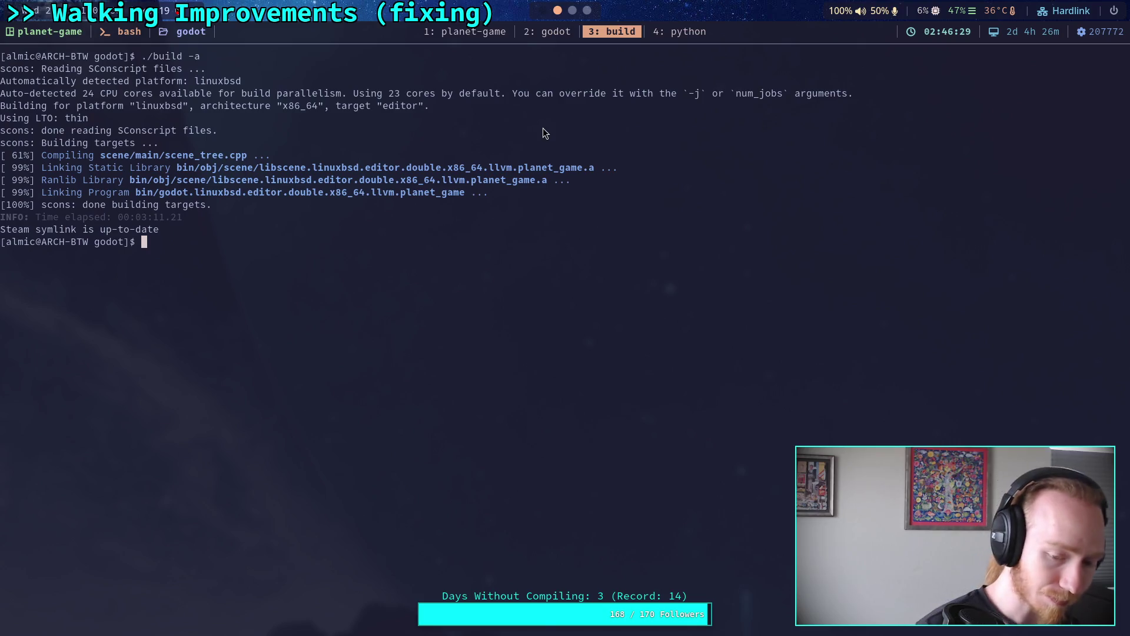
Delete the pre_physics_frame ADD_SIGNAL line in scene_tree.cpp and save.
{"action": "left_click", "coordinate": [549, 33]}
{"action": "left_click", "coordinate": [567, 340]}
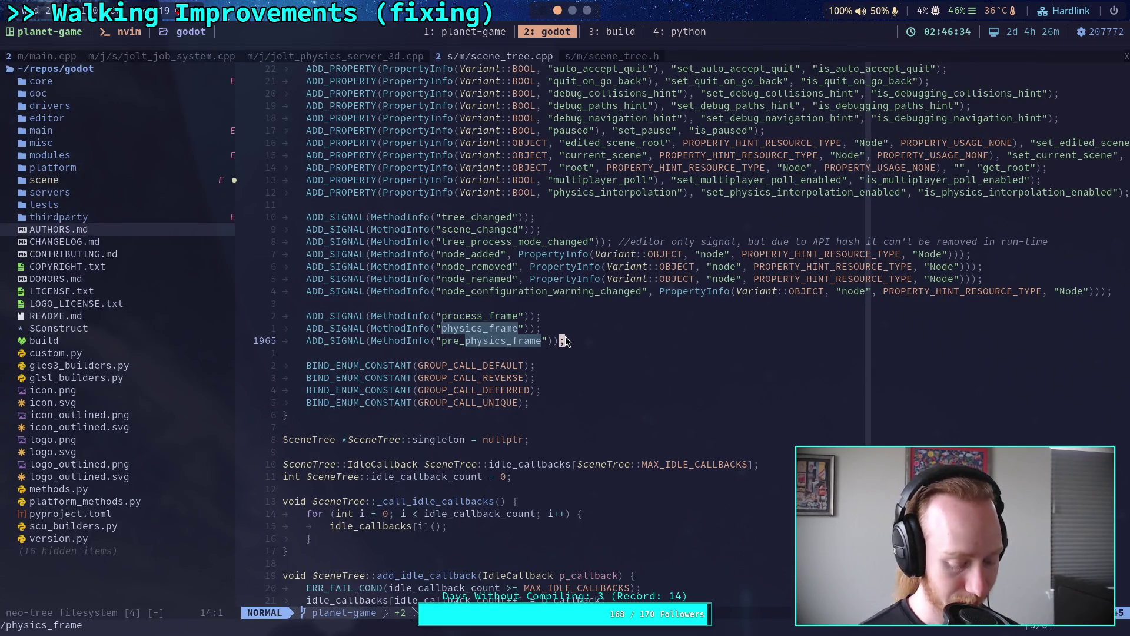
{"action": "key", "text": "shift+v"}
{"action": "type", "text": "d:w"}
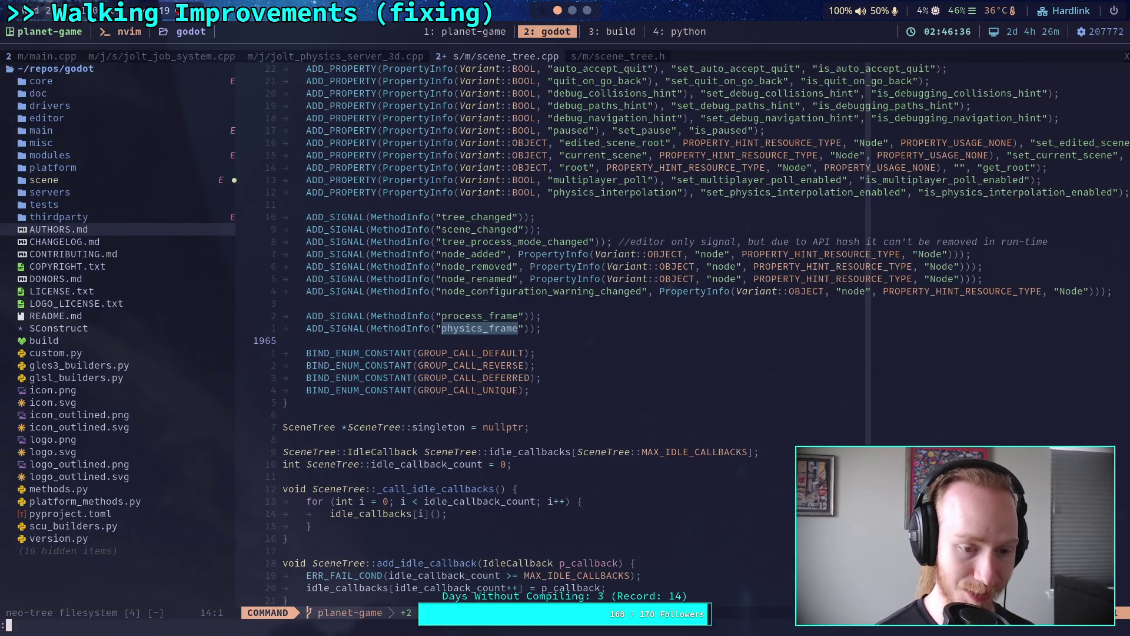
{"action": "key", "text": "Return"}
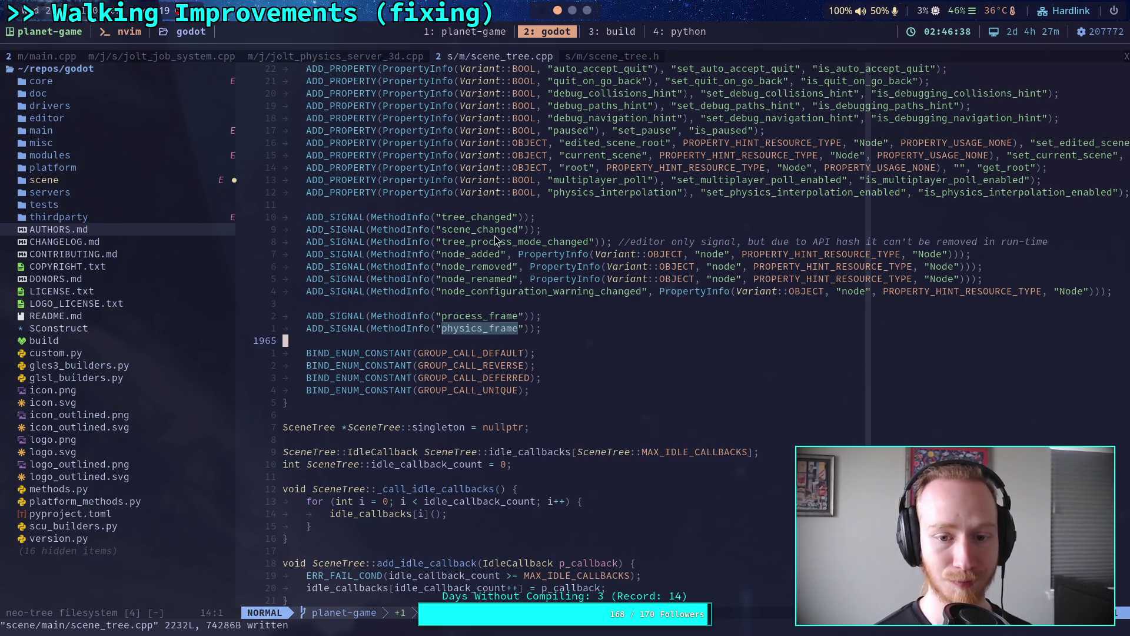
Find the pre_physics_frame emit_signal line with /pre_p, delete it, and save.
{"action": "type", "text": "/pre_p"}
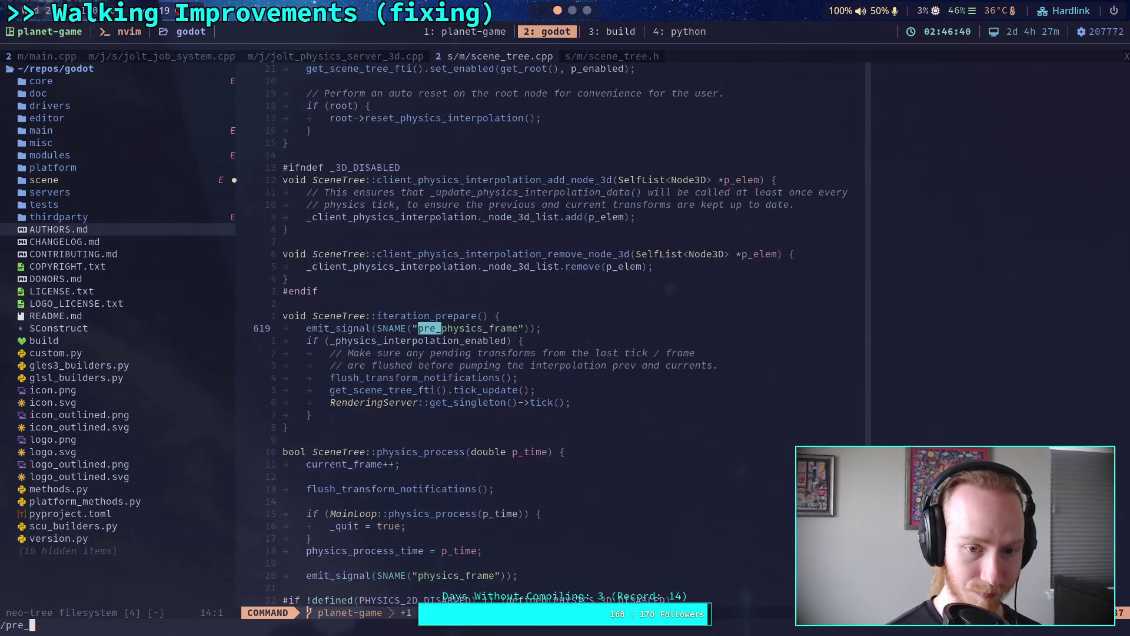
{"action": "key", "text": "Return"}
{"action": "key", "text": "d"}
{"action": "key", "text": "d"}
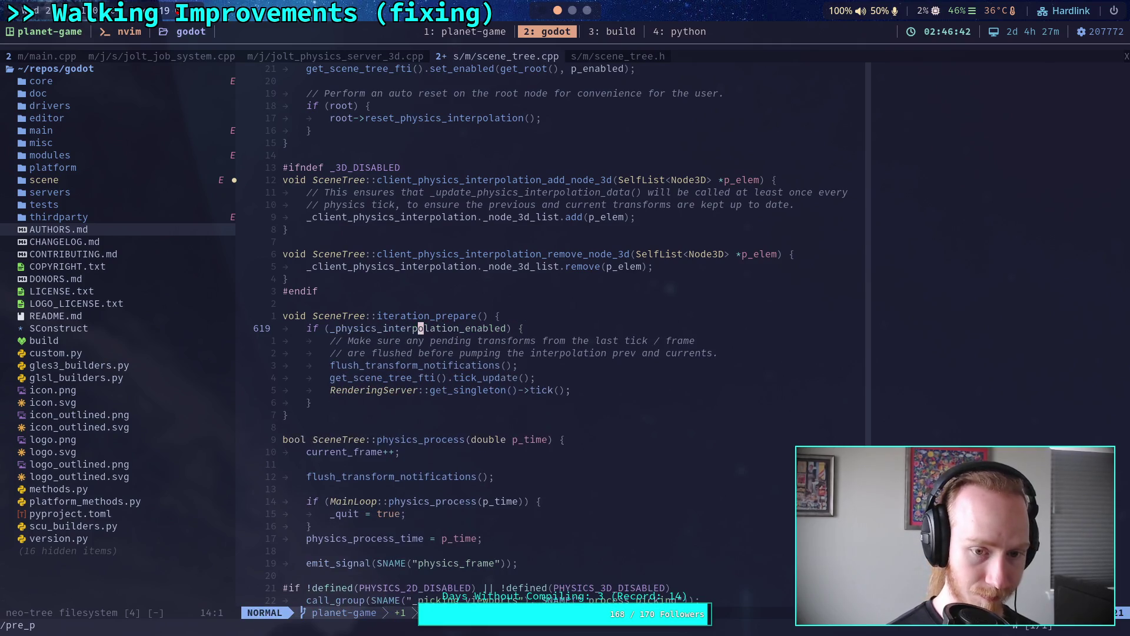
{"action": "type", "text": ":w"}
{"action": "key", "text": "Return"}
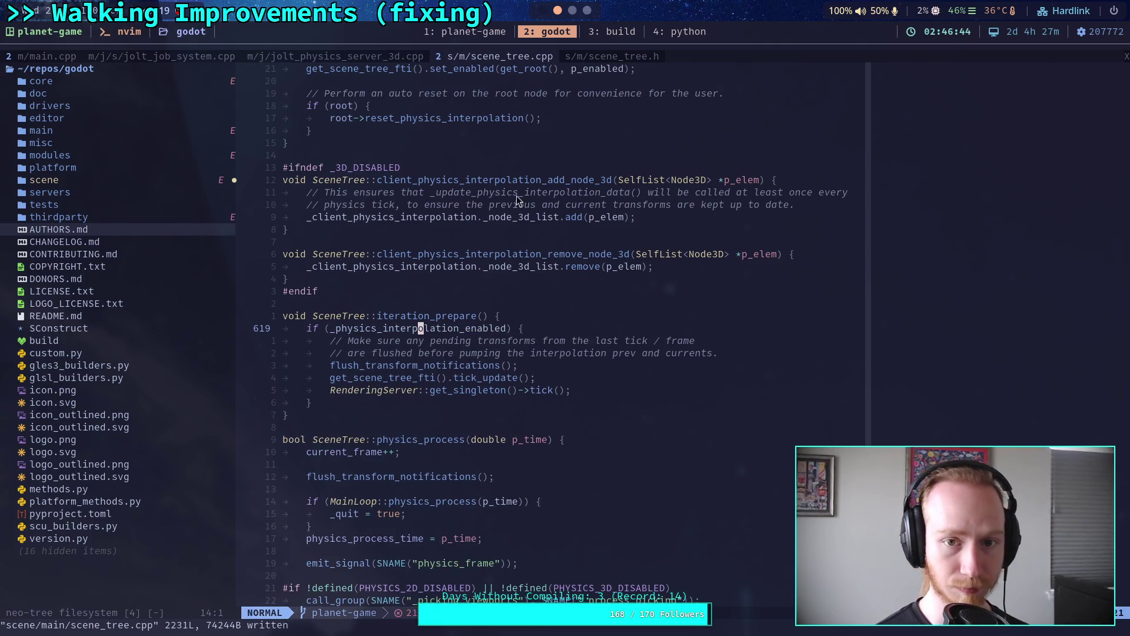
{"action": "left_click", "coordinate": [622, 36]}
Run git diff, showing only iterate_ik_3d.cpp changed, then start ./build -a.
{"action": "type", "text": "git diff"}
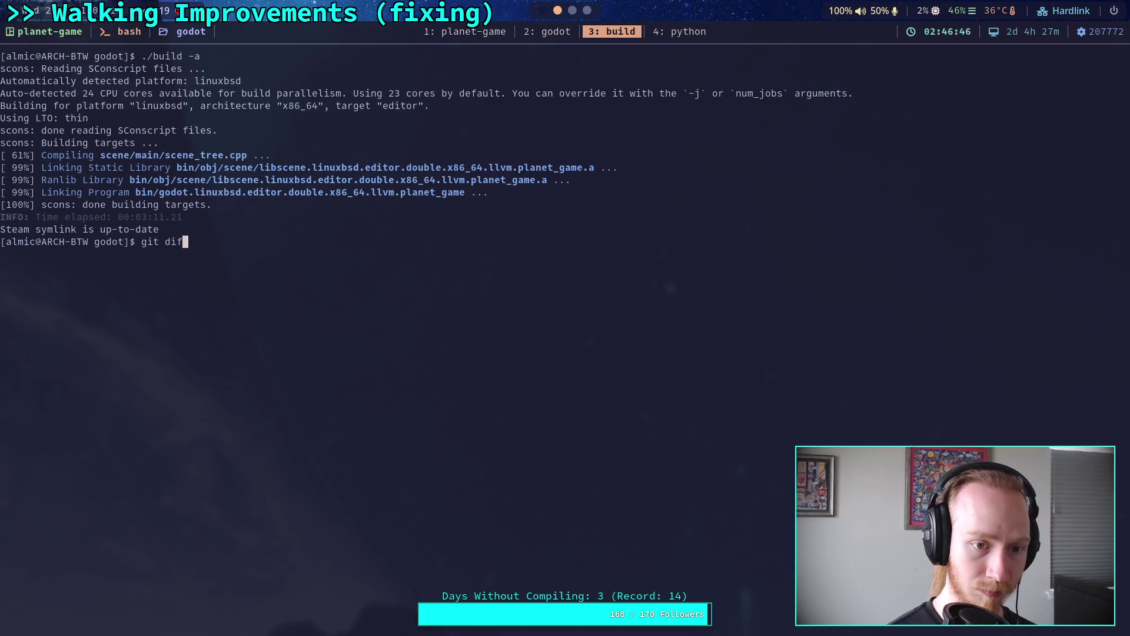
{"action": "key", "text": "Return"}
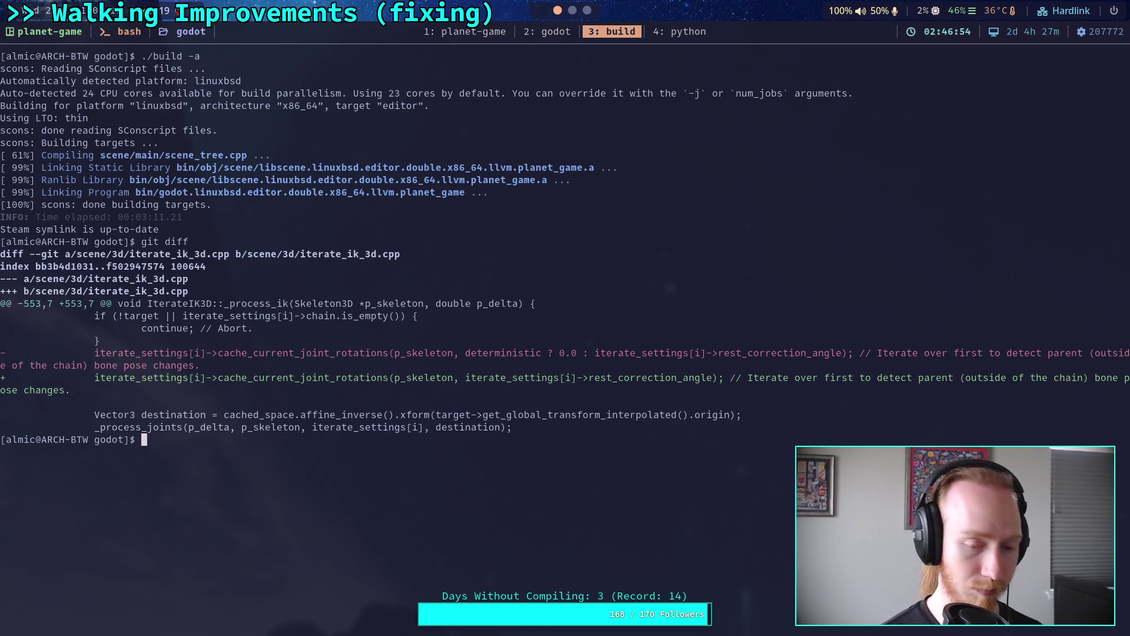
{"action": "type", "text": "git"}
{"action": "key", "text": "BackSpace"}
{"action": "key", "text": "BackSpace"}
{"action": "key", "text": "BackSpace"}
{"action": "type", "text": "./"}
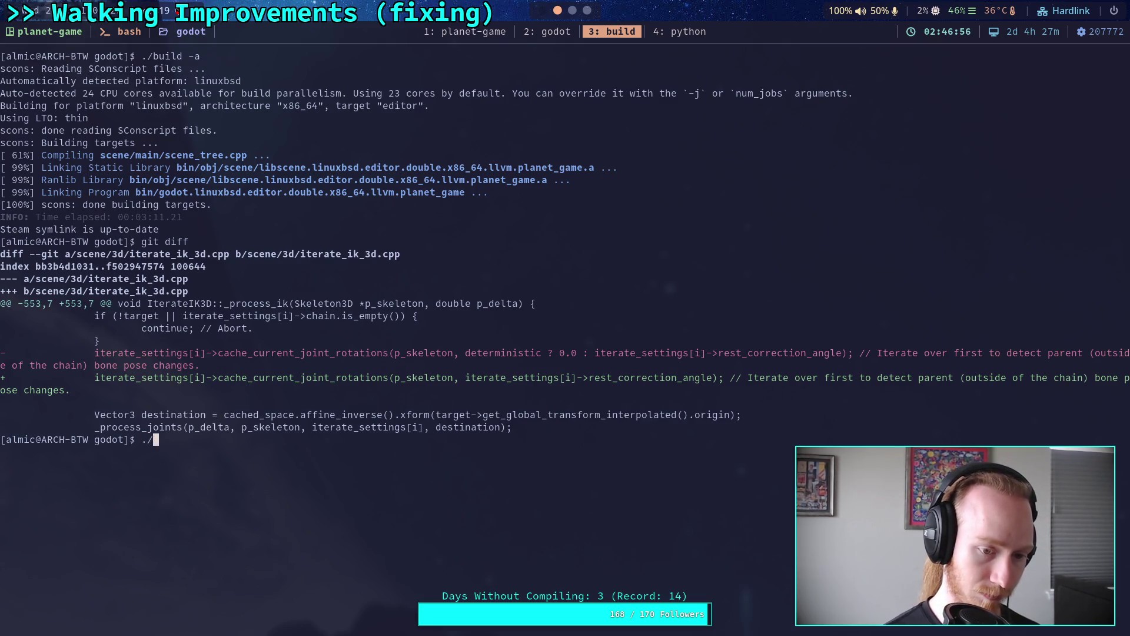
{"action": "type", "text": "build -a"}
{"action": "key", "text": "Return"}
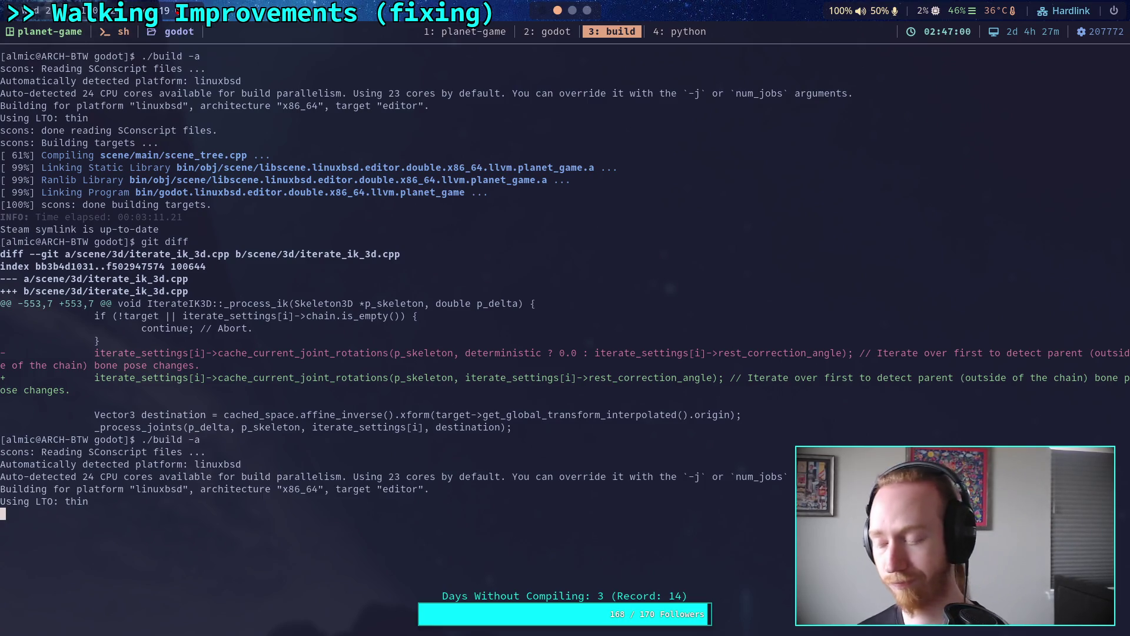
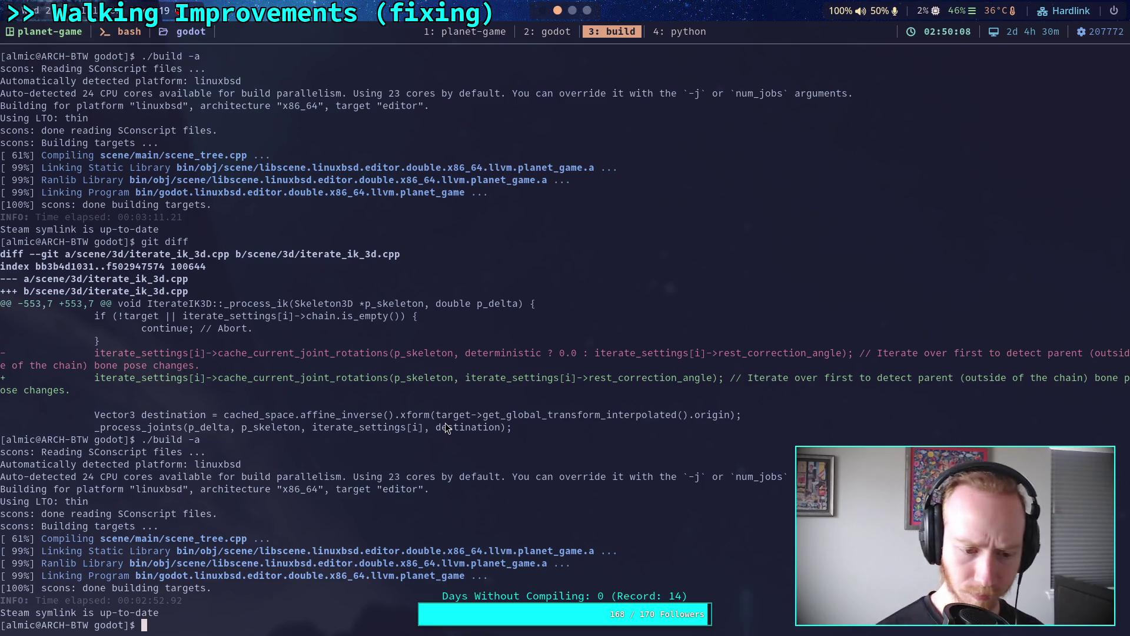
Switch to the workspace where the freshly built Godot editor is launching.
{"action": "left_click", "coordinate": [541, 12]}
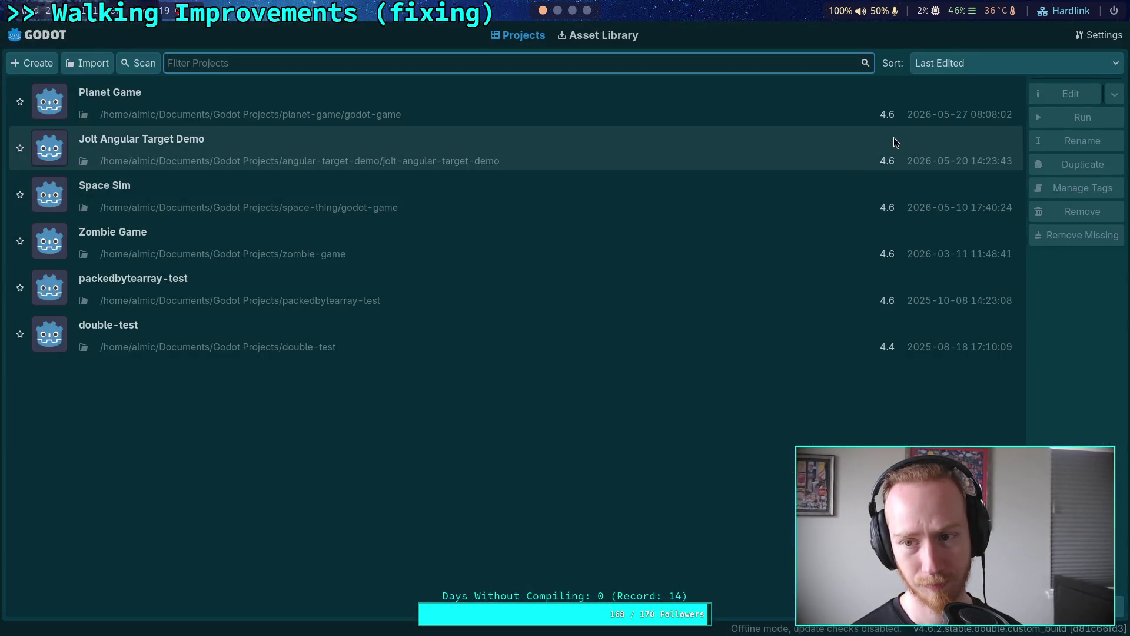
Open the Planet Game project and show input_manager.gd scrolled up to its _ready function.
{"action": "double_click", "coordinate": [888, 106]}
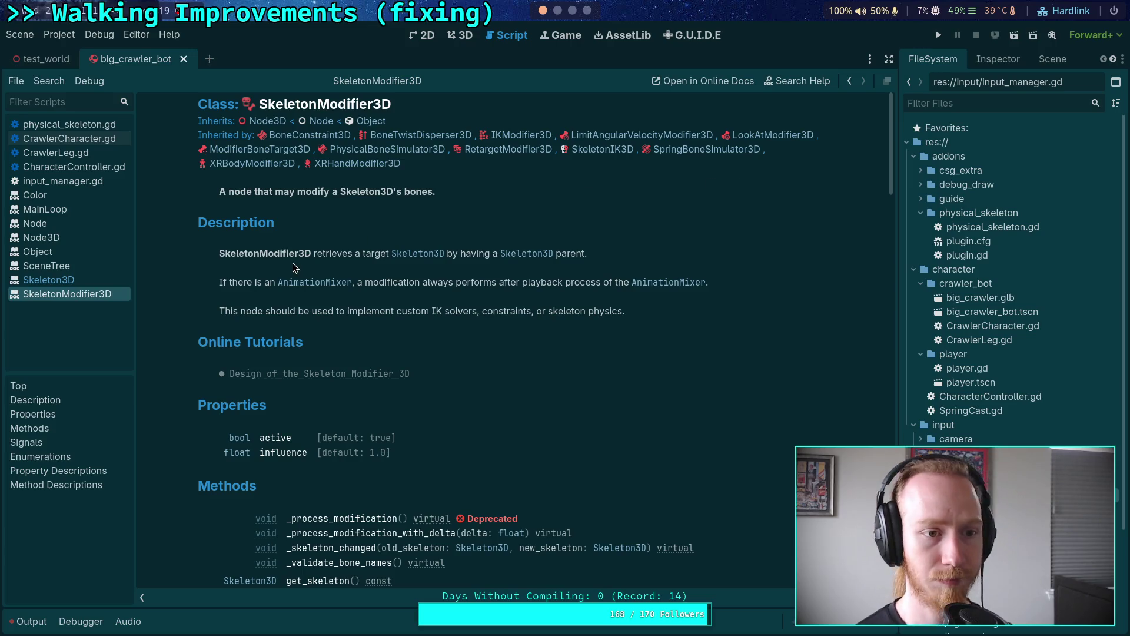
{"action": "left_click", "coordinate": [75, 182]}
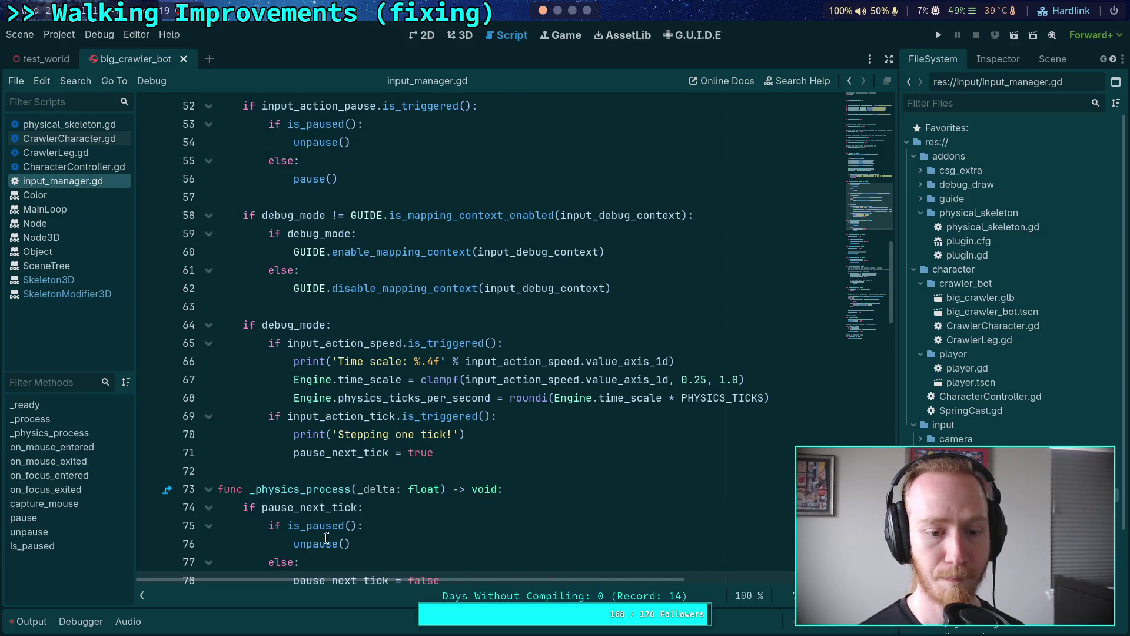
{"action": "scroll", "coordinate": [396, 458], "scroll_direction": "up", "scroll_amount": 10}
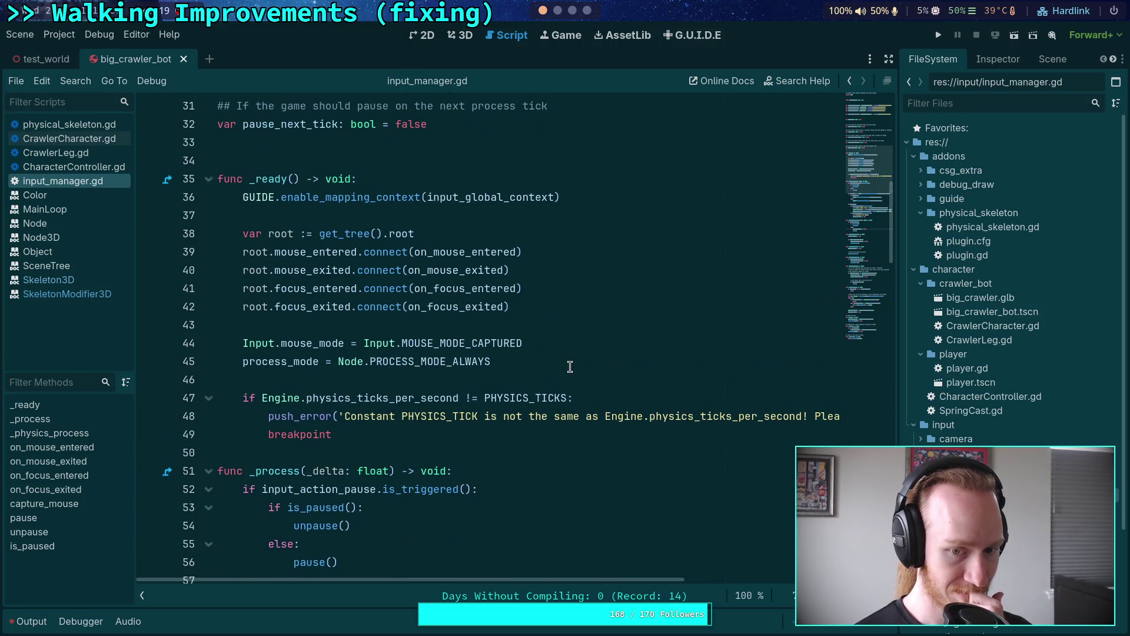
{"action": "left_click", "coordinate": [577, 361]}
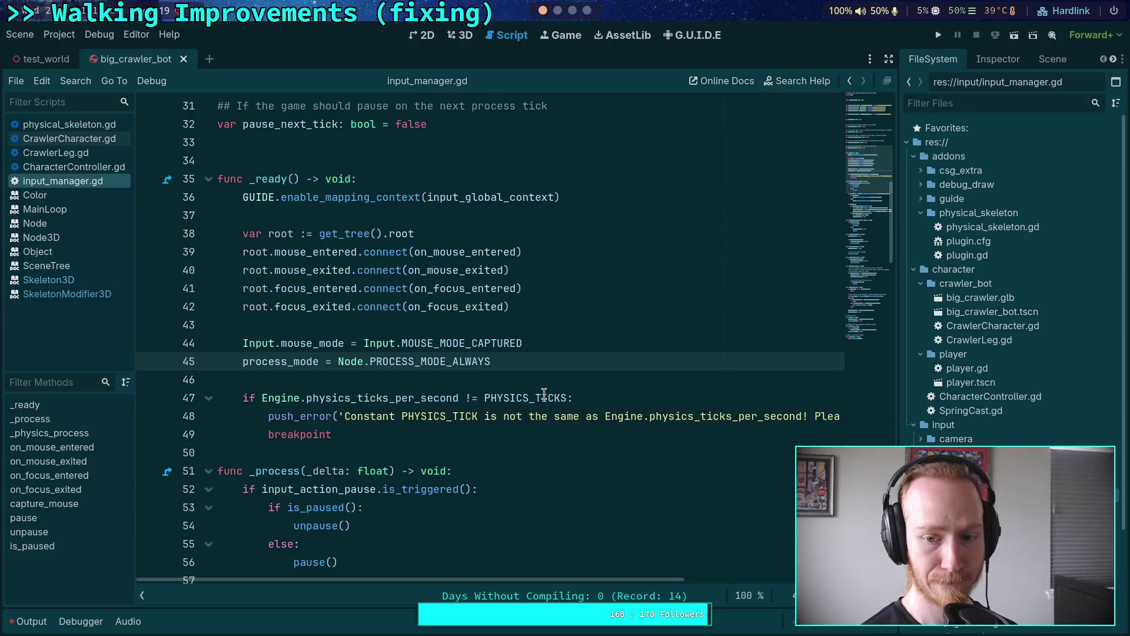
{"action": "mouse_move", "coordinate": [544, 395]}
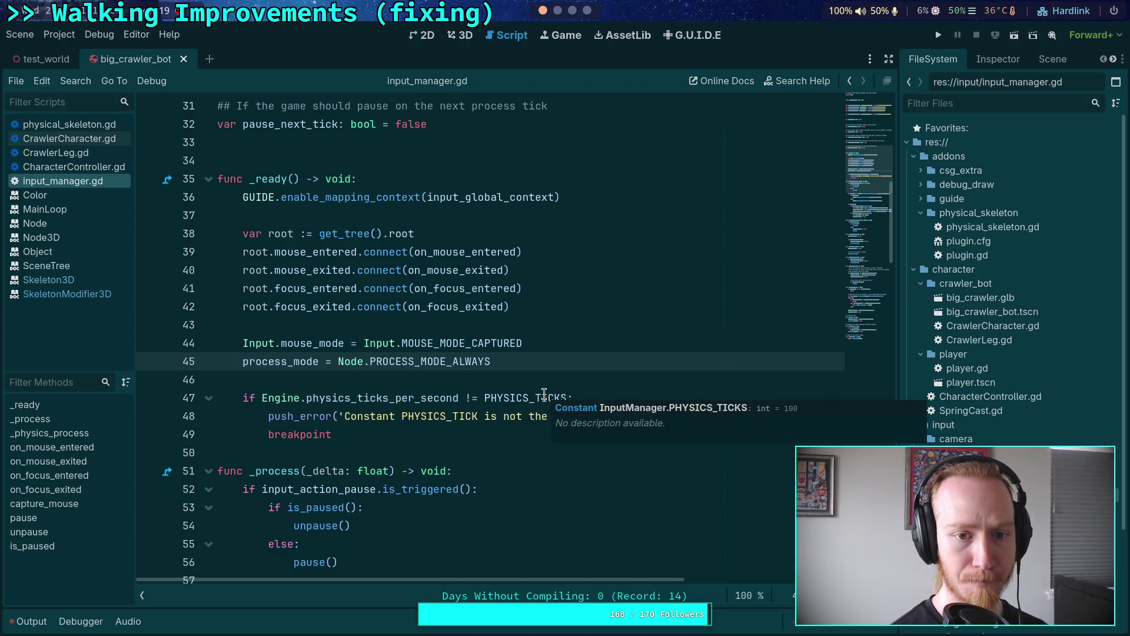
Start a new 'tree' variable line above the root assignment in _ready.
{"action": "left_click", "coordinate": [386, 218]}
{"action": "key", "text": "Return"}
{"action": "type", "text": "var"}
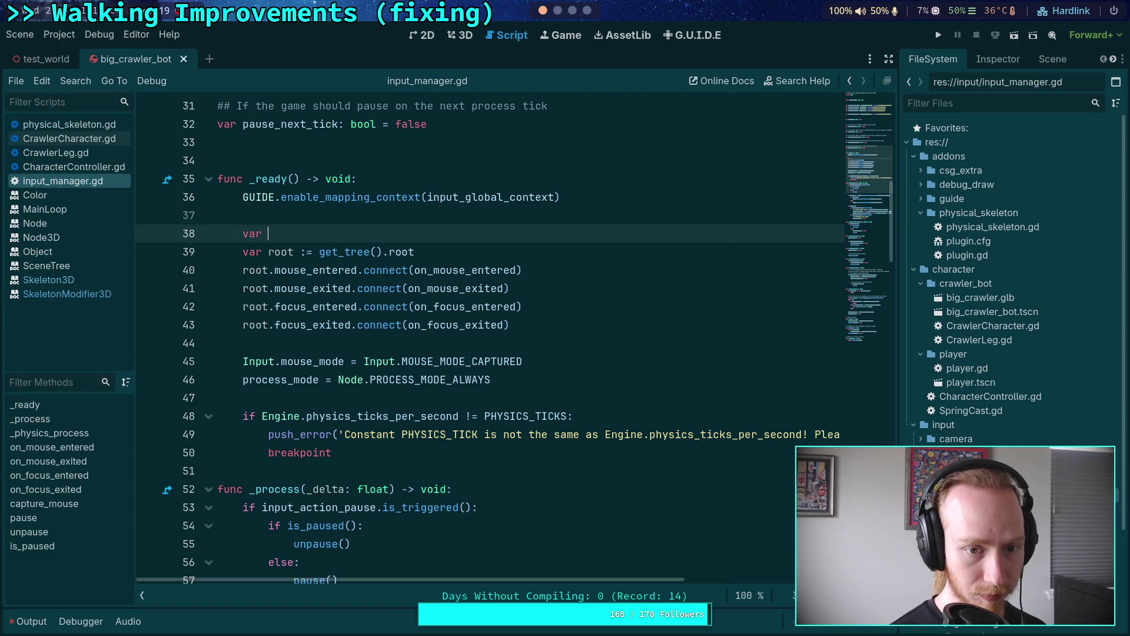
{"action": "type", "text": "tree"}
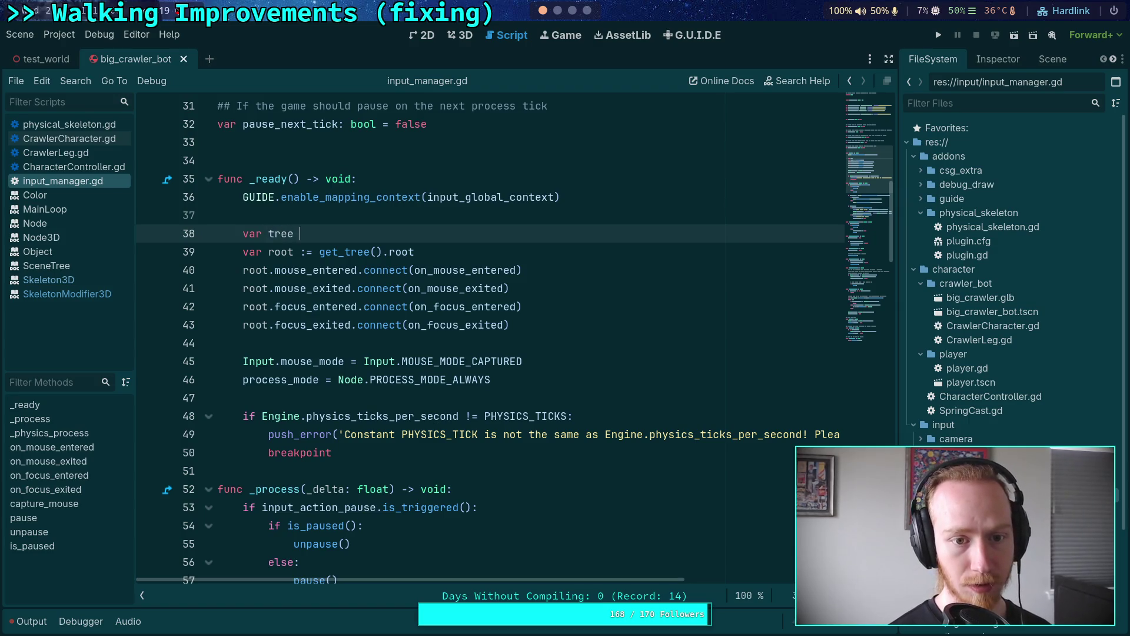
{"action": "key", "text": "BackSpace"}
{"action": "key", "text": "BackSpace"}
{"action": "key", "text": "BackSpace"}
{"action": "type", "text": "="}
Clear the Output log, close the big_crawler_bot and test_world scenes, and collapse the log.
{"action": "left_click", "coordinate": [25, 625]}
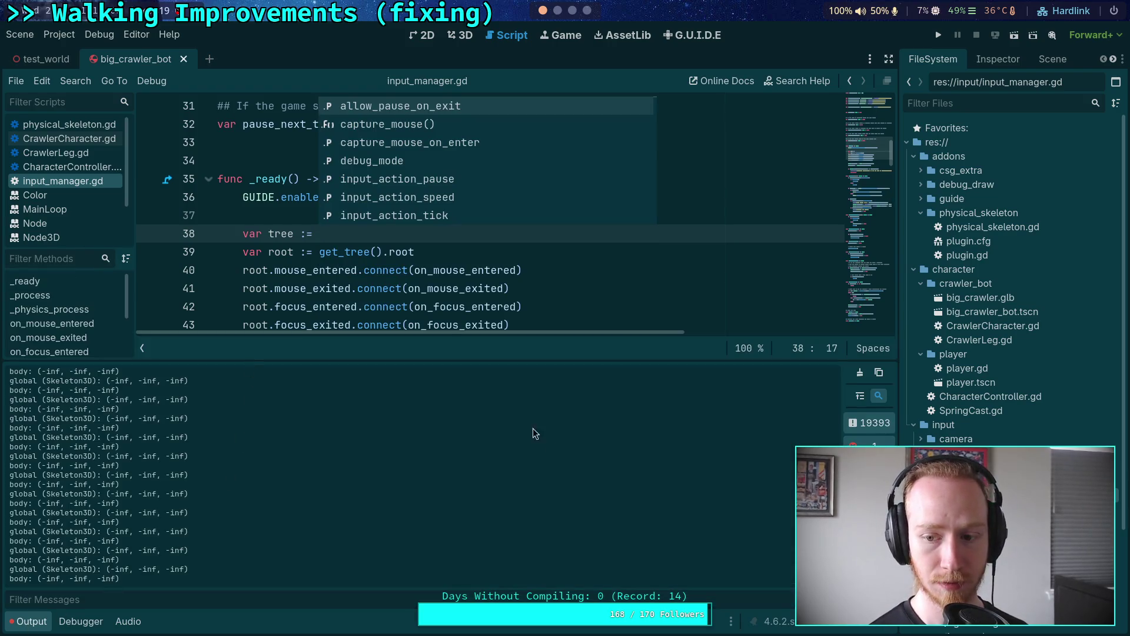
{"action": "left_click", "coordinate": [859, 374]}
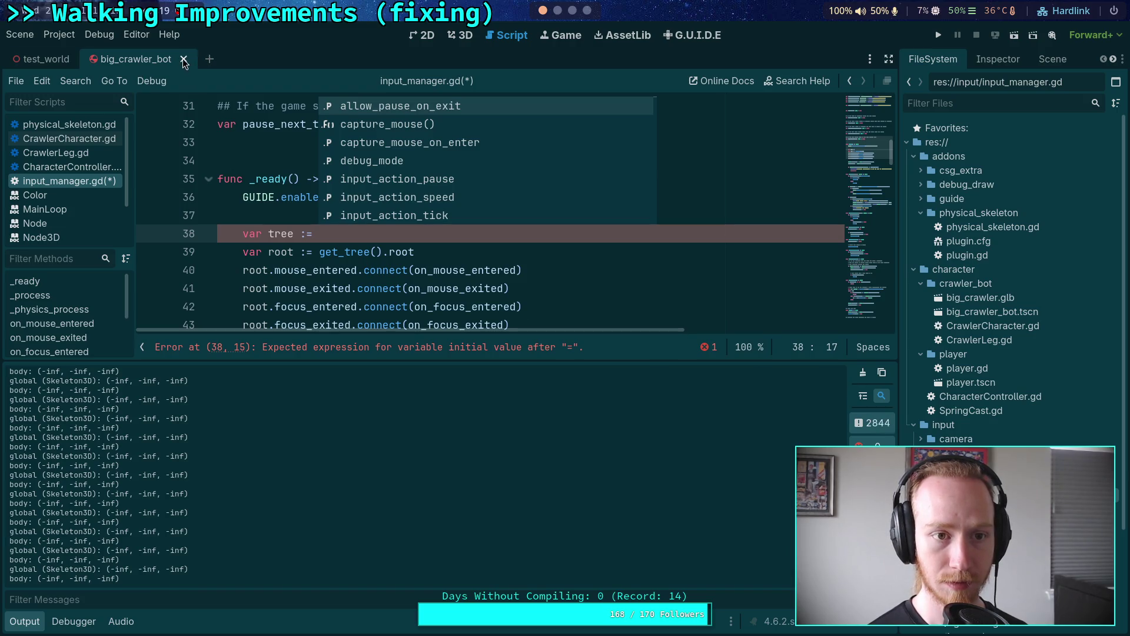
{"action": "left_click", "coordinate": [183, 59]}
{"action": "left_click", "coordinate": [863, 372]}
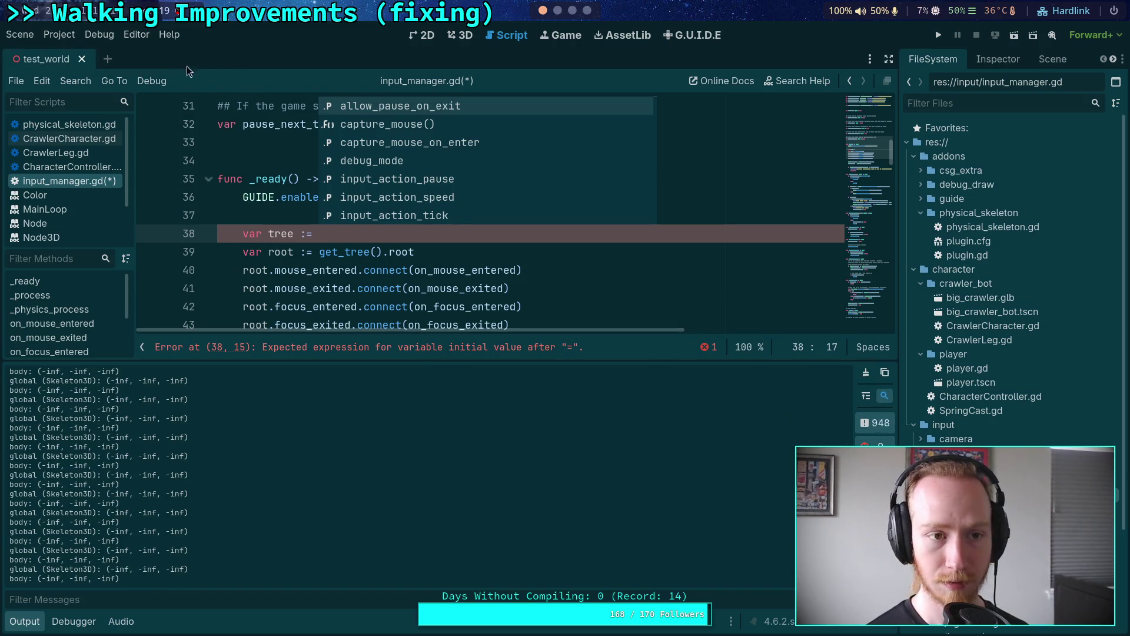
{"action": "key", "text": "ctrl+shift+w"}
{"action": "left_click", "coordinate": [863, 373]}
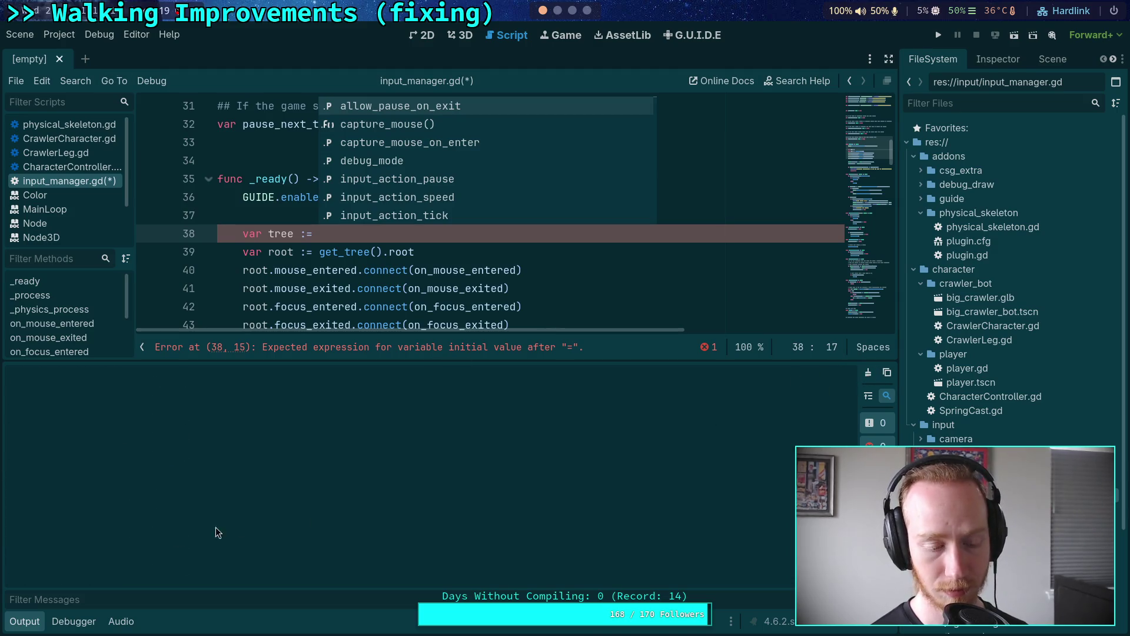
{"action": "left_click", "coordinate": [28, 624]}
Assign get_tree() to tree on line 38 and make line 39 read tree.root.
{"action": "left_click", "coordinate": [405, 234]}
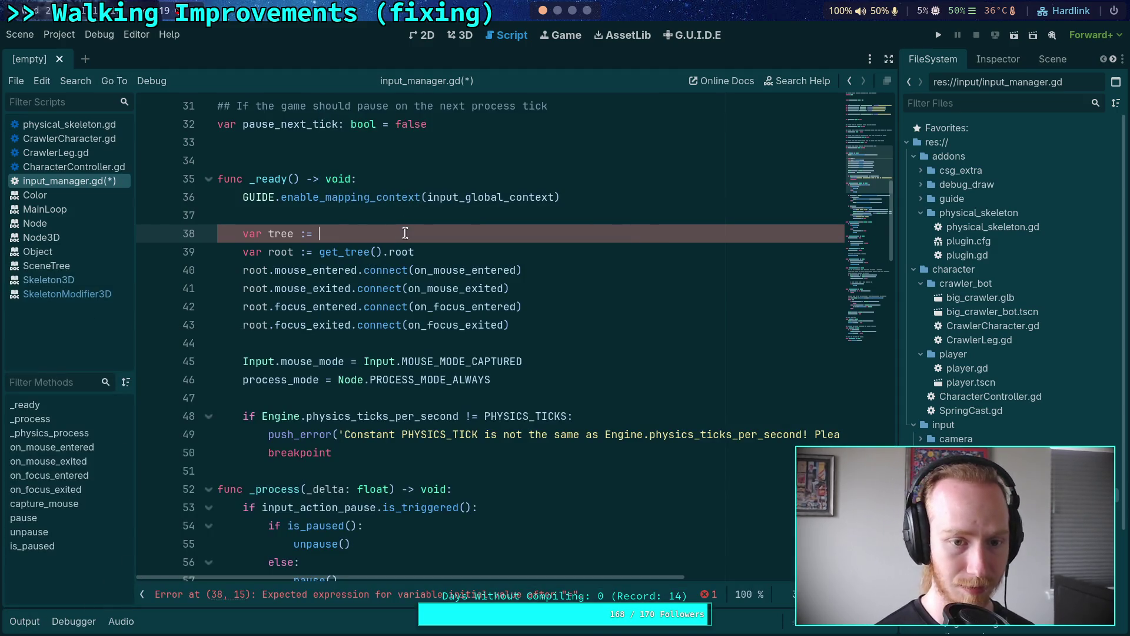
{"action": "type", "text": "get_"}
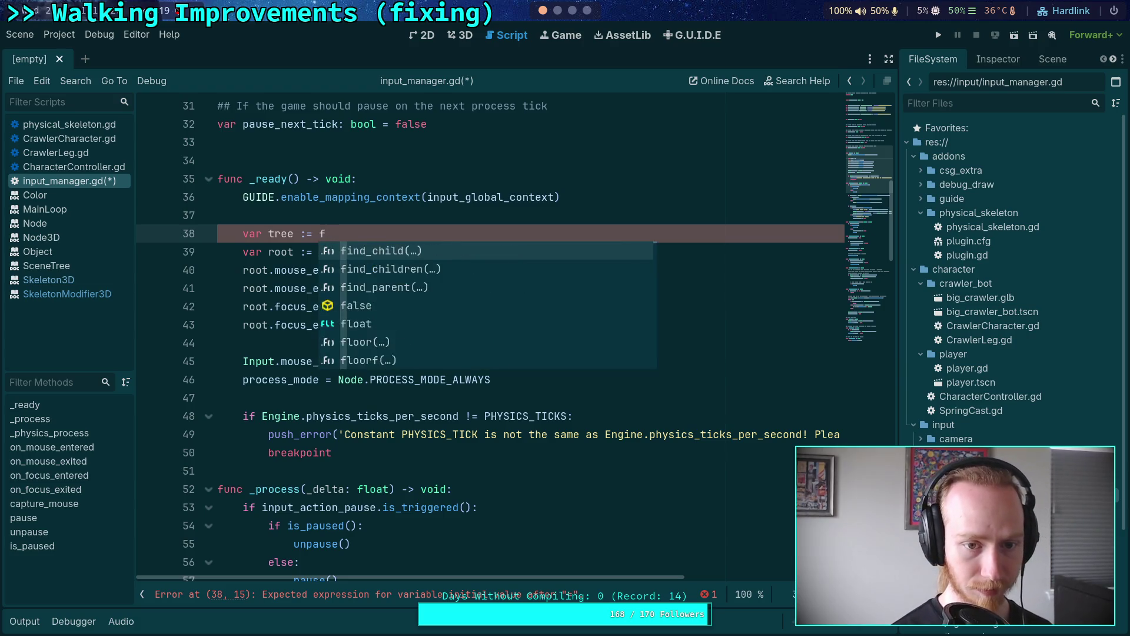
{"action": "type", "text": "thr"}
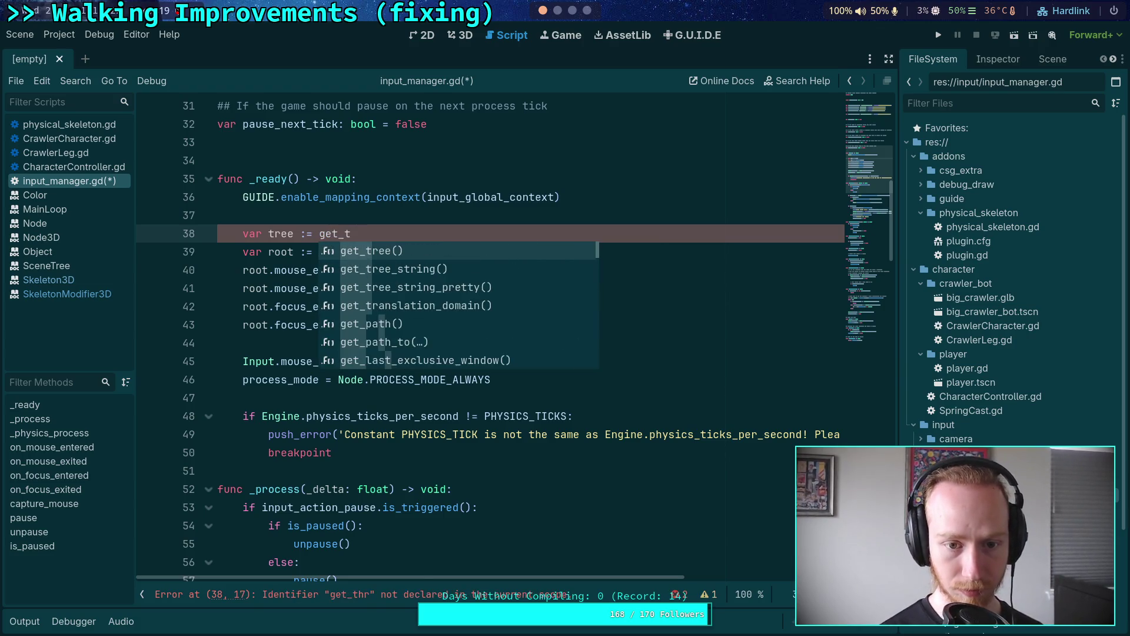
{"action": "key", "text": "Return"}
{"action": "left_click_drag", "start_coordinate": [319, 252], "coordinate": [346, 252]}
{"action": "key", "text": "BackSpace"}
{"action": "left_click", "coordinate": [352, 251]}
{"action": "key", "text": "BackSpace"}
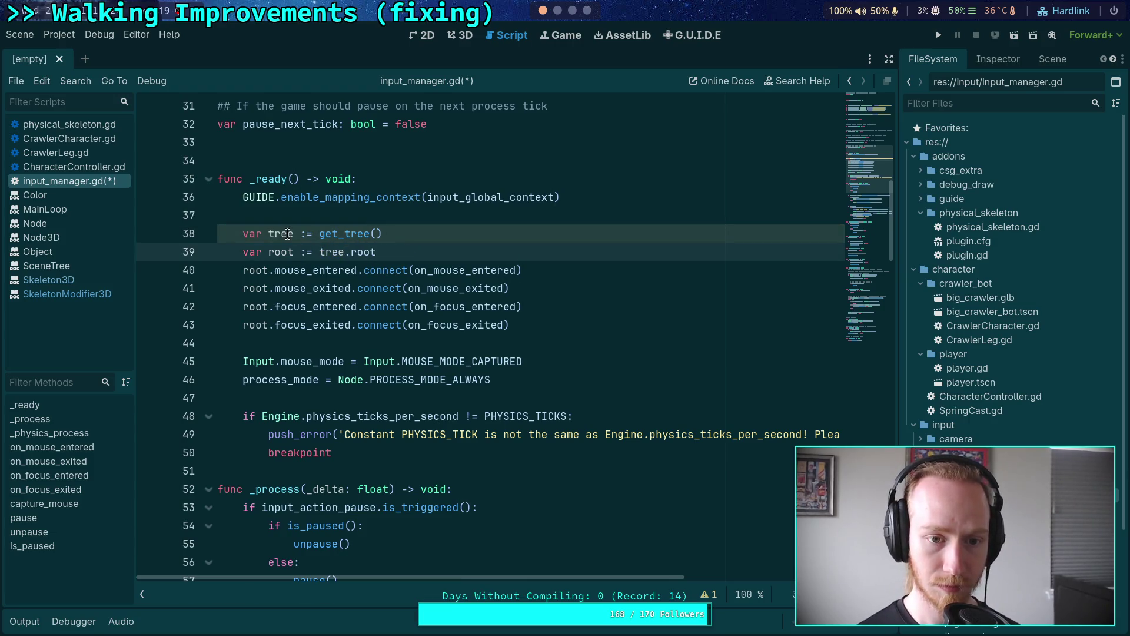
Annotate tree as SceneTree and root as Window, then save input_manager.gd.
{"action": "left_click", "coordinate": [293, 234]}
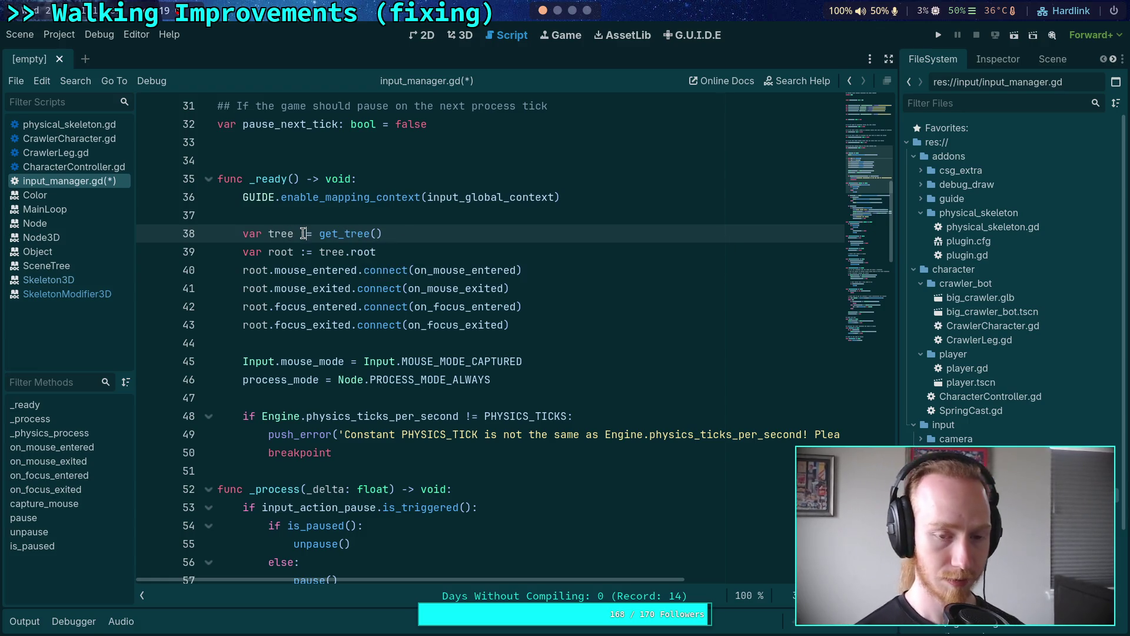
{"action": "key", "text": "Delete"}
{"action": "key", "text": "Right"}
{"action": "type", "text": "Scene"}
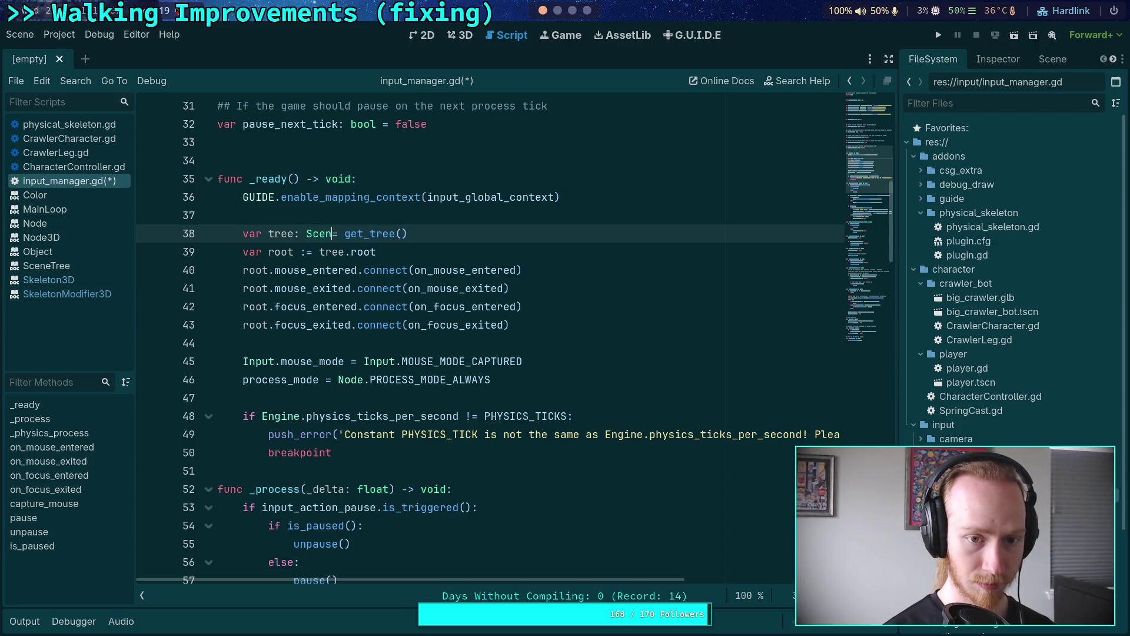
{"action": "type", "text": "Tree"}
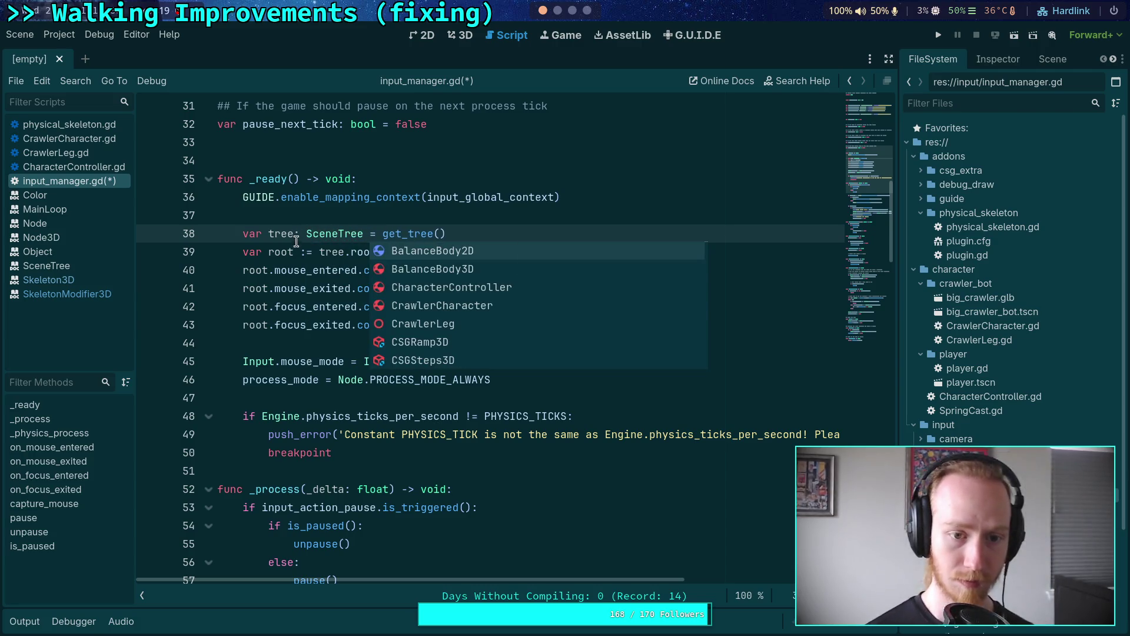
{"action": "left_click", "coordinate": [294, 248]}
{"action": "mouse_move", "coordinate": [367, 253]}
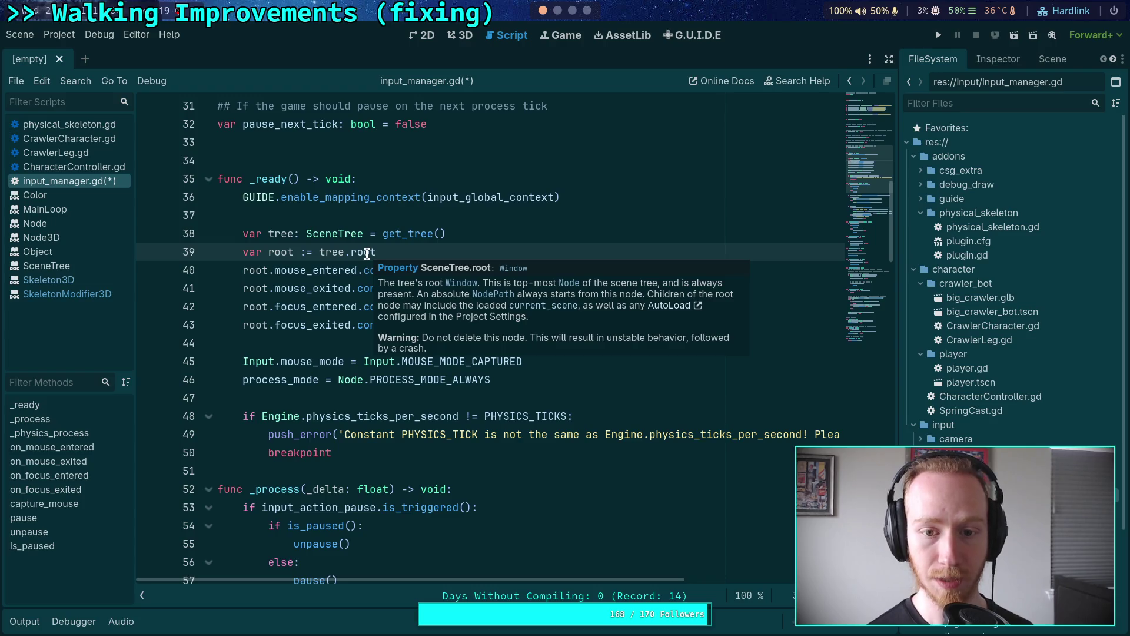
{"action": "key", "text": "Delete"}
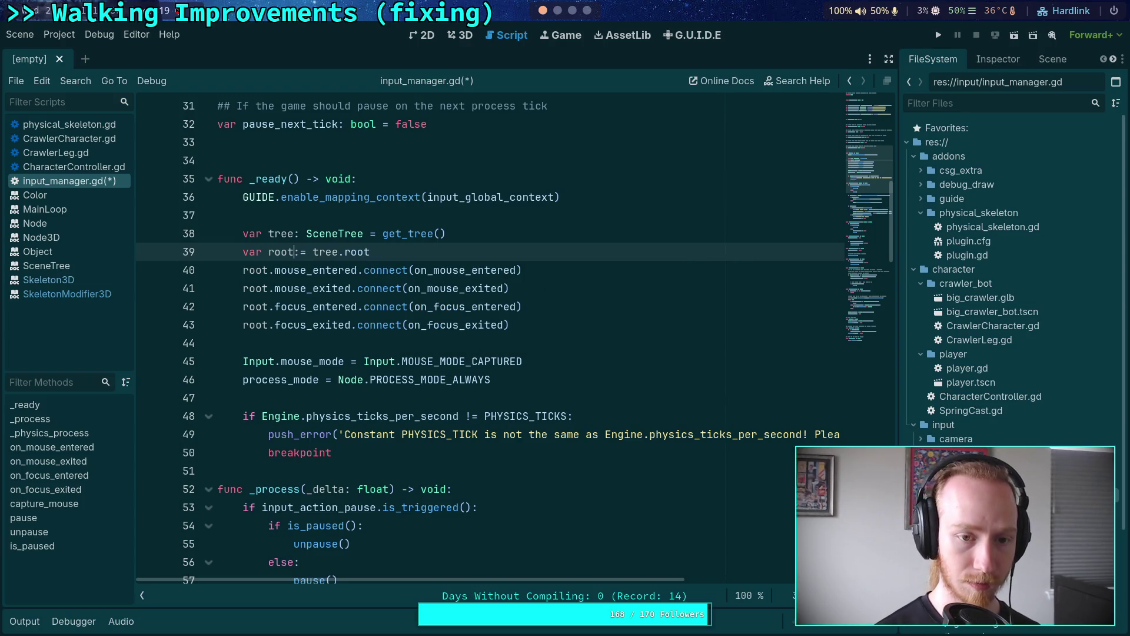
{"action": "type", "text": "Window"}
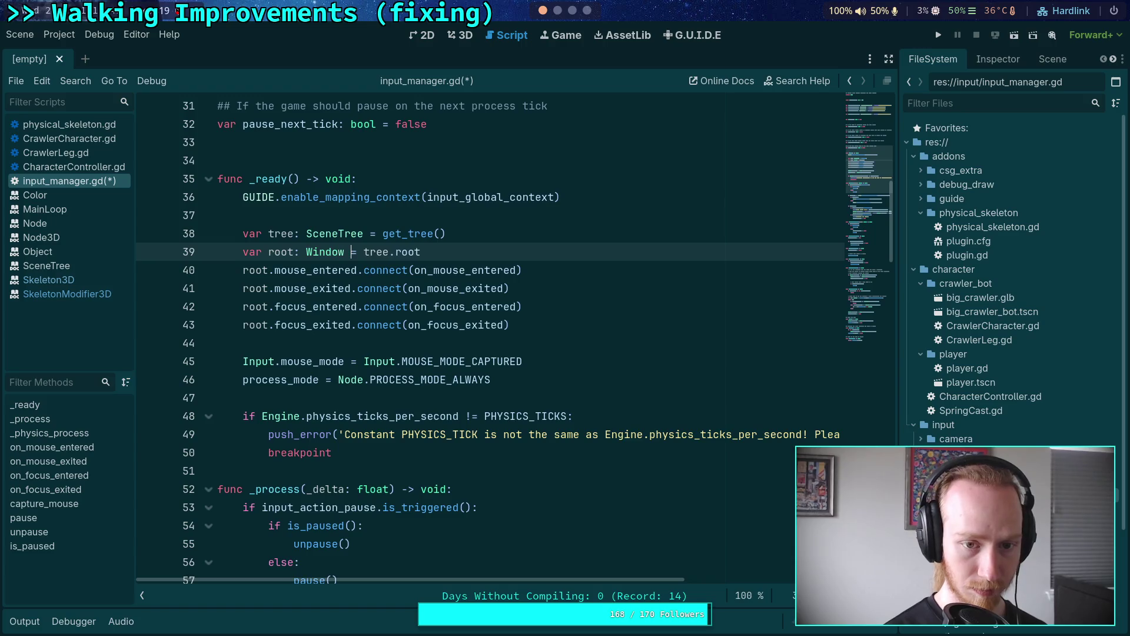
{"action": "key", "text": "ctrl+s"}
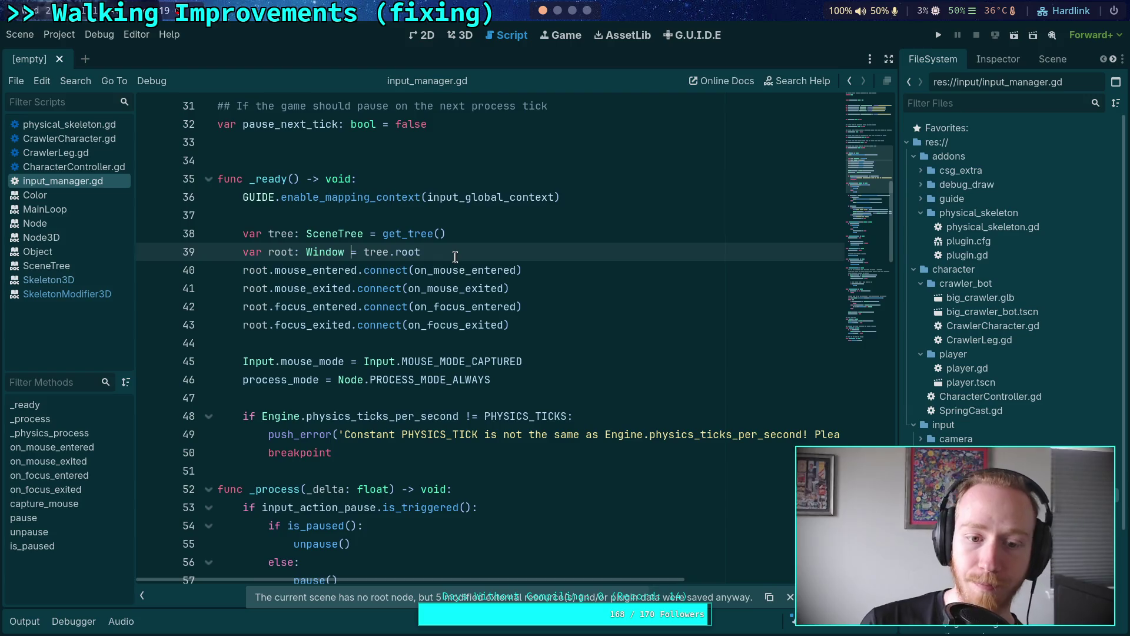
{"action": "scroll", "coordinate": [456, 265], "scroll_direction": "down", "scroll_amount": 3}
{"action": "scroll", "coordinate": [463, 335], "scroll_direction": "up", "scroll_amount": 2}
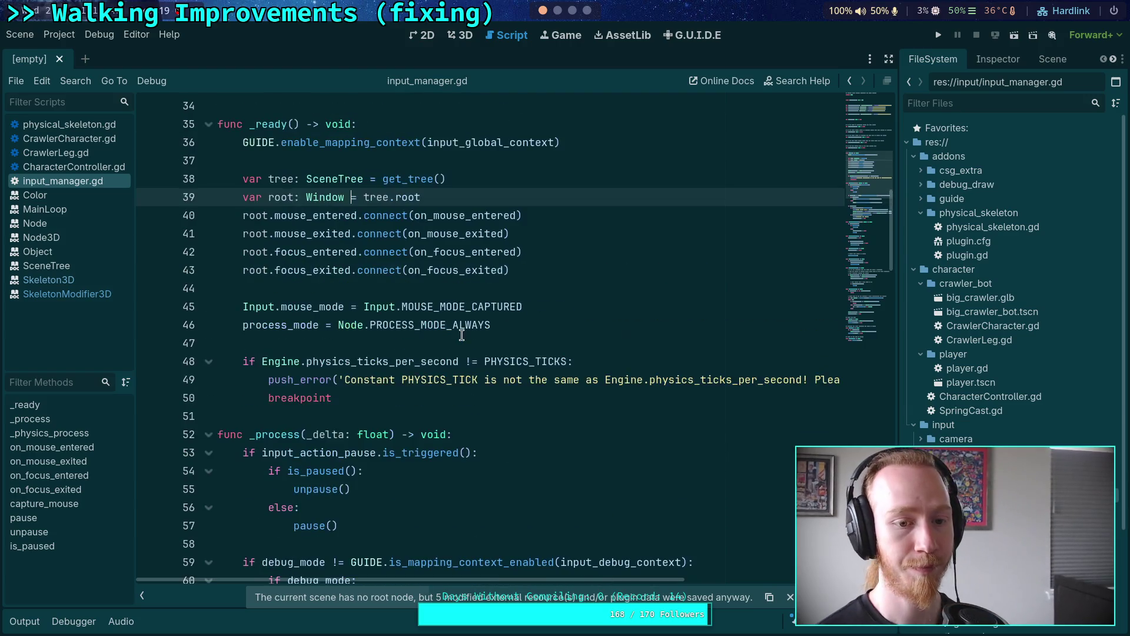
Add a tree.physics_frame.connect() call on a new line after line 38.
{"action": "left_click", "coordinate": [585, 323]}
{"action": "left_click", "coordinate": [596, 271]}
{"action": "left_click", "coordinate": [521, 178]}
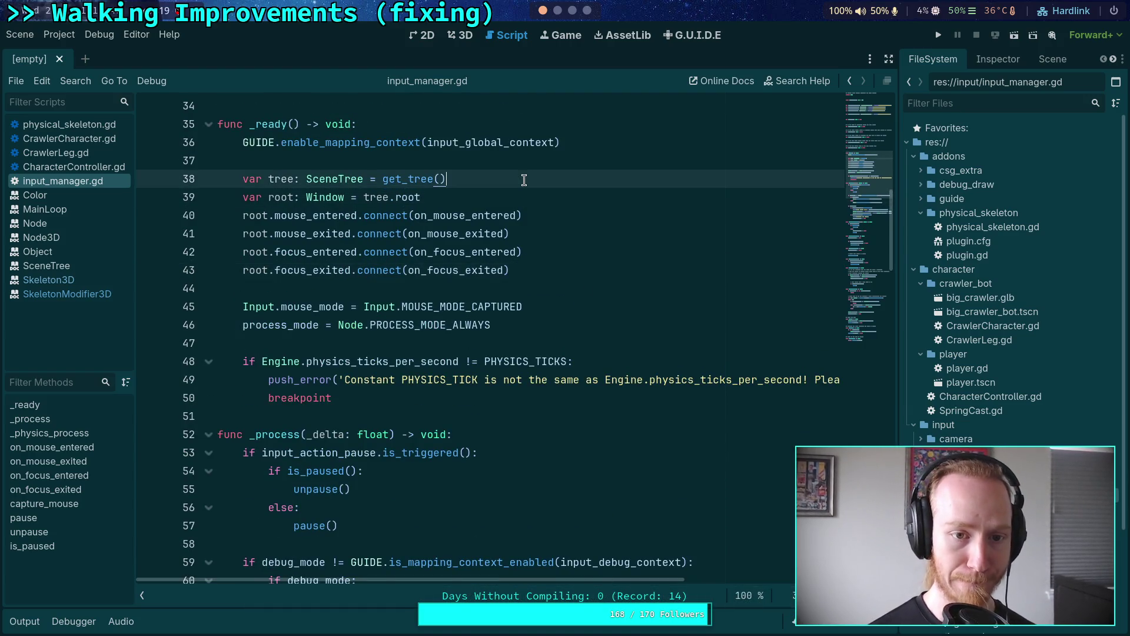
{"action": "key", "text": "Return"}
{"action": "type", "text": "tree.phy"}
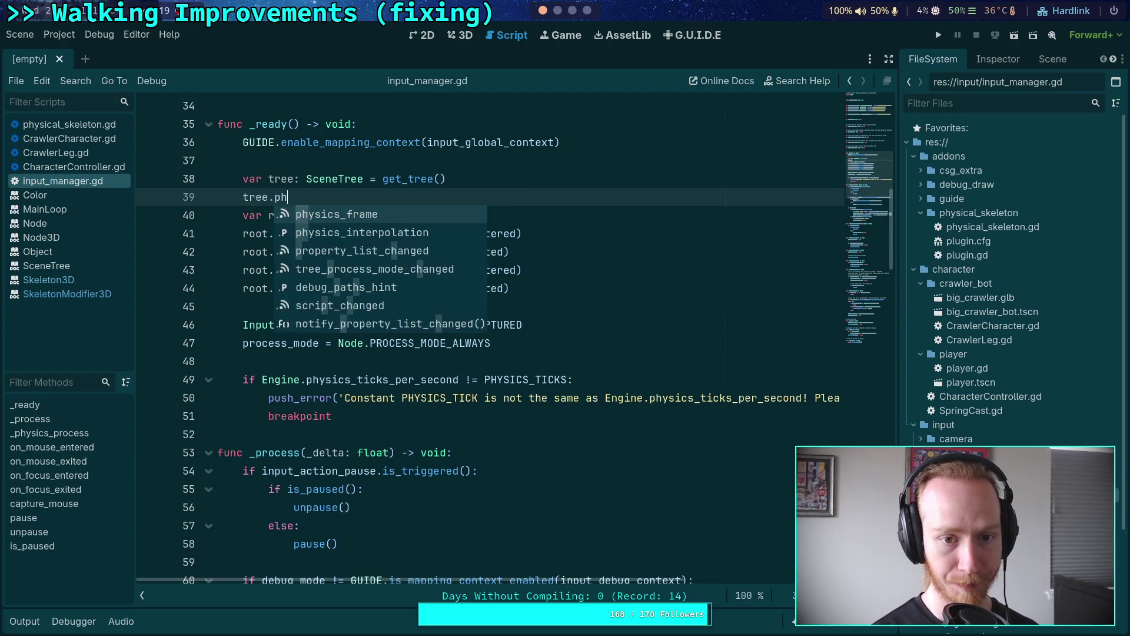
{"action": "key", "text": "Return"}
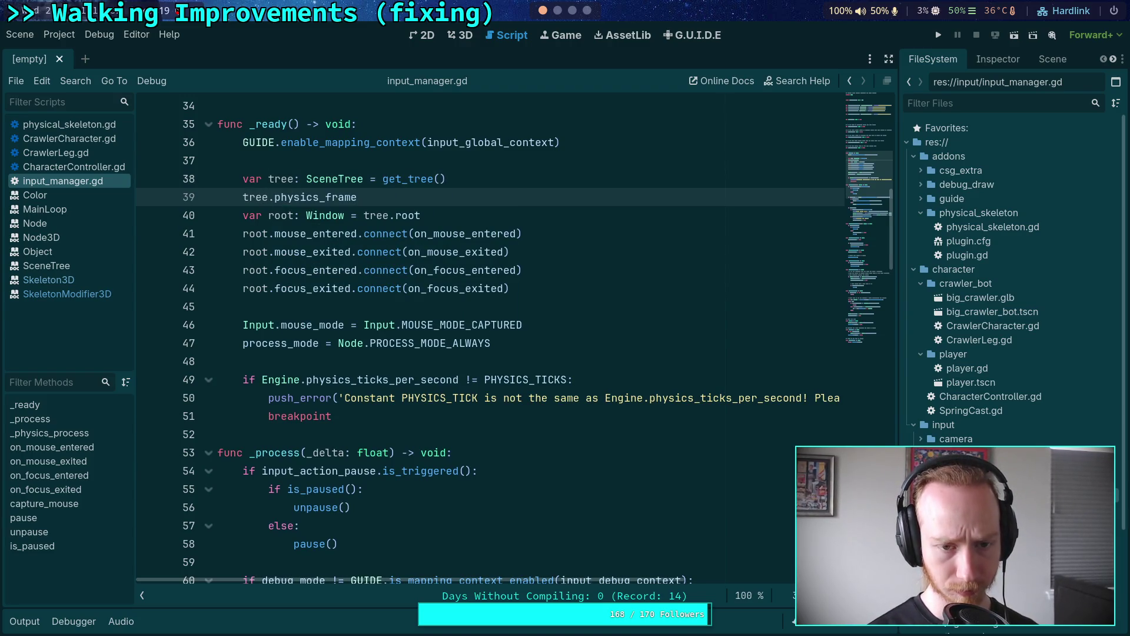
{"action": "key", "text": "BackSpace"}
{"action": "key", "text": "BackSpace"}
{"action": "key", "text": "BackSpace"}
{"action": "type", "text": "i"}
{"action": "key", "text": "BackSpace"}
{"action": "key", "text": "Return"}
{"action": "key", "text": "BackSpace"}
{"action": "type", "text": ".co"}
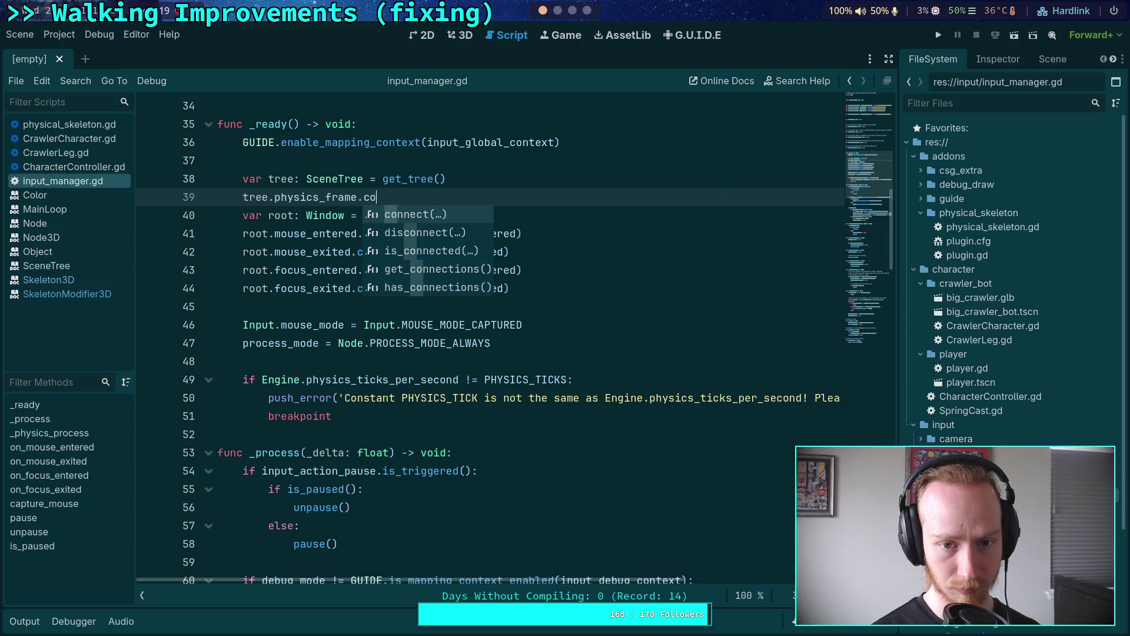
{"action": "key", "text": "Return"}
Pass on_step_physics as the handler inside the connect call.
{"action": "scroll", "coordinate": [494, 369], "scroll_direction": "down", "scroll_amount": 12}
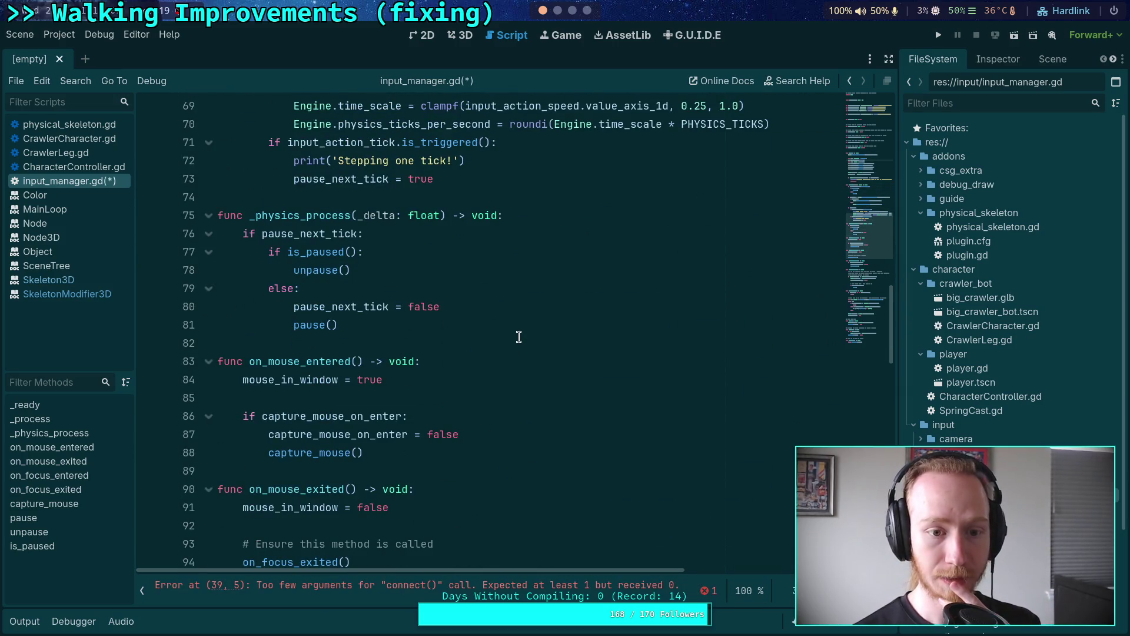
{"action": "scroll", "coordinate": [525, 318], "scroll_direction": "up", "scroll_amount": 5}
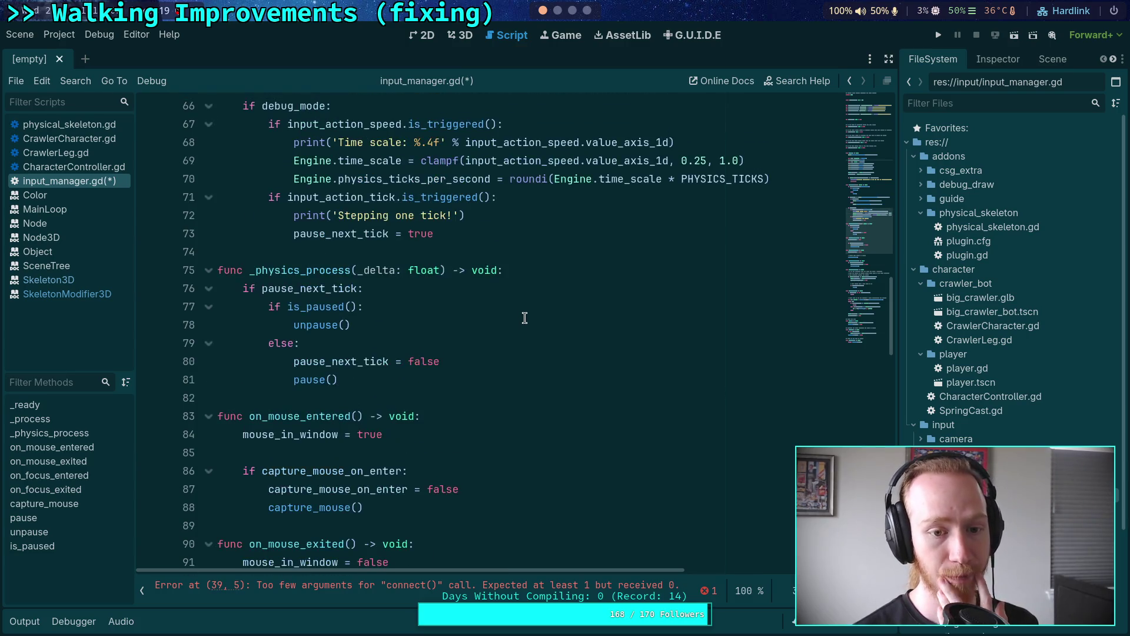
{"action": "scroll", "coordinate": [524, 319], "scroll_direction": "up", "scroll_amount": 7}
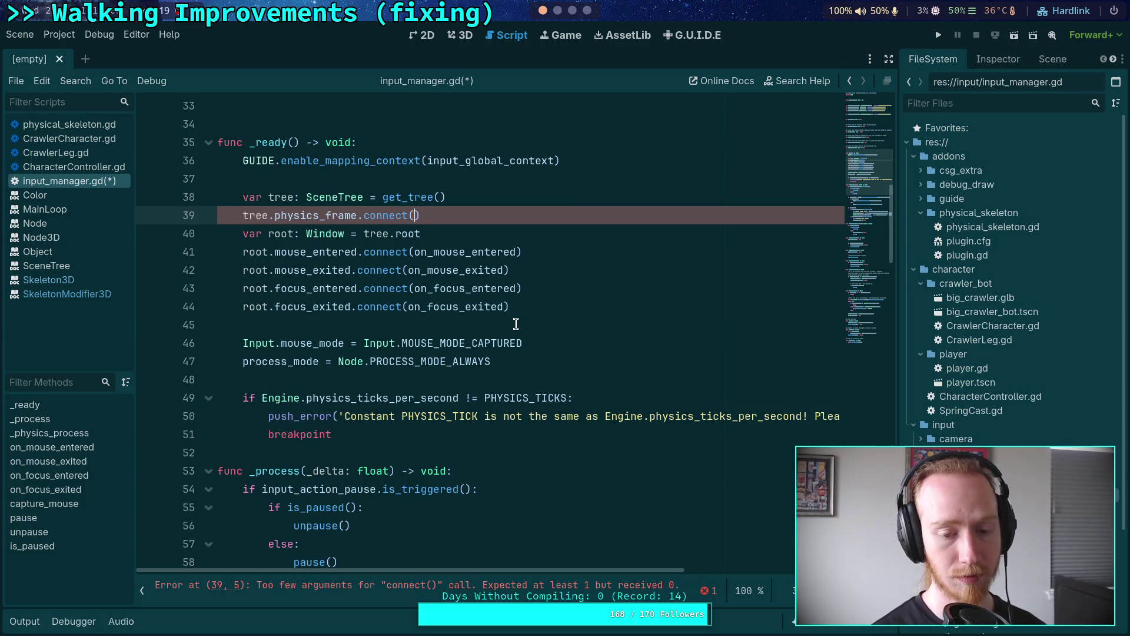
{"action": "type", "text": "on_step-"}
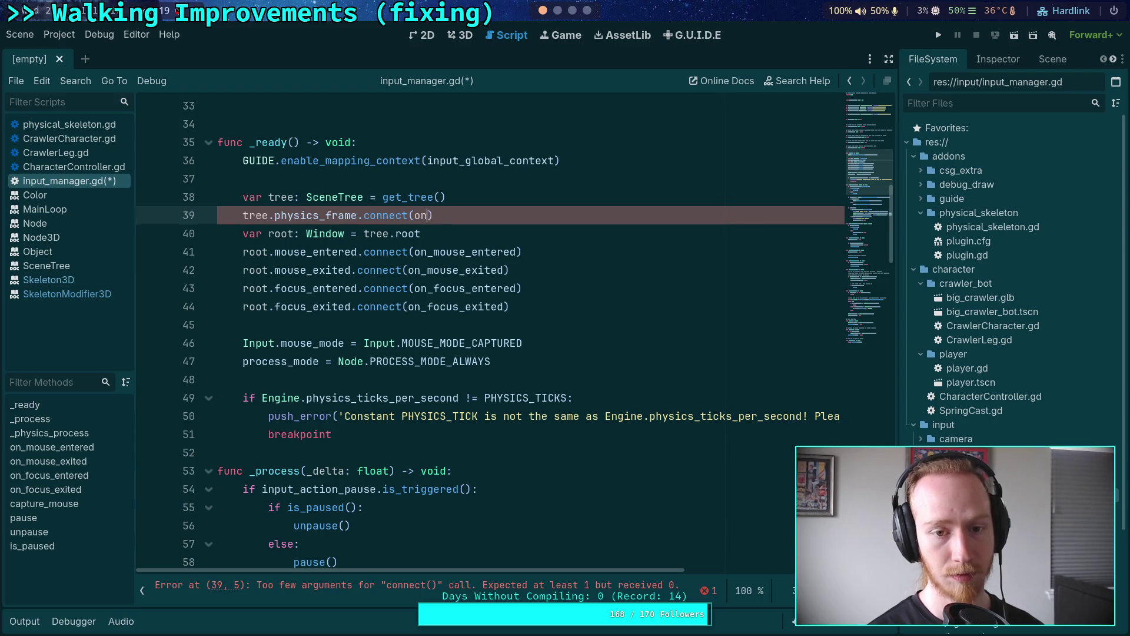
{"action": "key", "text": "BackSpace"}
{"action": "type", "text": "_physics"}
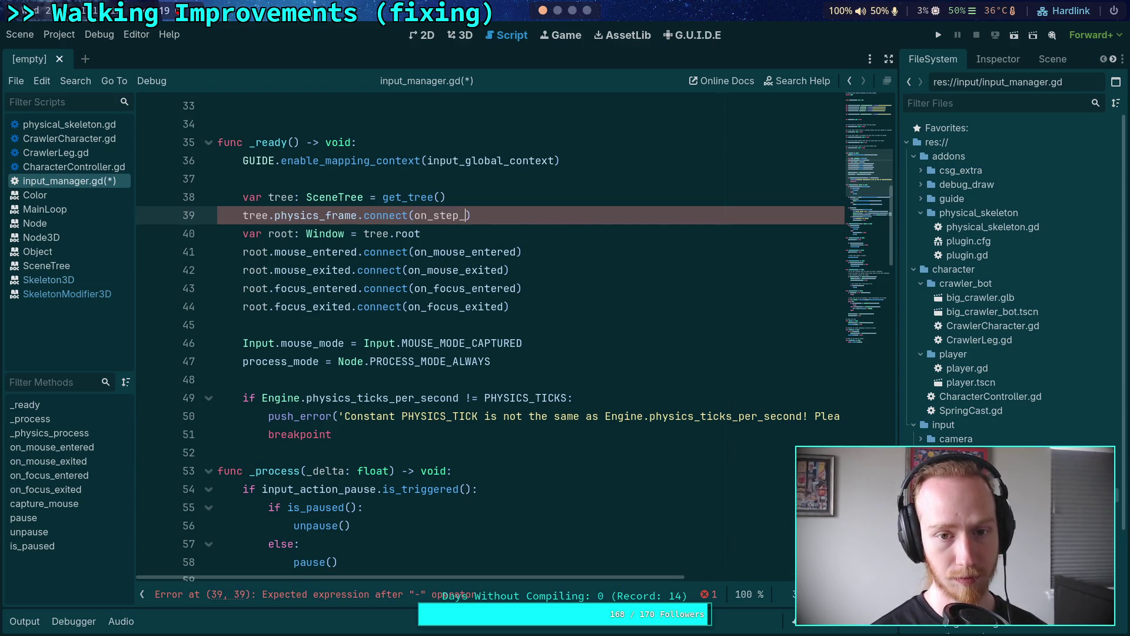
{"action": "scroll", "coordinate": [547, 214], "scroll_direction": "down", "scroll_amount": 4}
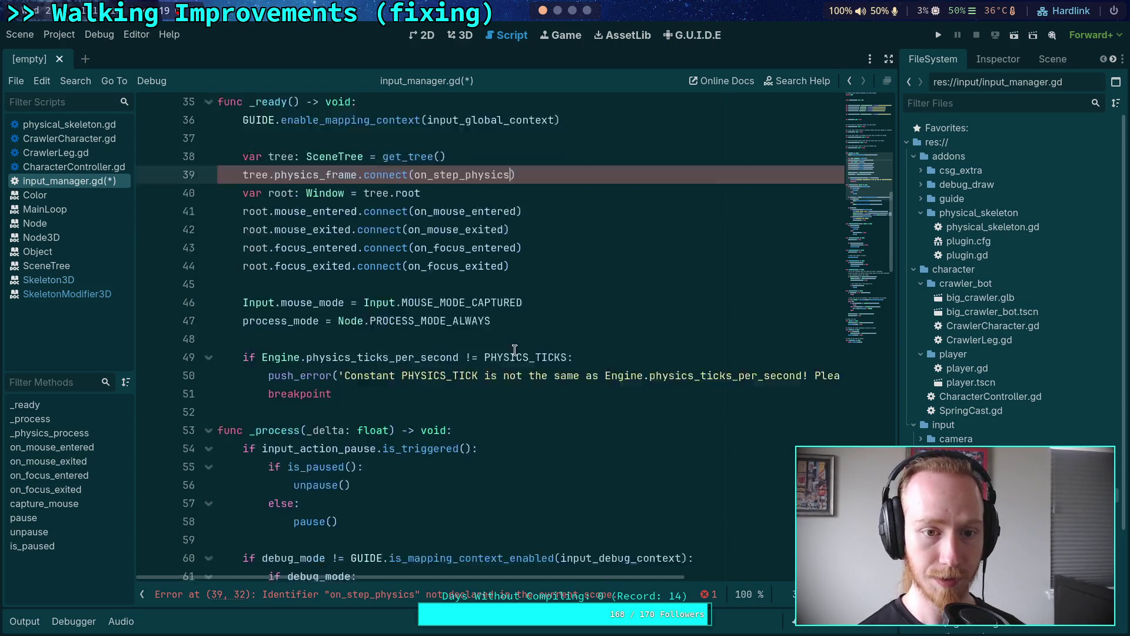
{"action": "scroll", "coordinate": [546, 214], "scroll_direction": "up", "scroll_amount": 4}
{"action": "left_click", "coordinate": [546, 214]}
{"action": "scroll", "coordinate": [570, 346], "scroll_direction": "down", "scroll_amount": 10}
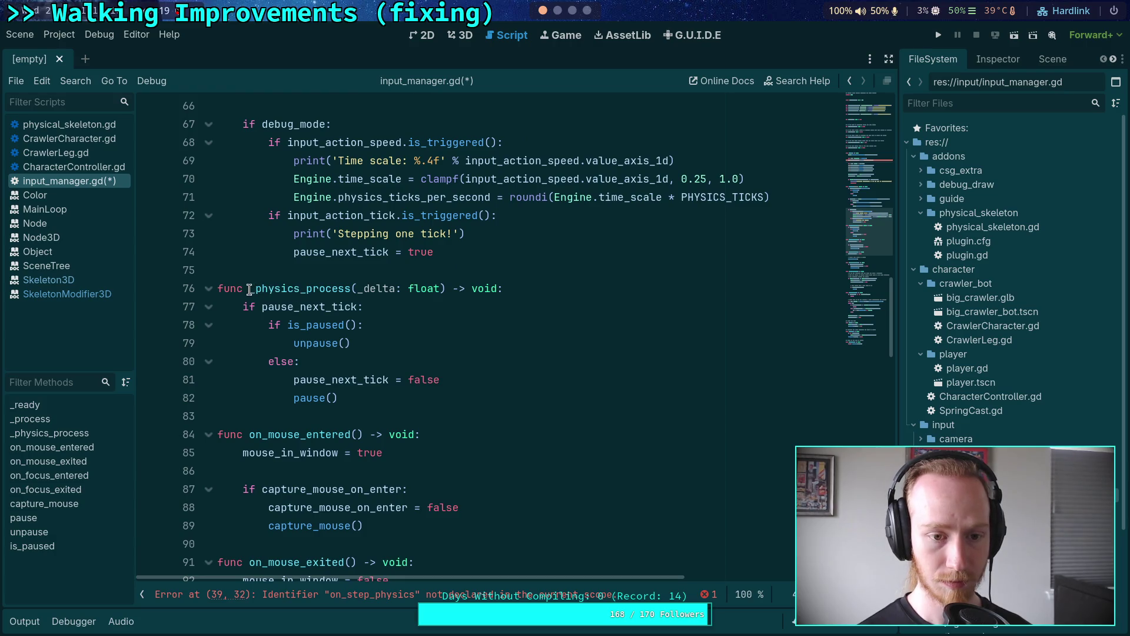
Replace the _physics_process signature on line 76 with on_step_physics() -> void and save.
{"action": "left_click_drag", "start_coordinate": [248, 290], "coordinate": [497, 282]}
{"action": "type", "text": "on_step_"}
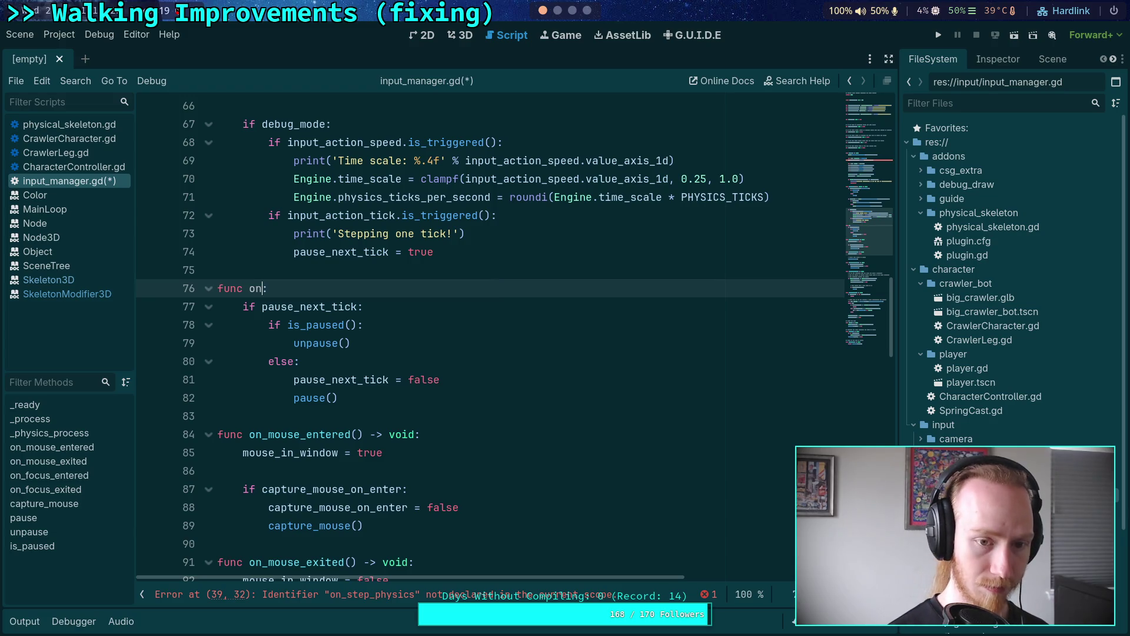
{"action": "type", "text": "physics() -> "}
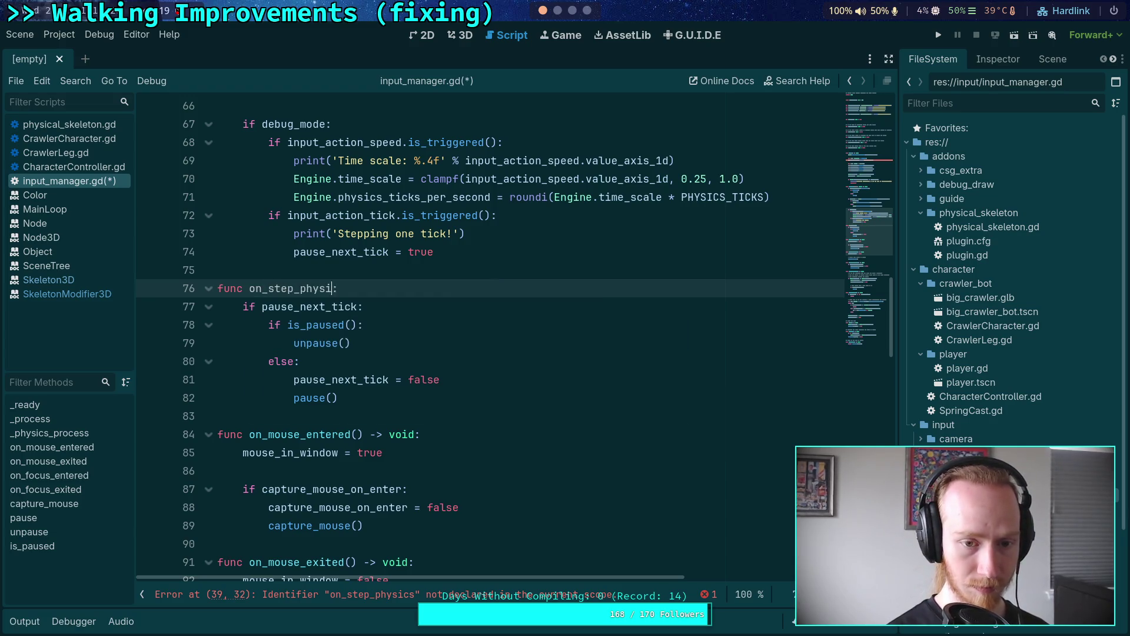
{"action": "type", "text": "void"}
{"action": "key", "text": "ctrl+s"}
{"action": "scroll", "coordinate": [487, 275], "scroll_direction": "up", "scroll_amount": 4}
{"action": "scroll", "coordinate": [487, 275], "scroll_direction": "up", "scroll_amount": 9}
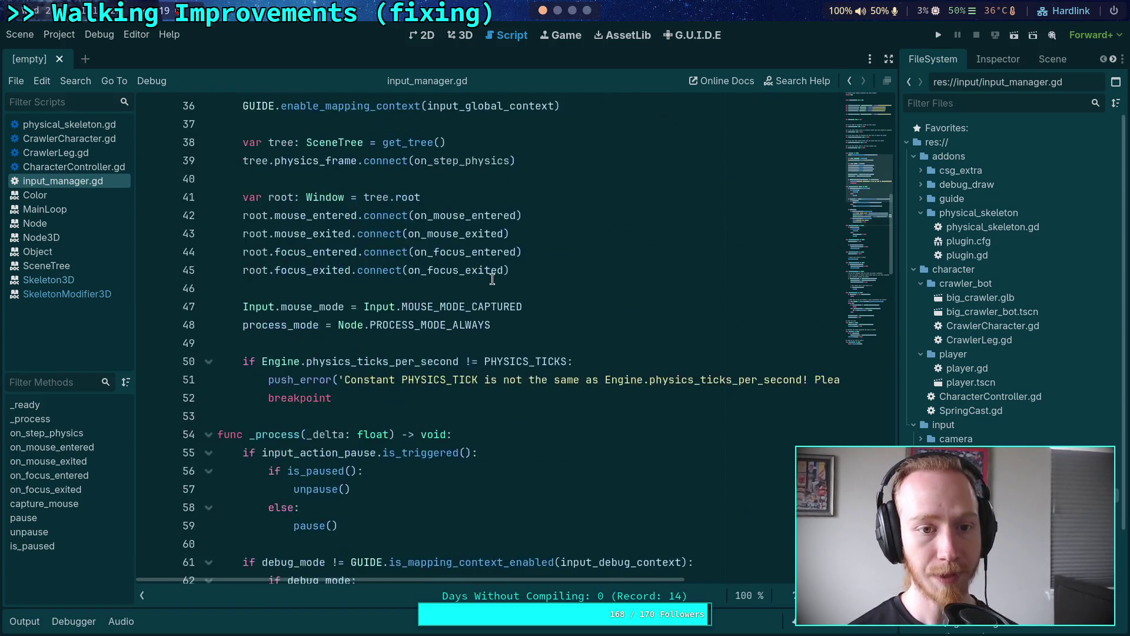
Trace pause_next_tick's uses, where it resets to false, and the pause call on line 82.
{"action": "mouse_move", "coordinate": [394, 327]}
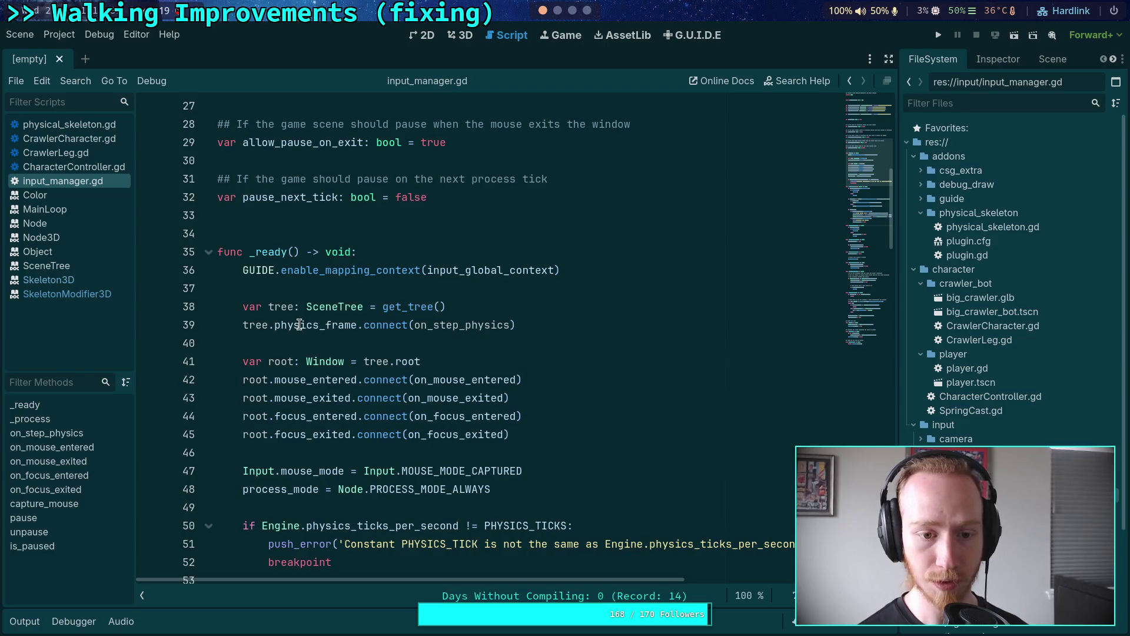
{"action": "mouse_move", "coordinate": [299, 325]}
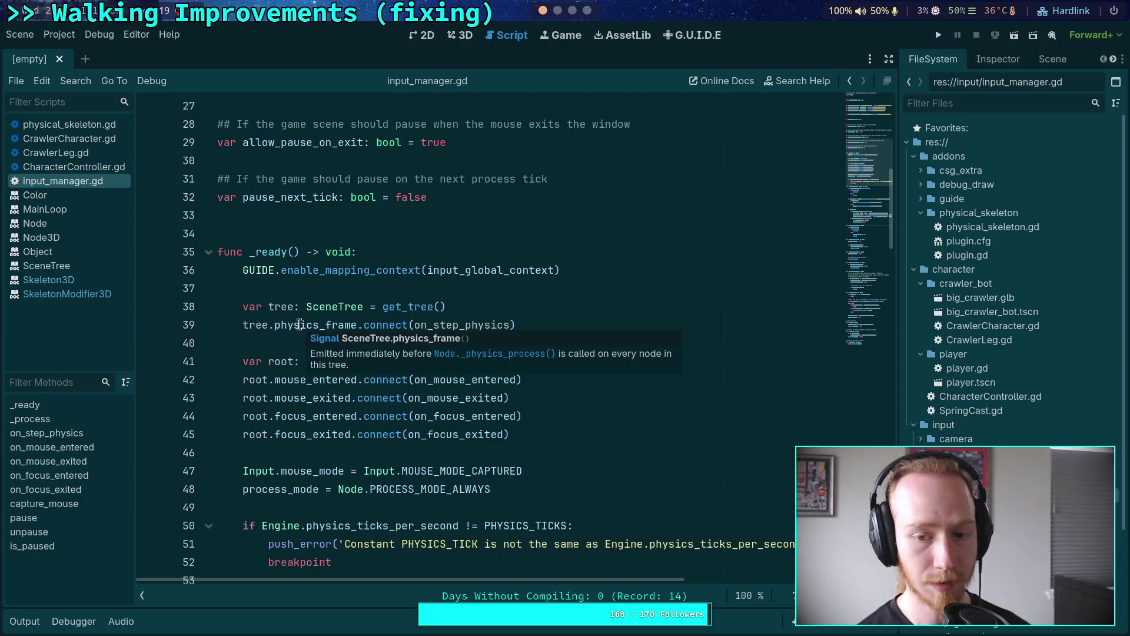
{"action": "scroll", "coordinate": [387, 282], "scroll_direction": "down", "scroll_amount": 11}
{"action": "scroll", "coordinate": [388, 283], "scroll_direction": "down", "scroll_amount": 3}
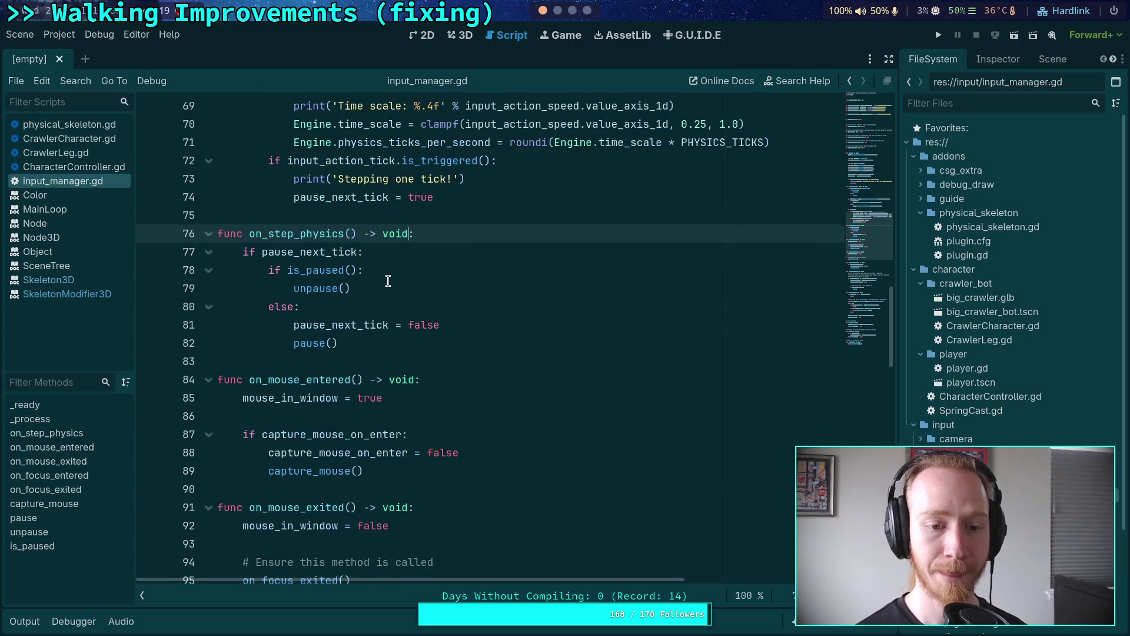
{"action": "scroll", "coordinate": [399, 290], "scroll_direction": "up", "scroll_amount": 2}
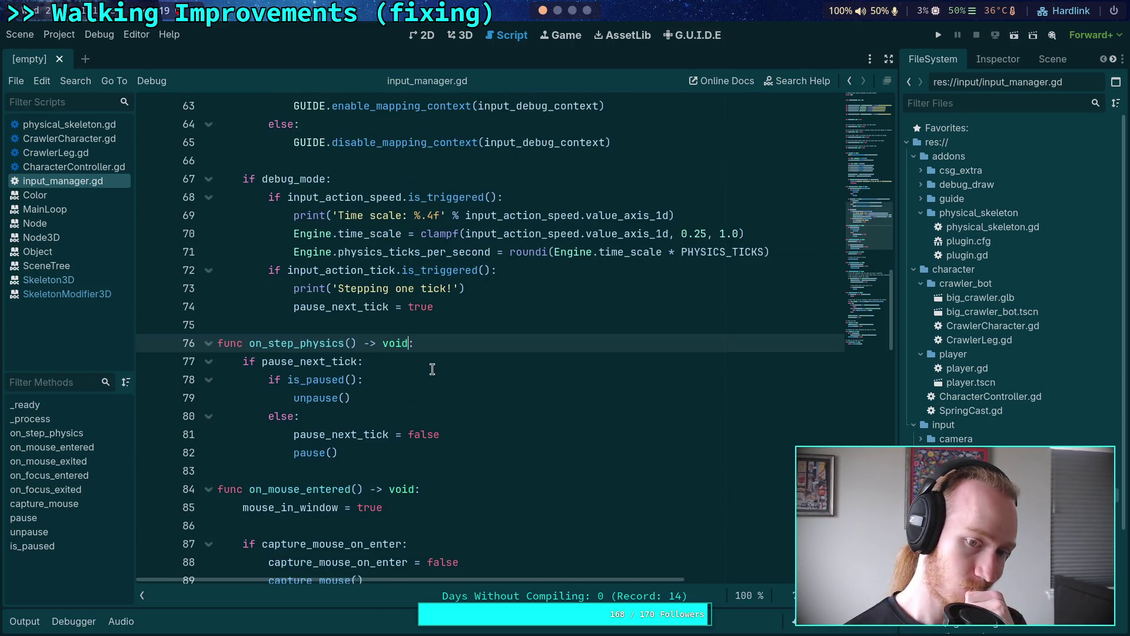
{"action": "scroll", "coordinate": [433, 362], "scroll_direction": "up", "scroll_amount": 2}
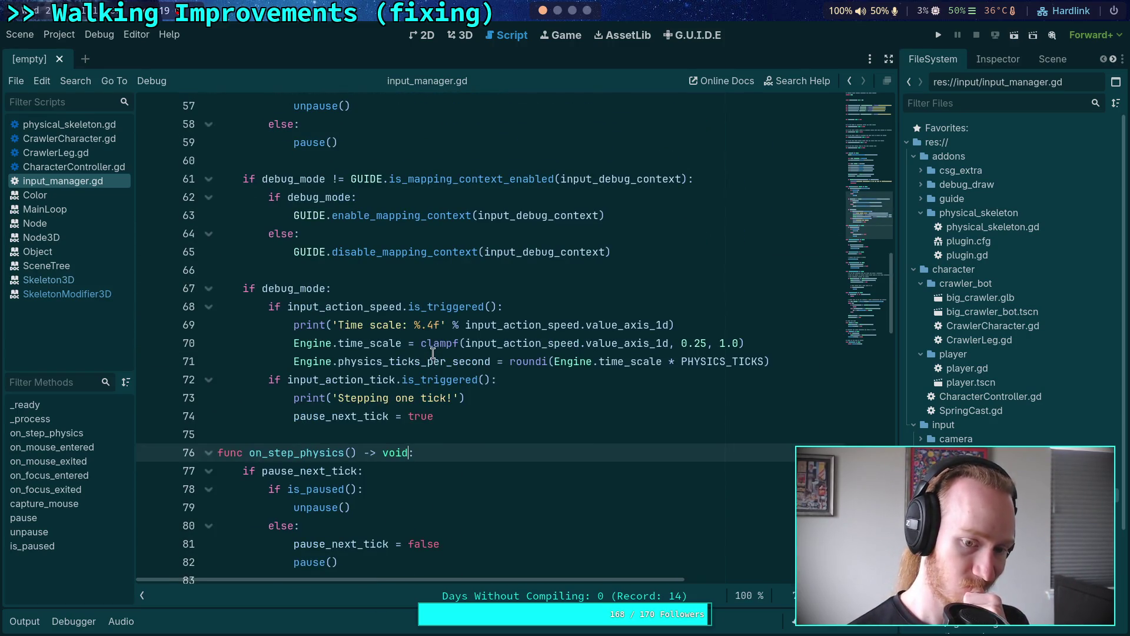
{"action": "scroll", "coordinate": [353, 435], "scroll_direction": "down", "scroll_amount": 2}
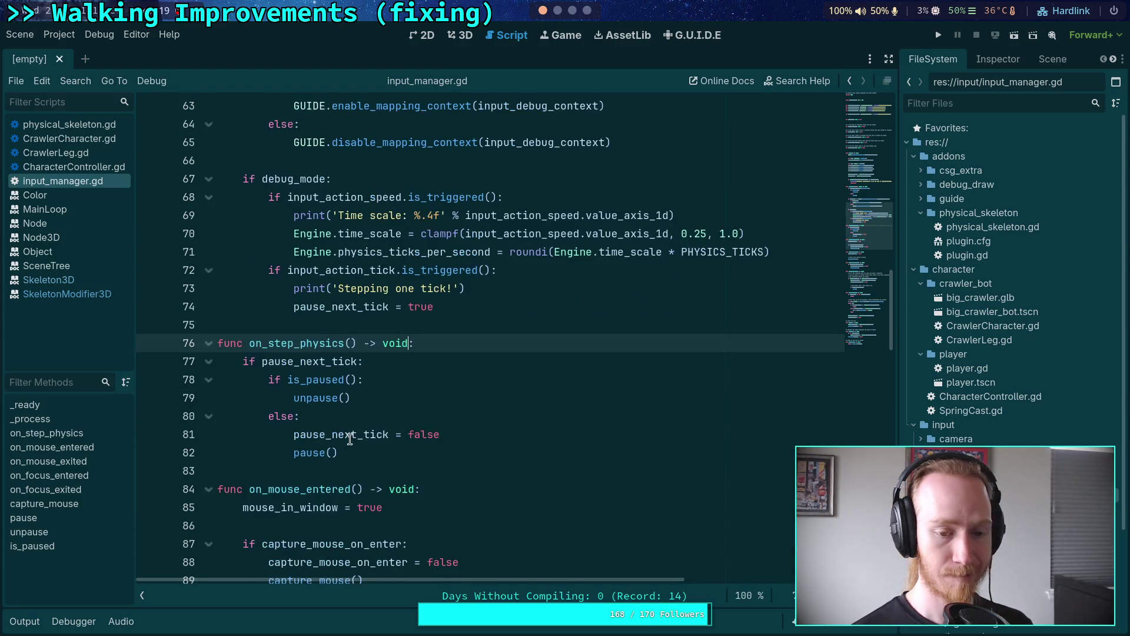
{"action": "double_click", "coordinate": [337, 361]}
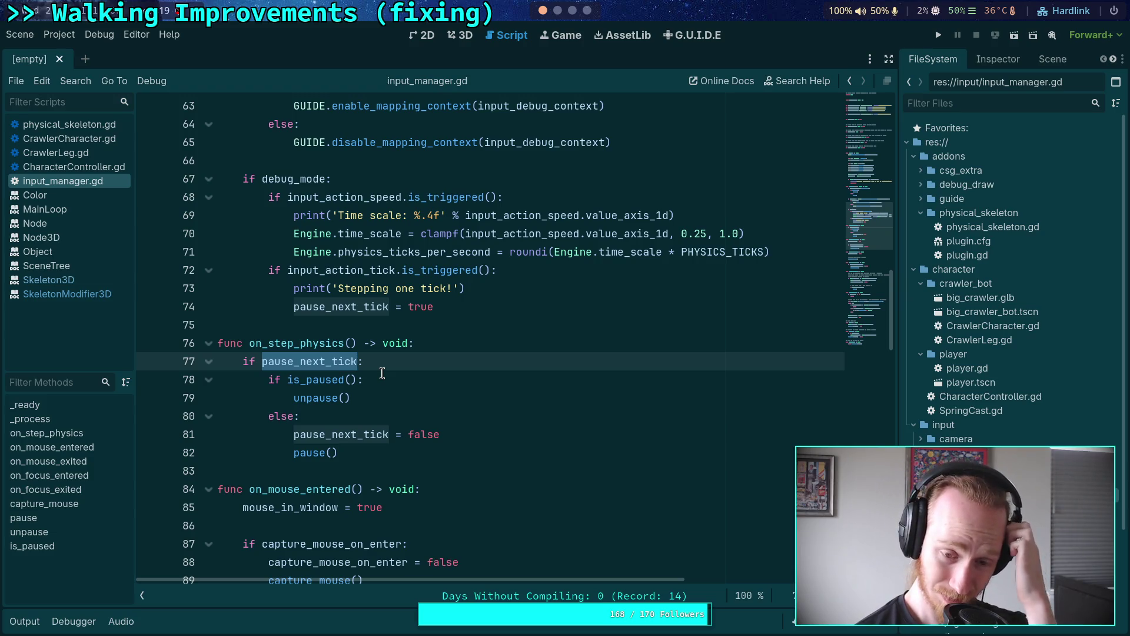
{"action": "double_click", "coordinate": [343, 434]}
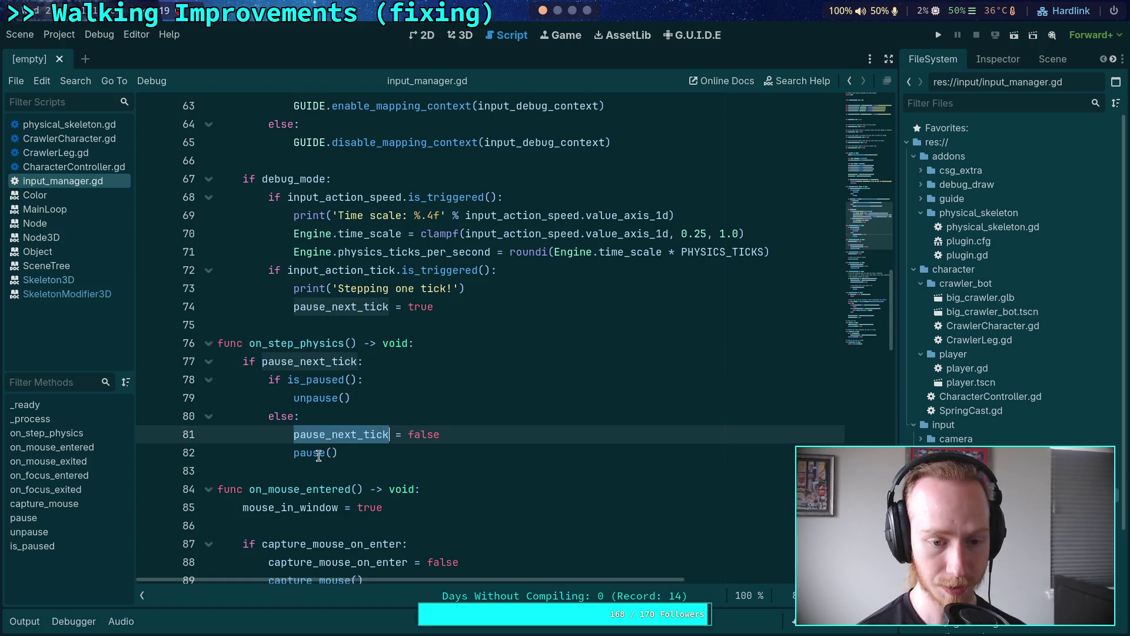
{"action": "double_click", "coordinate": [318, 453]}
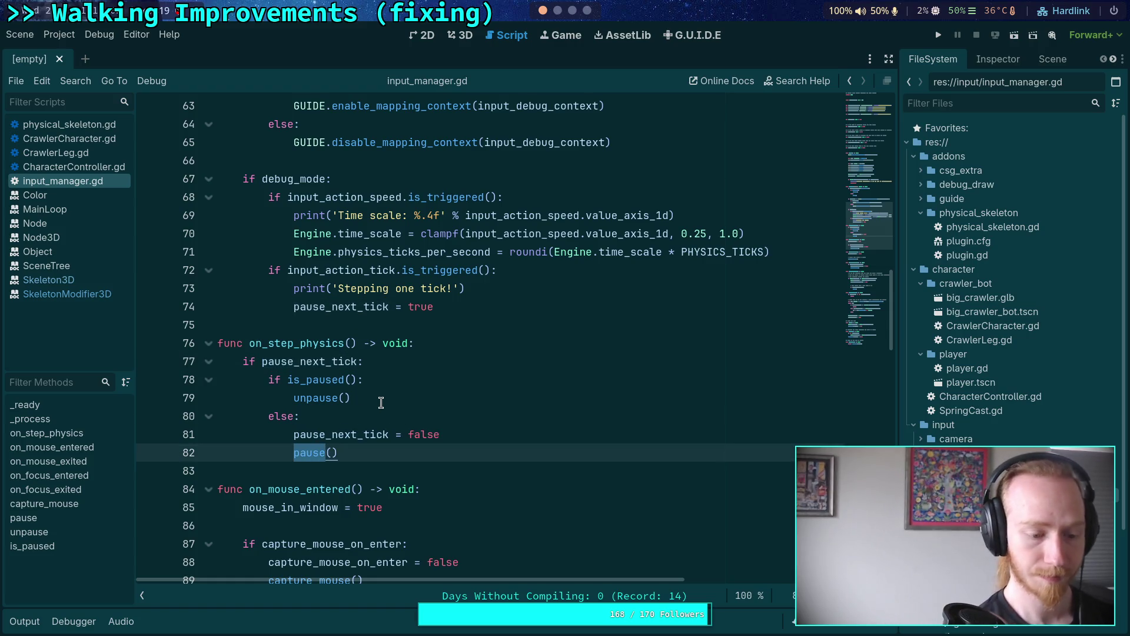
Inspect line 74 setting pause_next_tick true and the is_paused check.
{"action": "scroll", "coordinate": [412, 406], "scroll_direction": "up", "scroll_amount": 4}
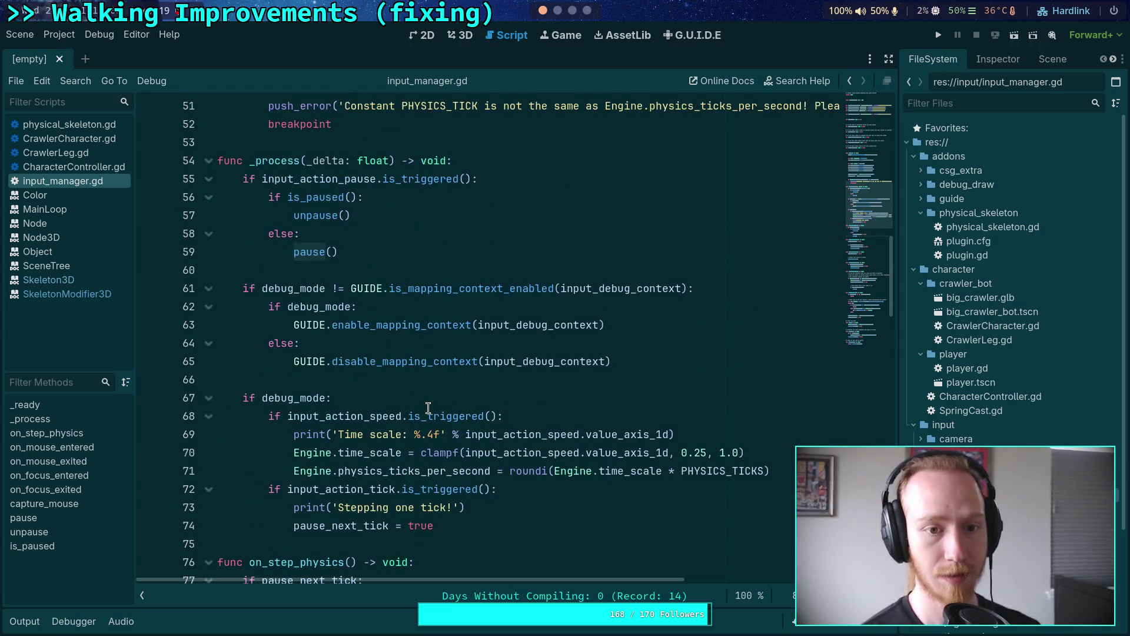
{"action": "scroll", "coordinate": [428, 408], "scroll_direction": "down", "scroll_amount": 1}
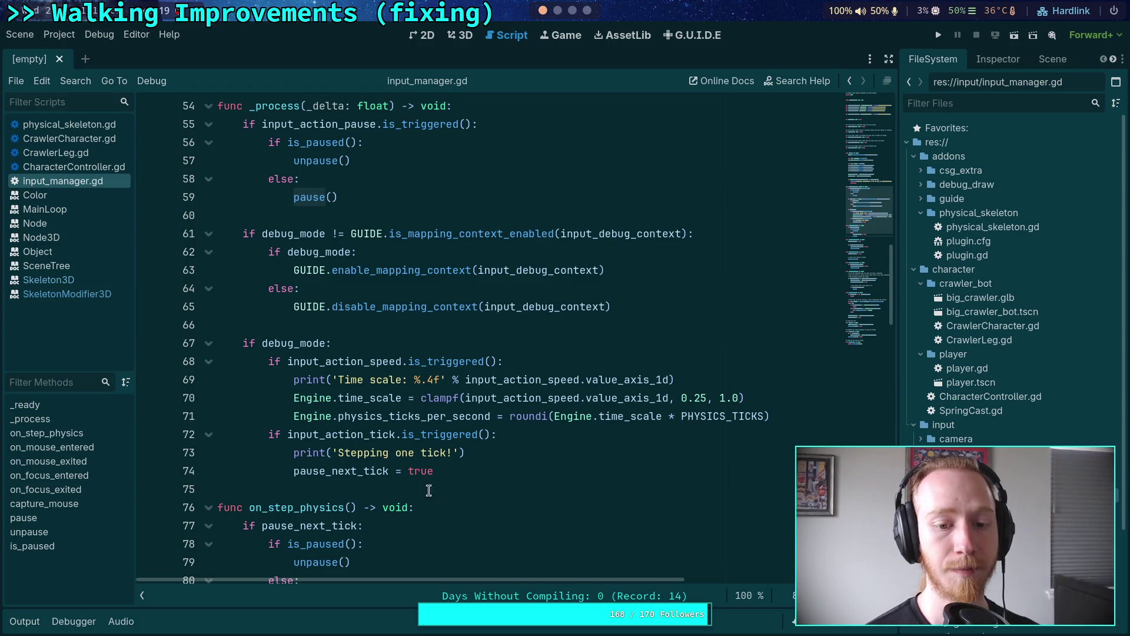
{"action": "left_click", "coordinate": [482, 469]}
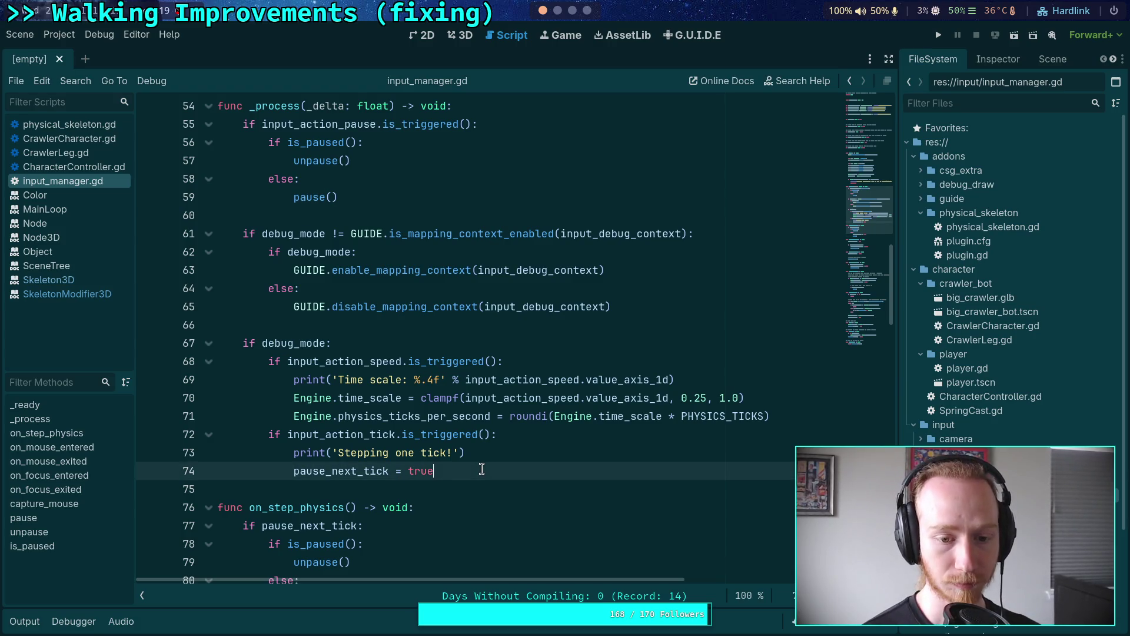
{"action": "double_click", "coordinate": [359, 471]}
{"action": "scroll", "coordinate": [517, 475], "scroll_direction": "down", "scroll_amount": 2}
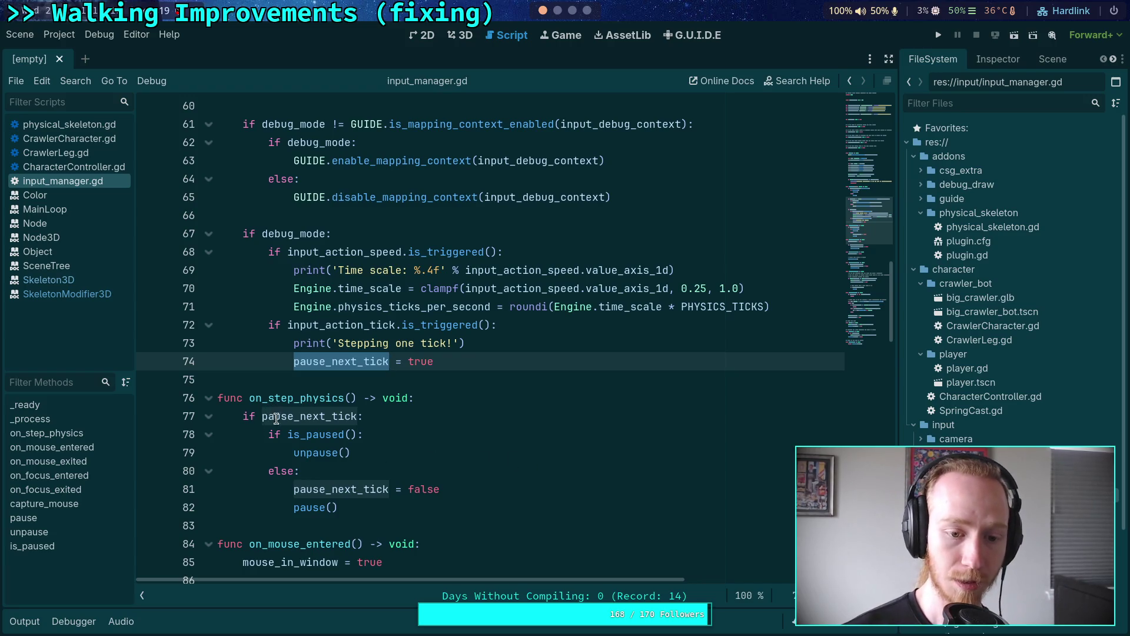
{"action": "mouse_move", "coordinate": [287, 433]}
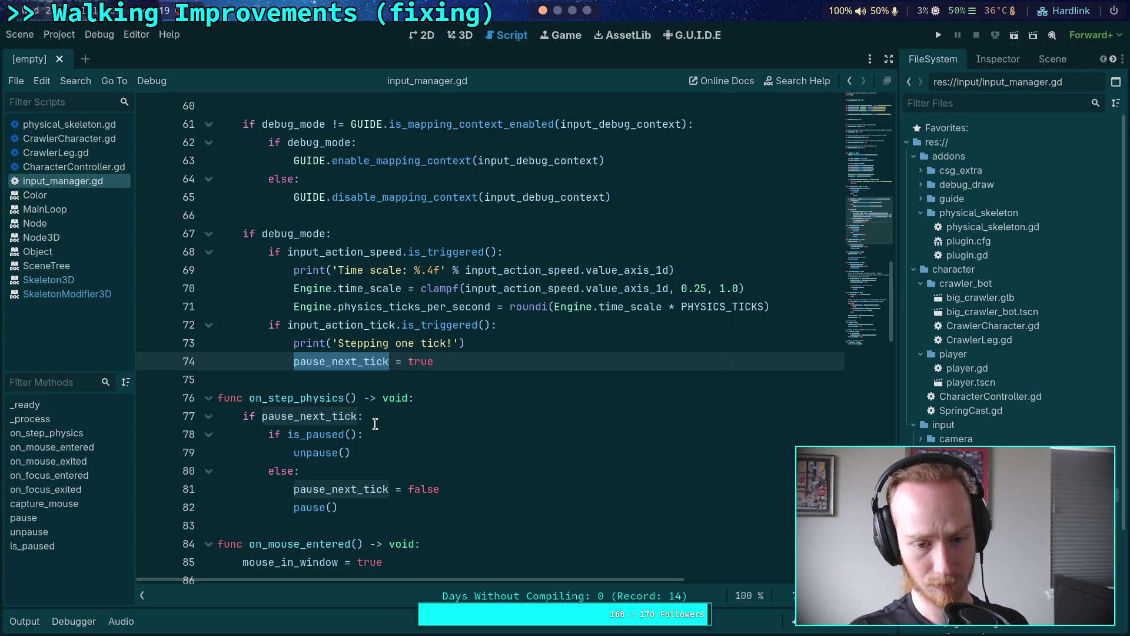
{"action": "left_click", "coordinate": [387, 427]}
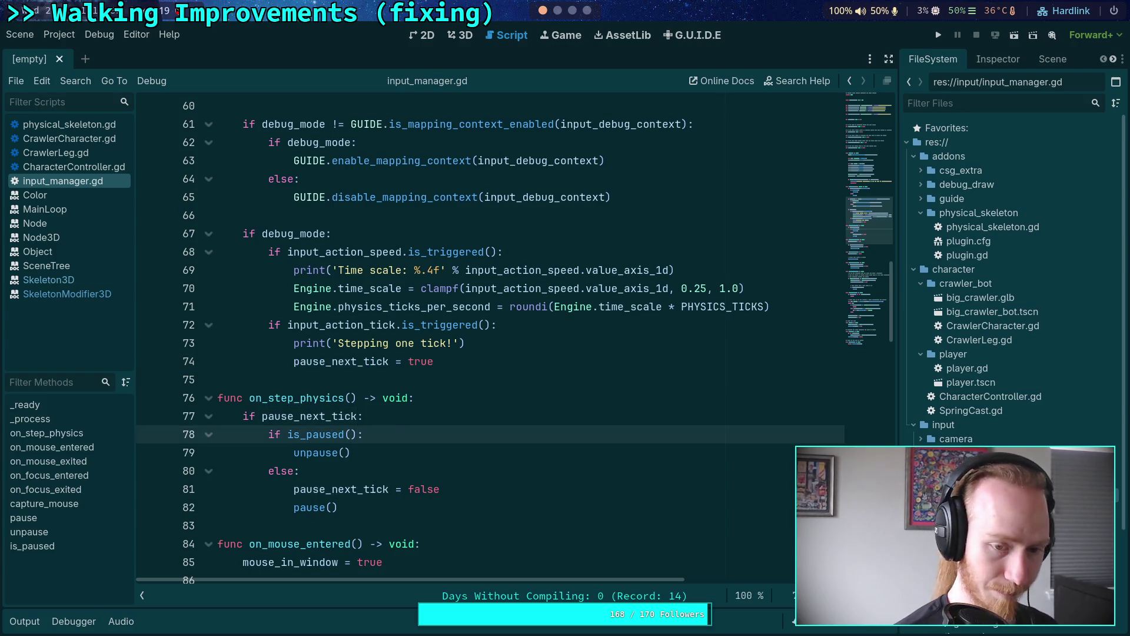
Run the game, step two physics ticks with T while watching Output, then stop it.
{"action": "left_click", "coordinate": [939, 35]}
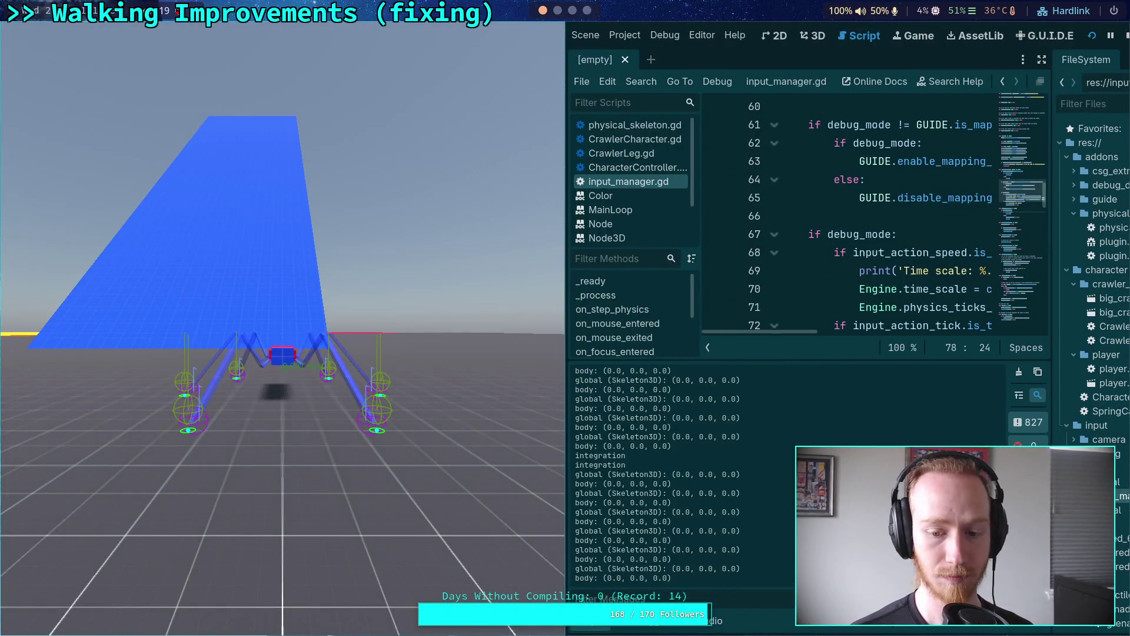
{"action": "key", "text": "t"}
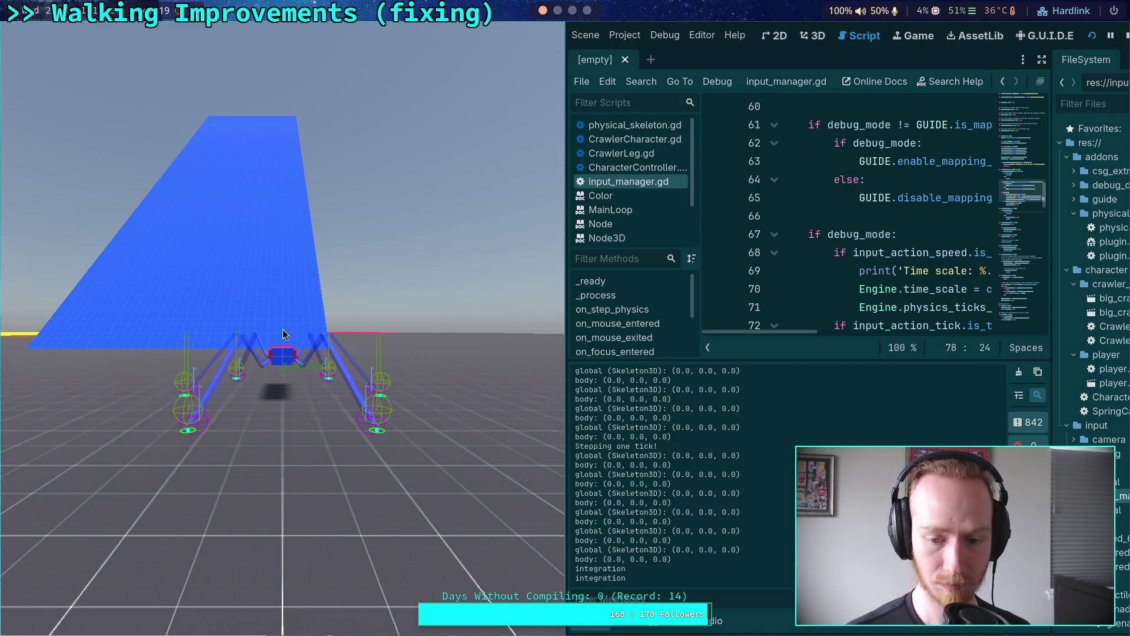
{"action": "key", "text": "t"}
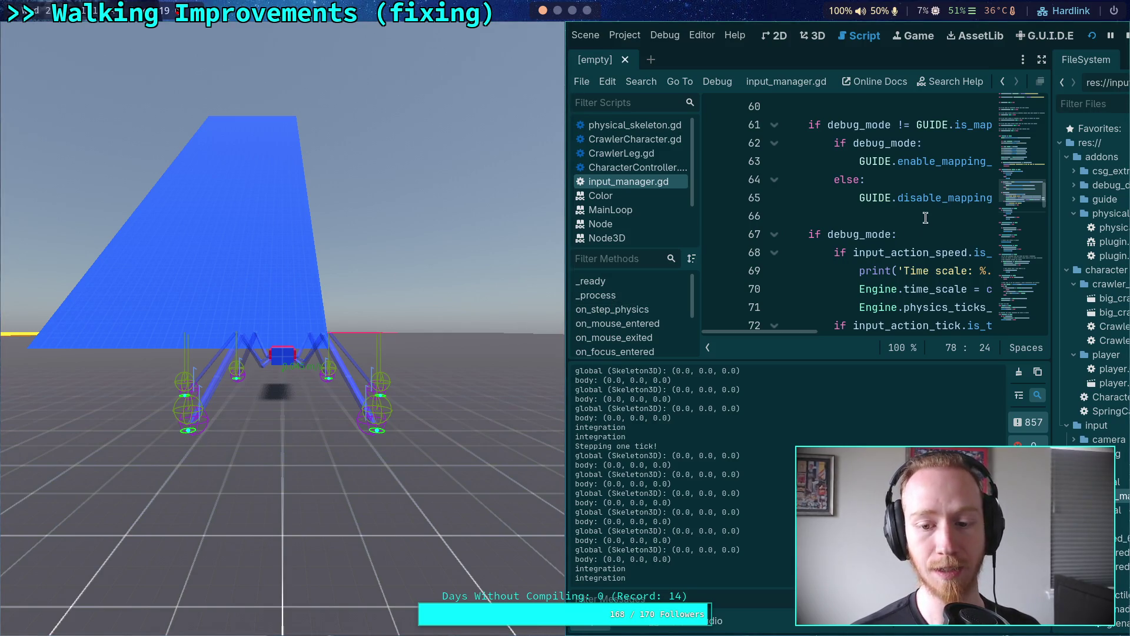
{"action": "left_click", "coordinate": [1125, 36]}
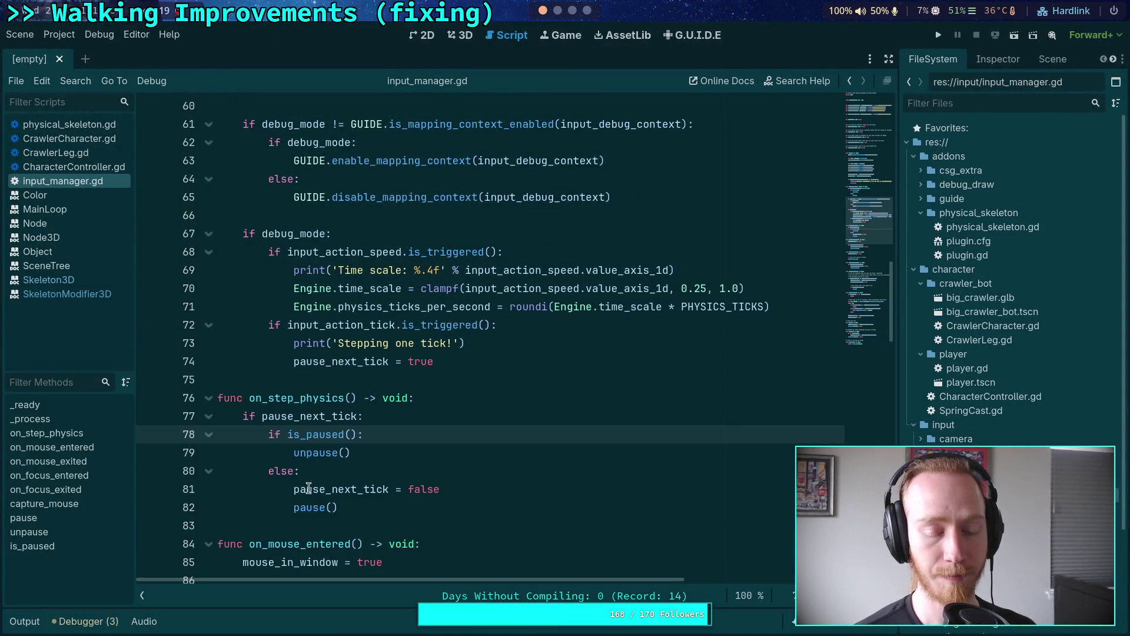
{"action": "left_click", "coordinate": [339, 381]}
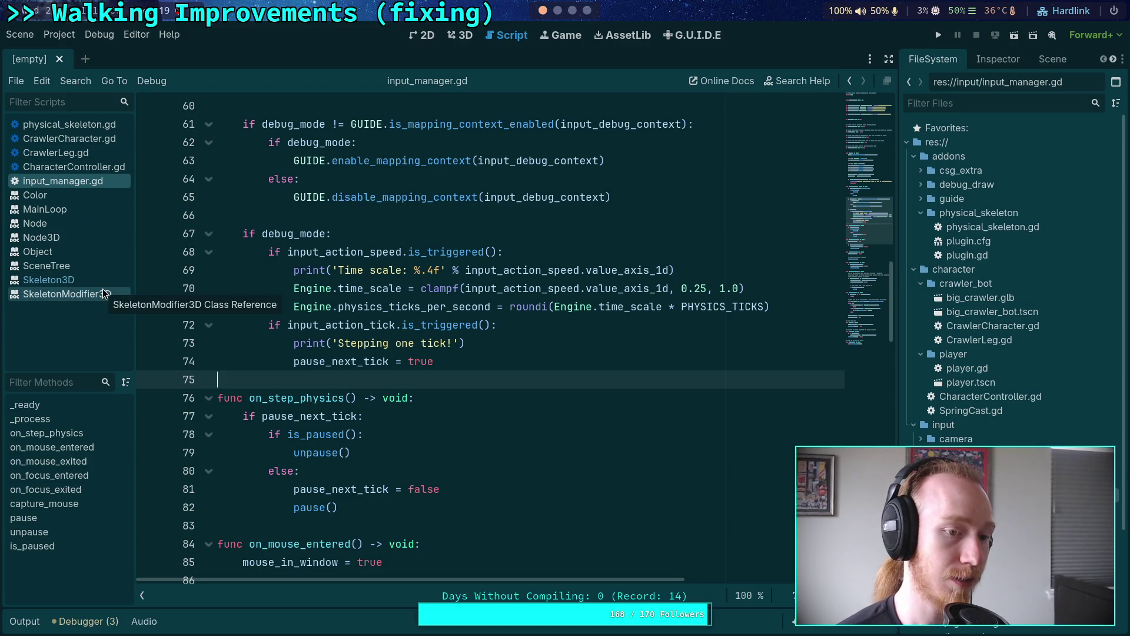
In CharacterController.gd, make the integration print 'integration: %d' % Engine.get_physics_frames().
{"action": "left_click", "coordinate": [77, 168]}
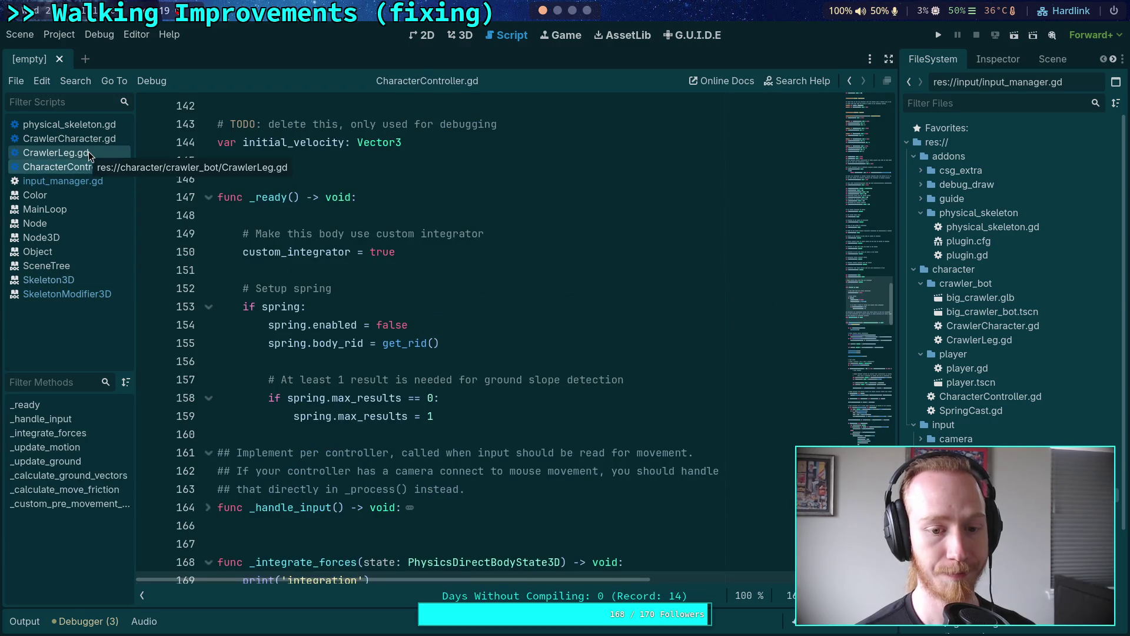
{"action": "scroll", "coordinate": [353, 295], "scroll_direction": "down", "scroll_amount": 4}
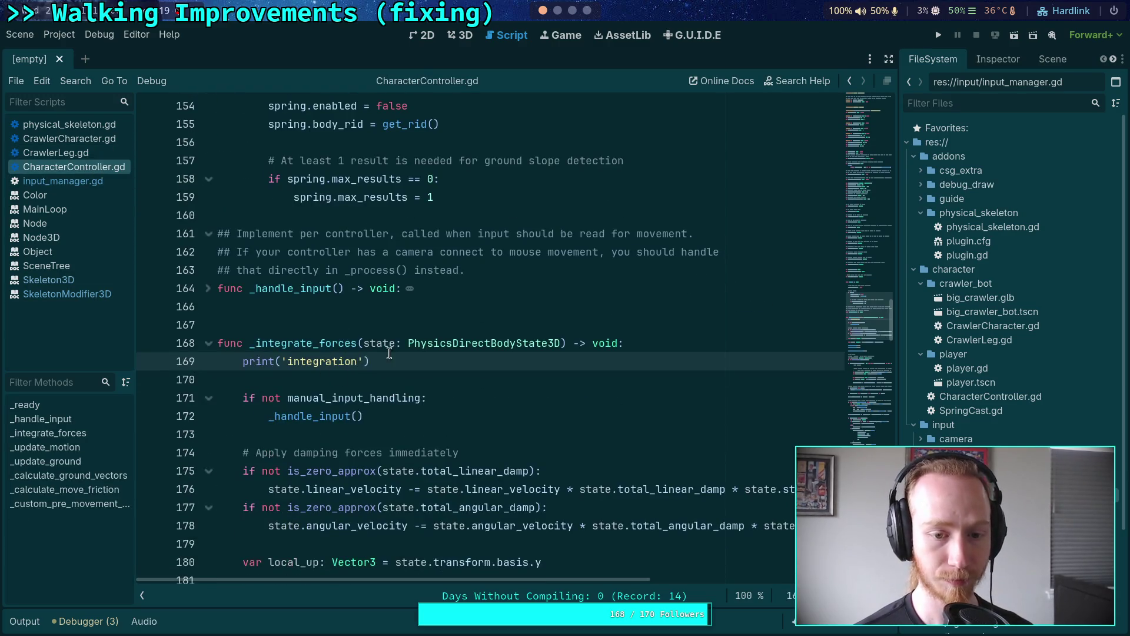
{"action": "left_click", "coordinate": [361, 363]}
{"action": "type", "text": ": %"}
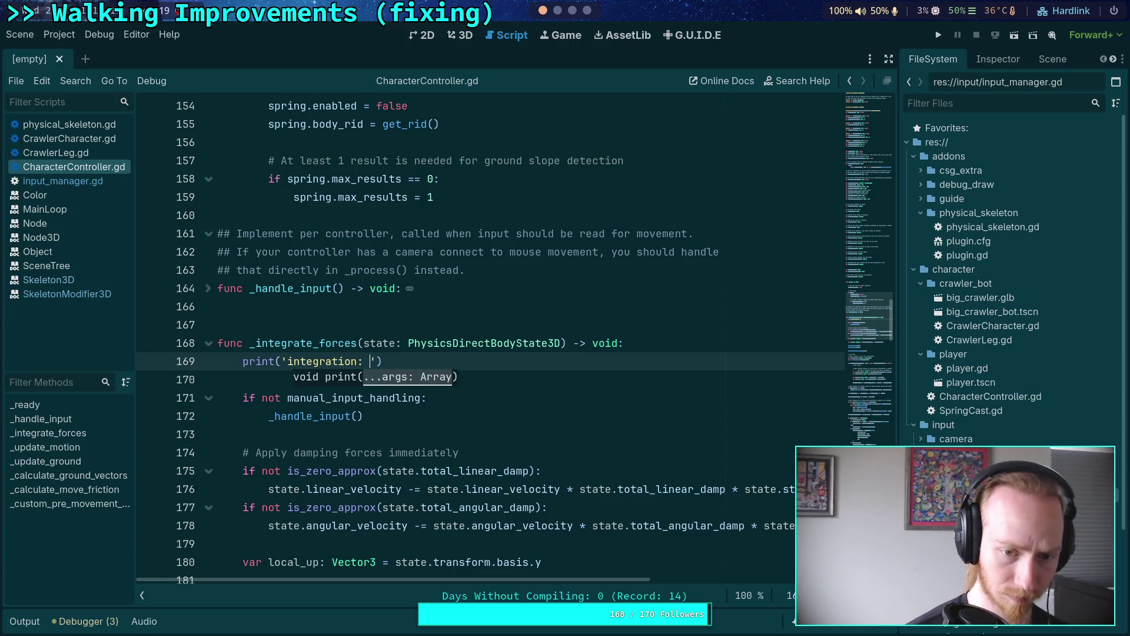
{"action": "type", "text": "d"}
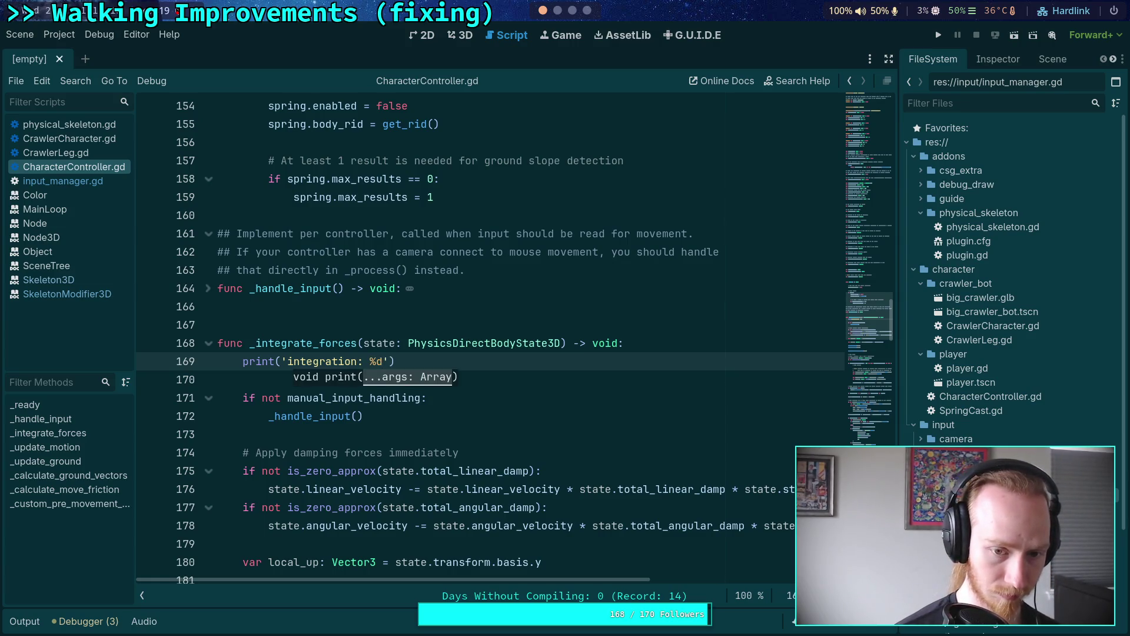
{"action": "type", "text": "' % Engine."}
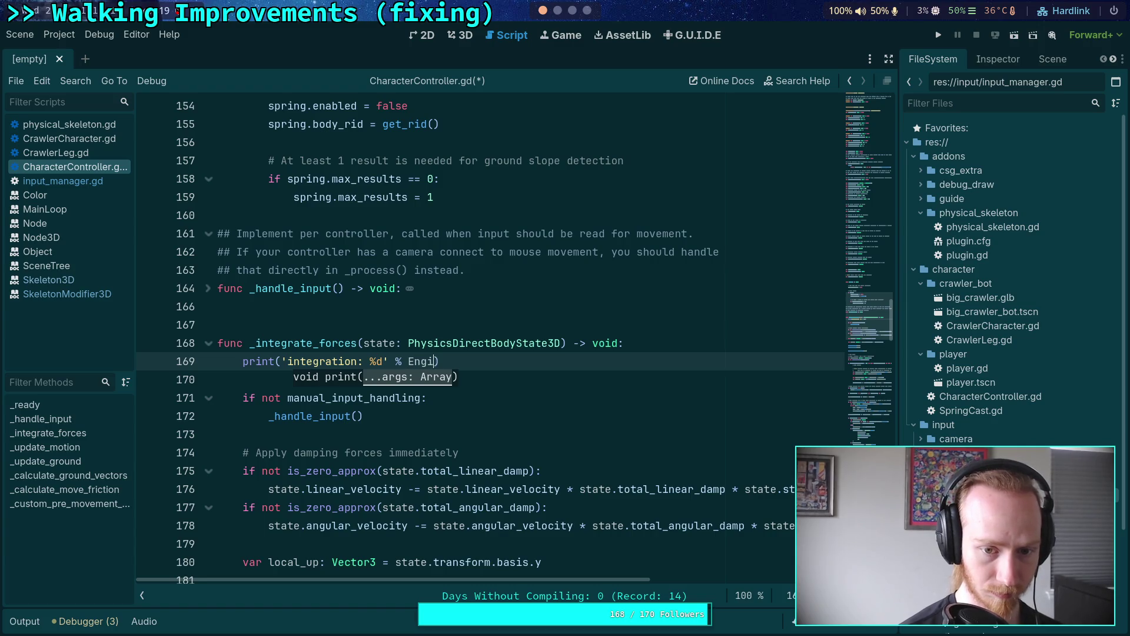
{"action": "type", "text": "phy"}
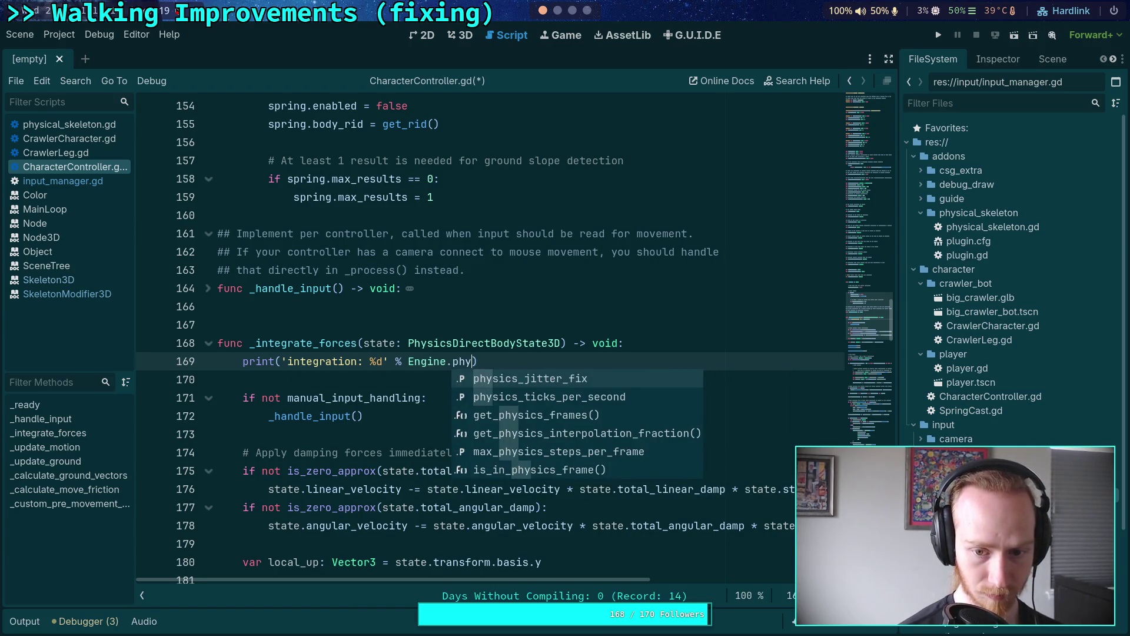
{"action": "key", "text": "Down"}
{"action": "key", "text": "Down"}
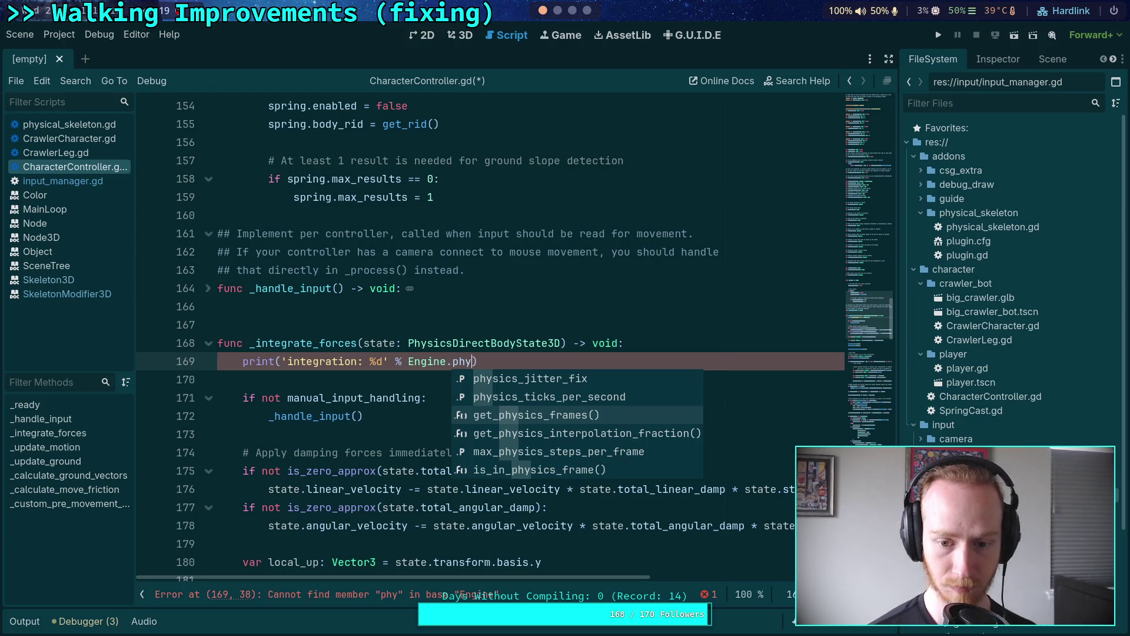
{"action": "key", "text": "Return"}
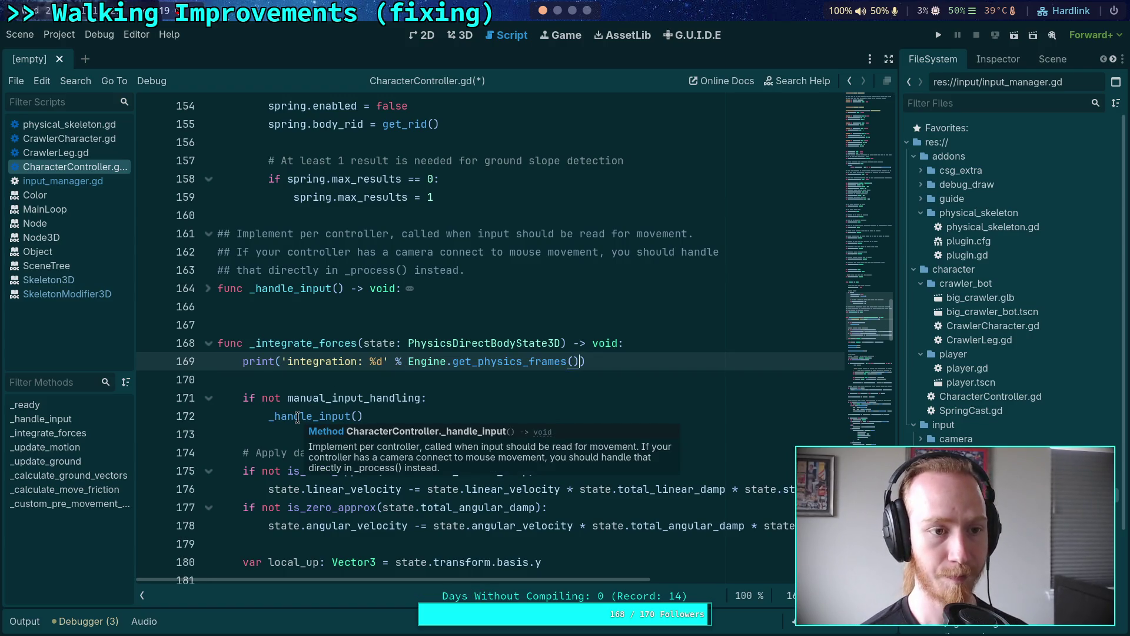
{"action": "left_click", "coordinate": [55, 152]}
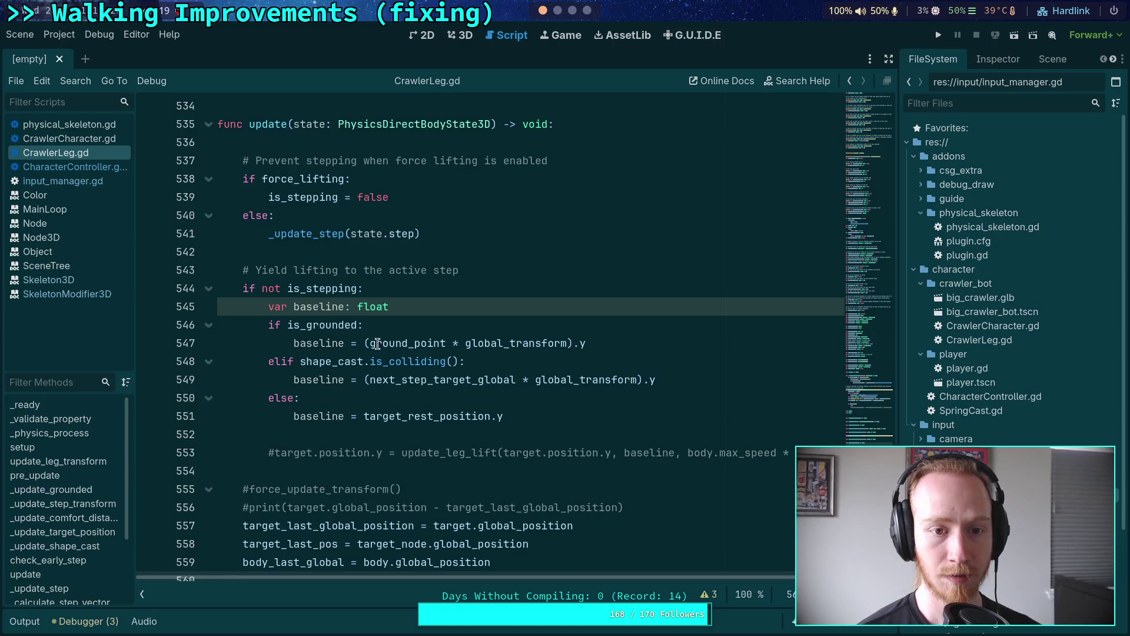
Add print('_physics_process: %d' % Engine.get_physics_frames()) to CrawlerLeg's _physics_process.
{"action": "key", "text": "Page_Up"}
{"action": "key", "text": "Page_Up"}
{"action": "key", "text": "Page_Up"}
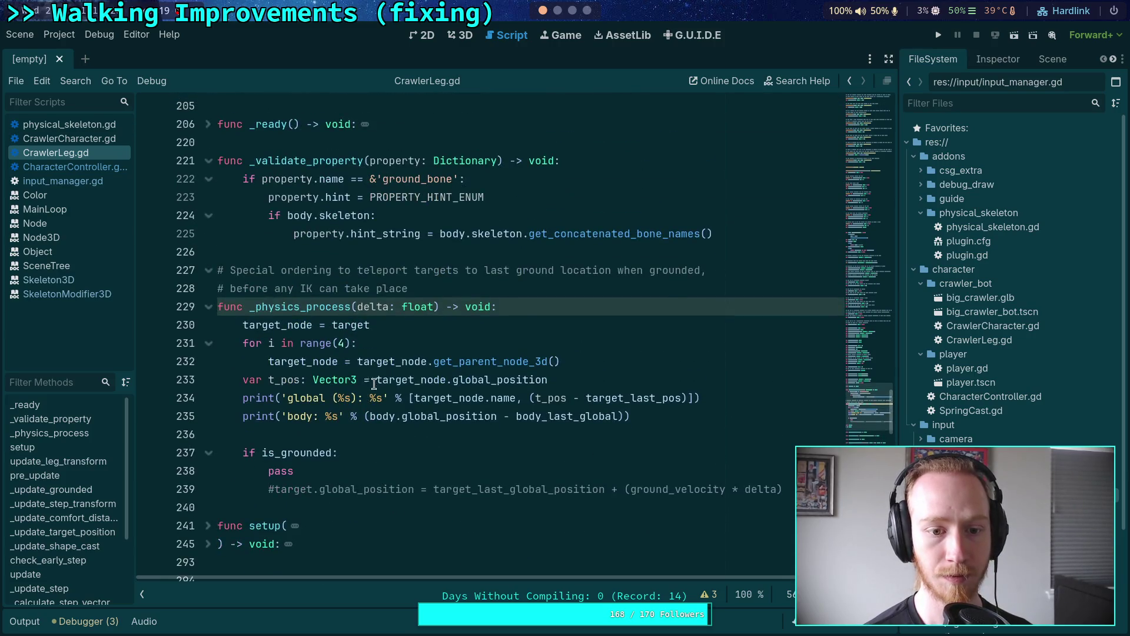
{"action": "left_click", "coordinate": [529, 305]}
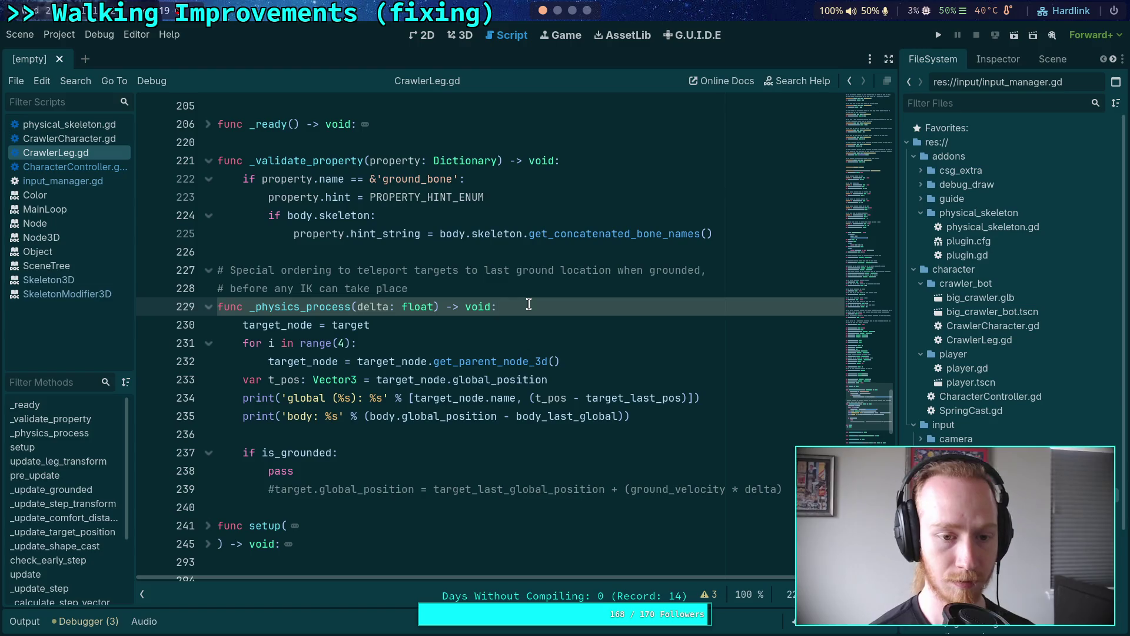
{"action": "key", "text": "Return"}
{"action": "type", "text": "print('"}
{"action": "type", "text": "_phys"}
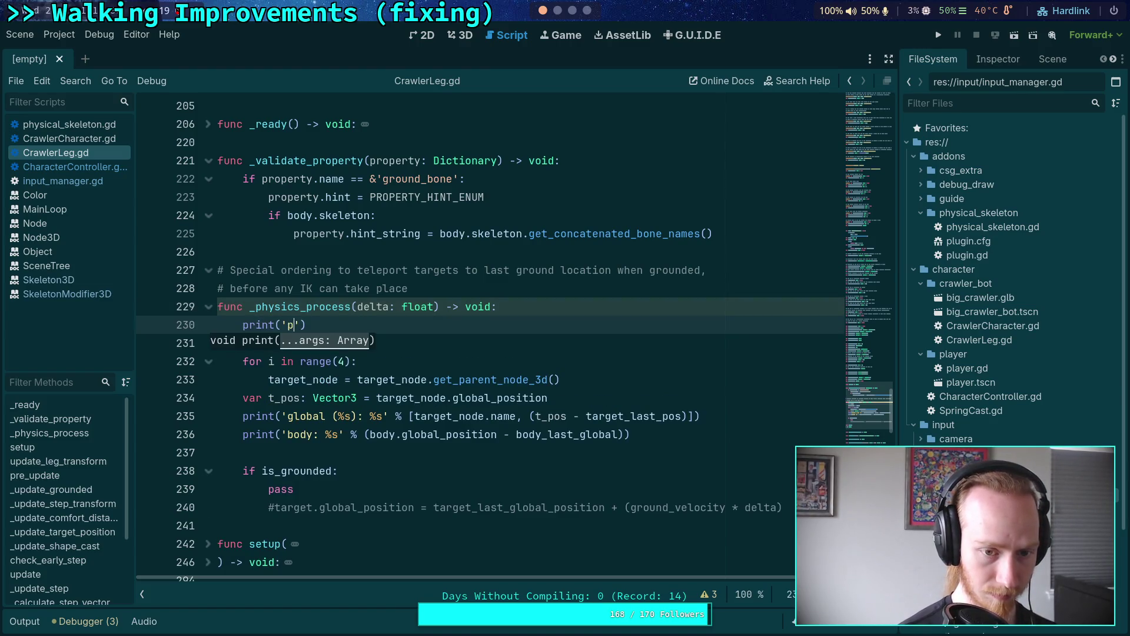
{"action": "type", "text": "ics_pros"}
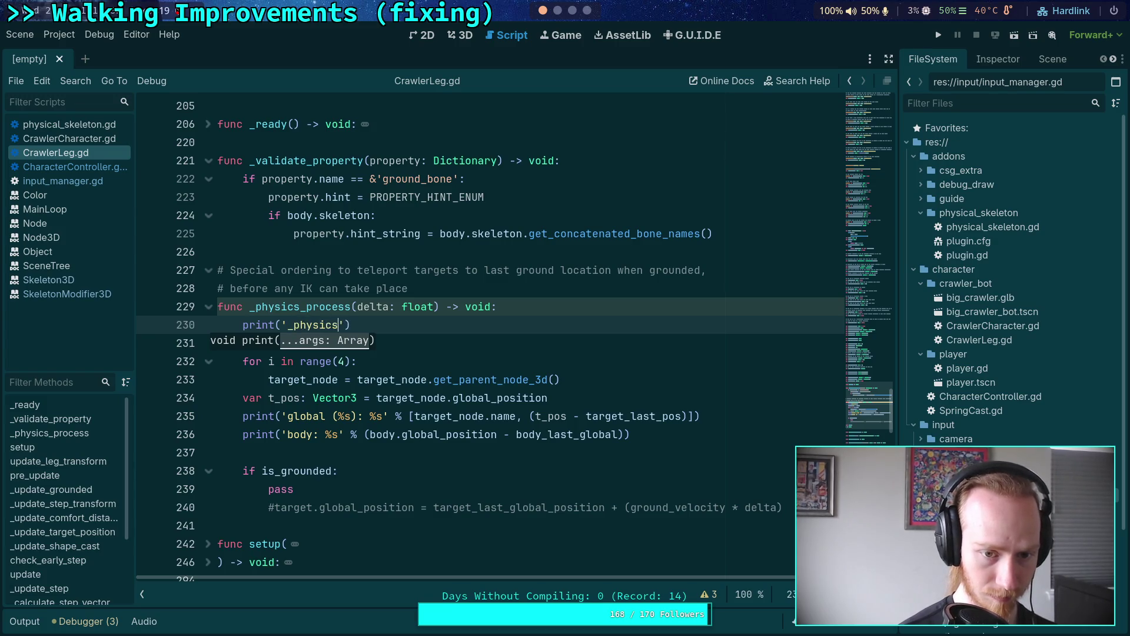
{"action": "key", "text": "BackSpace"}
{"action": "type", "text": "cess"}
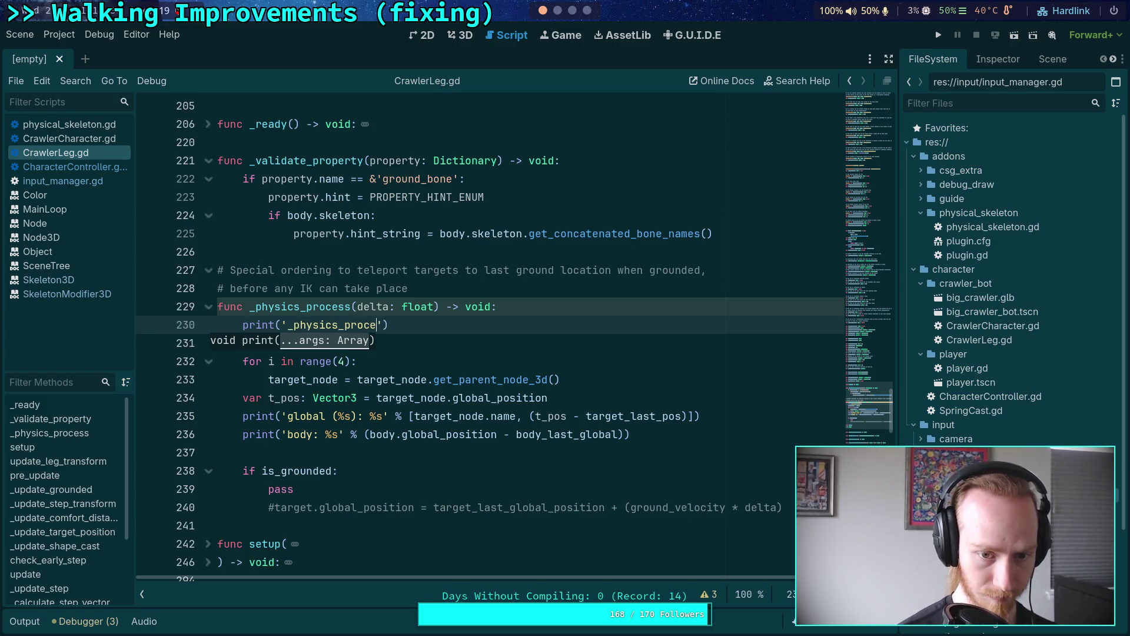
{"action": "type", "text": ":"}
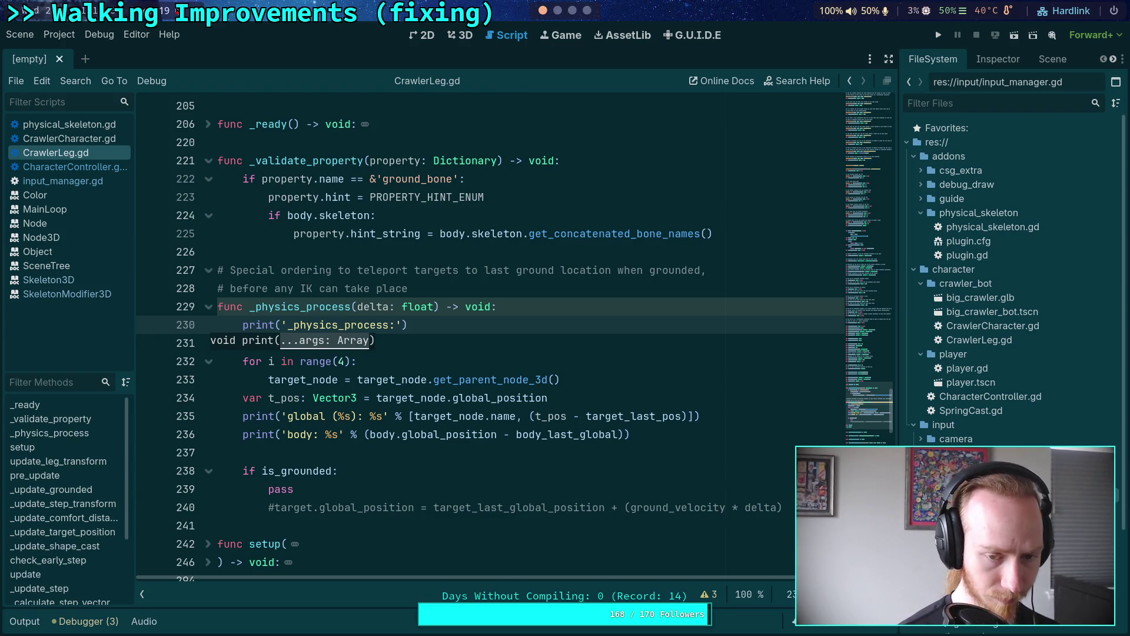
{"action": "type", "text": " %d'"}
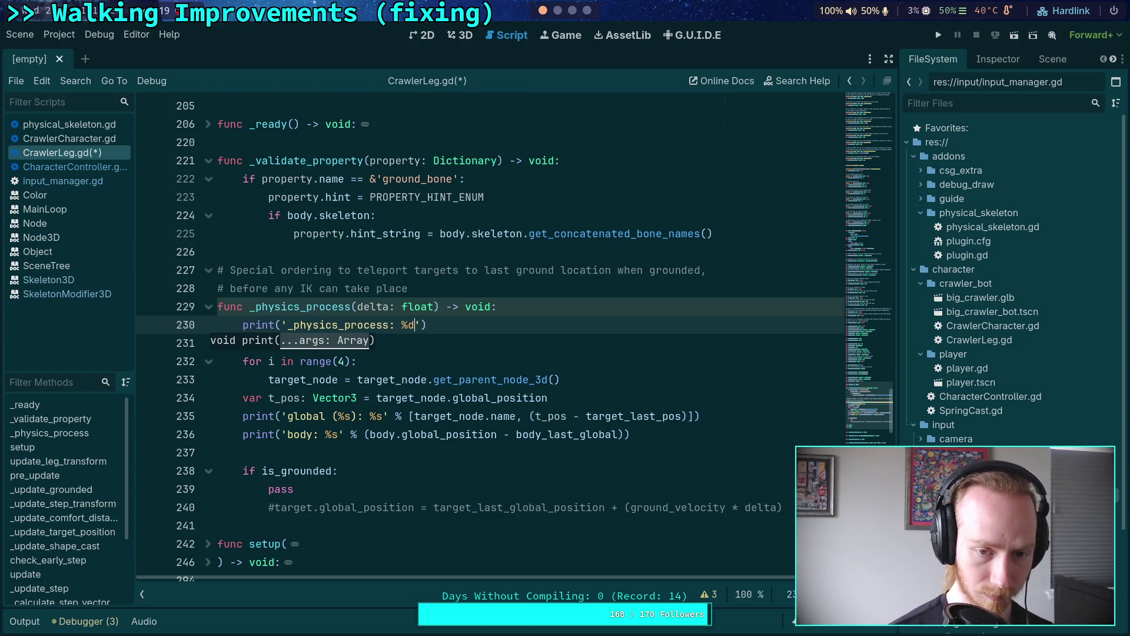
{"action": "type", "text": " %"}
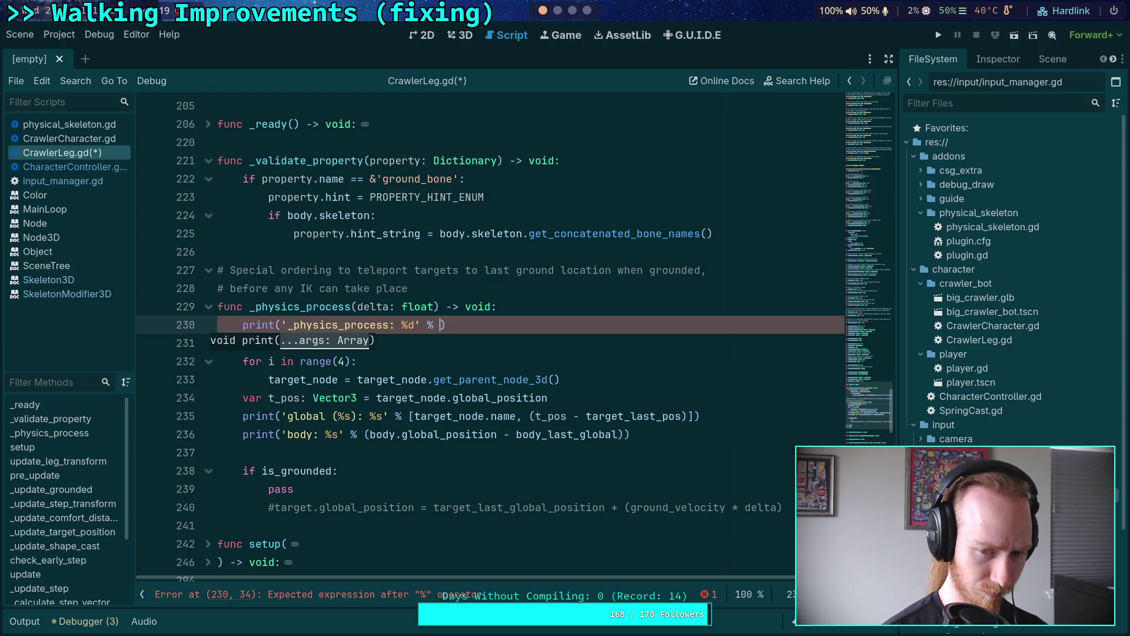
{"action": "type", "text": "Eng"}
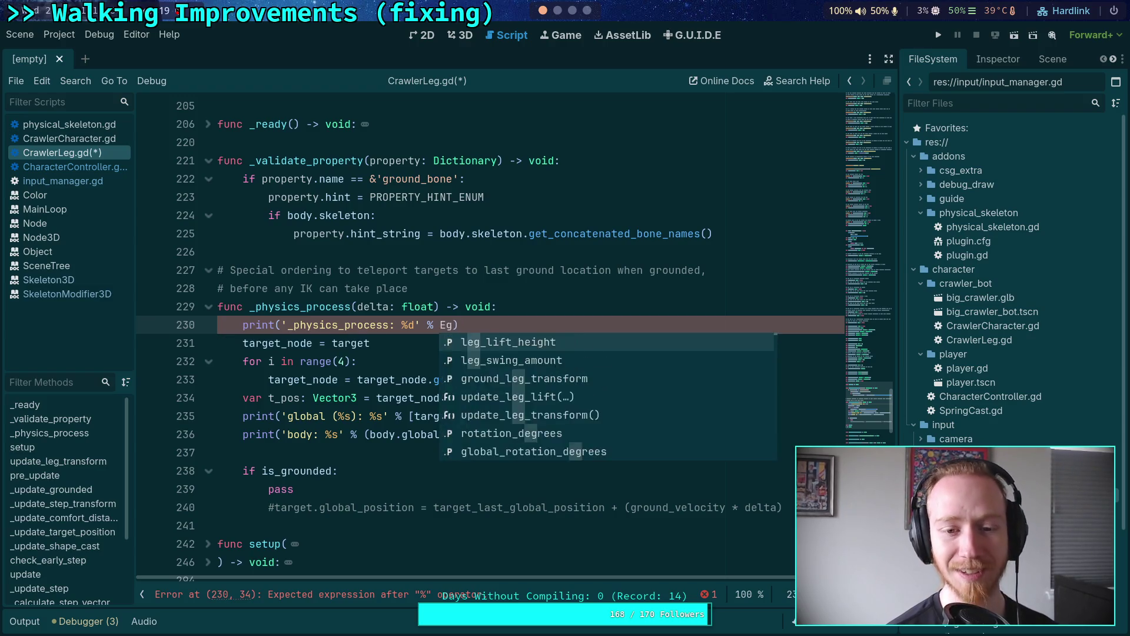
{"action": "key", "text": "Return"}
{"action": "type", "text": ".phy"}
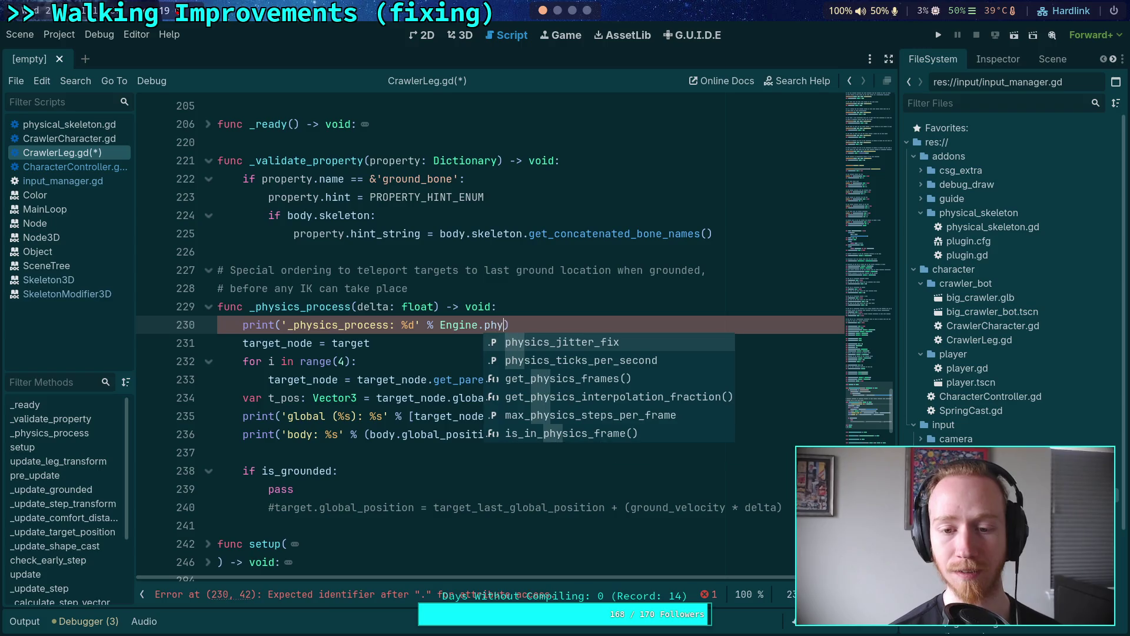
{"action": "key", "text": "Down"}
{"action": "key", "text": "Down"}
{"action": "key", "text": "Return"}
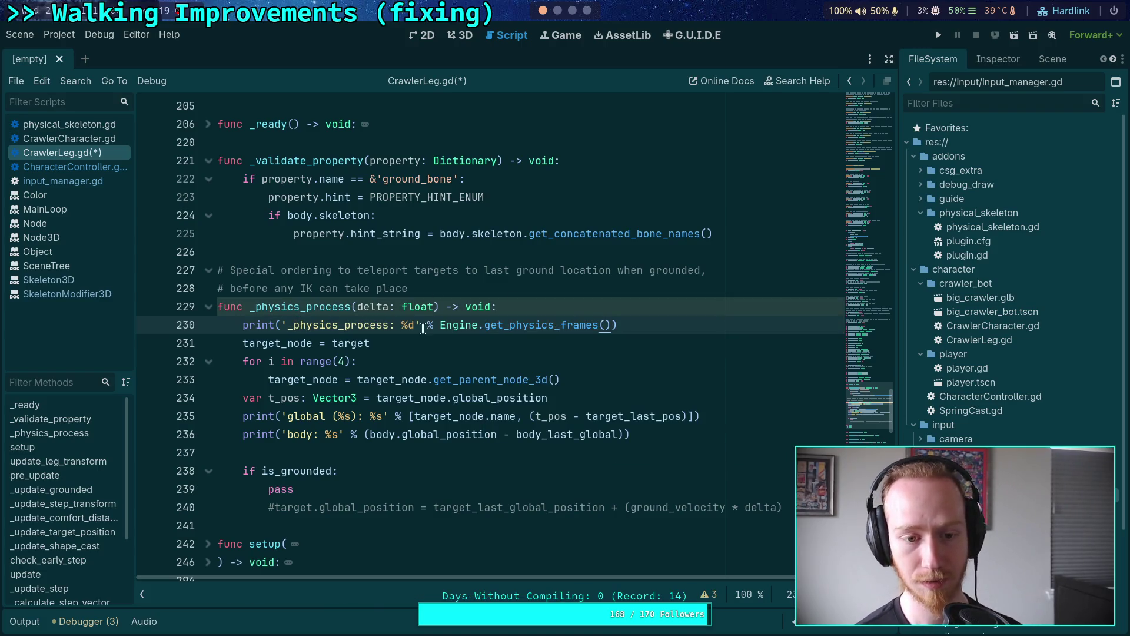
Move target setup above the print, nest debug prints under 'if index == 0:', save, and run.
{"action": "left_click", "coordinate": [542, 307]}
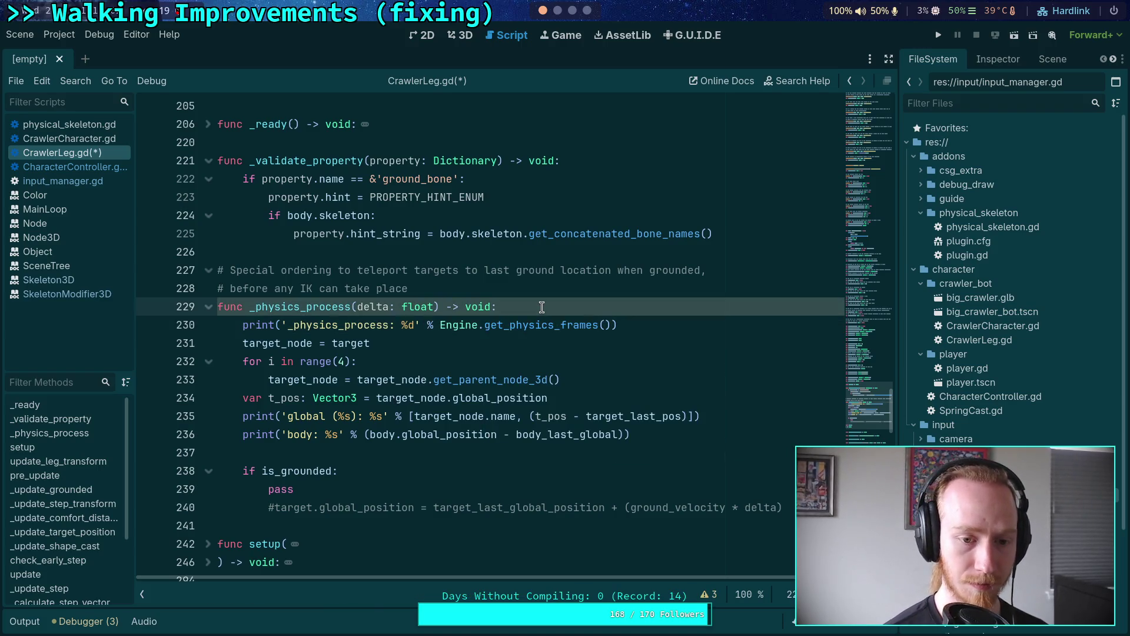
{"action": "mouse_move", "coordinate": [585, 398]}
{"action": "left_mouse_down"}
{"action": "mouse_move", "coordinate": [417, 380]}
{"action": "mouse_move", "coordinate": [288, 344]}
{"action": "left_mouse_up"}
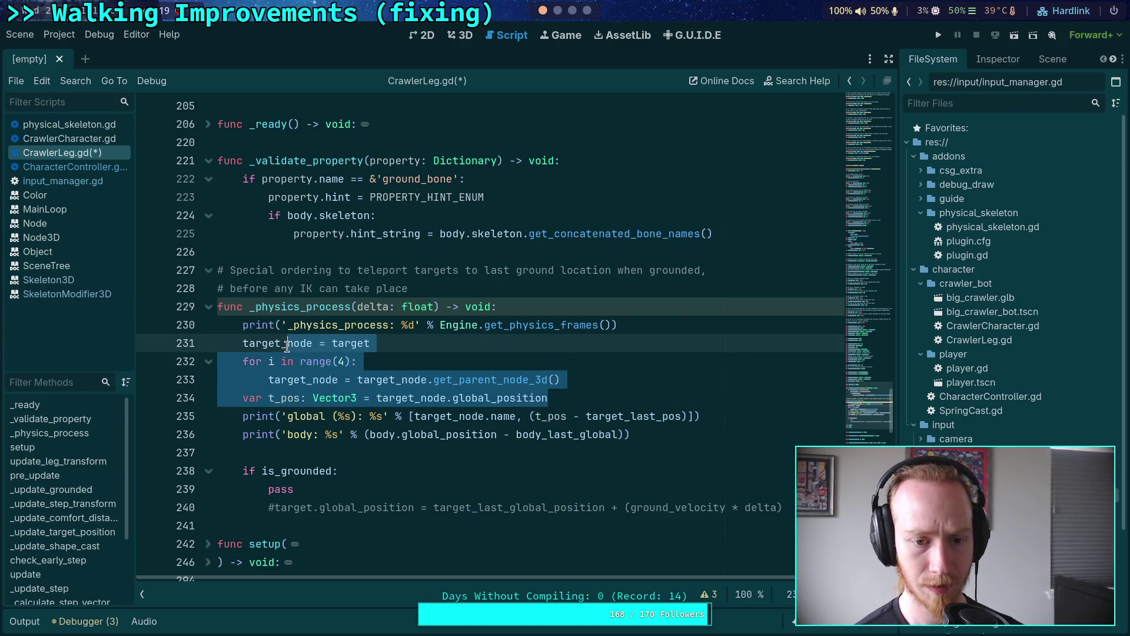
{"action": "key", "text": "alt+Up"}
{"action": "left_click", "coordinate": [607, 379]}
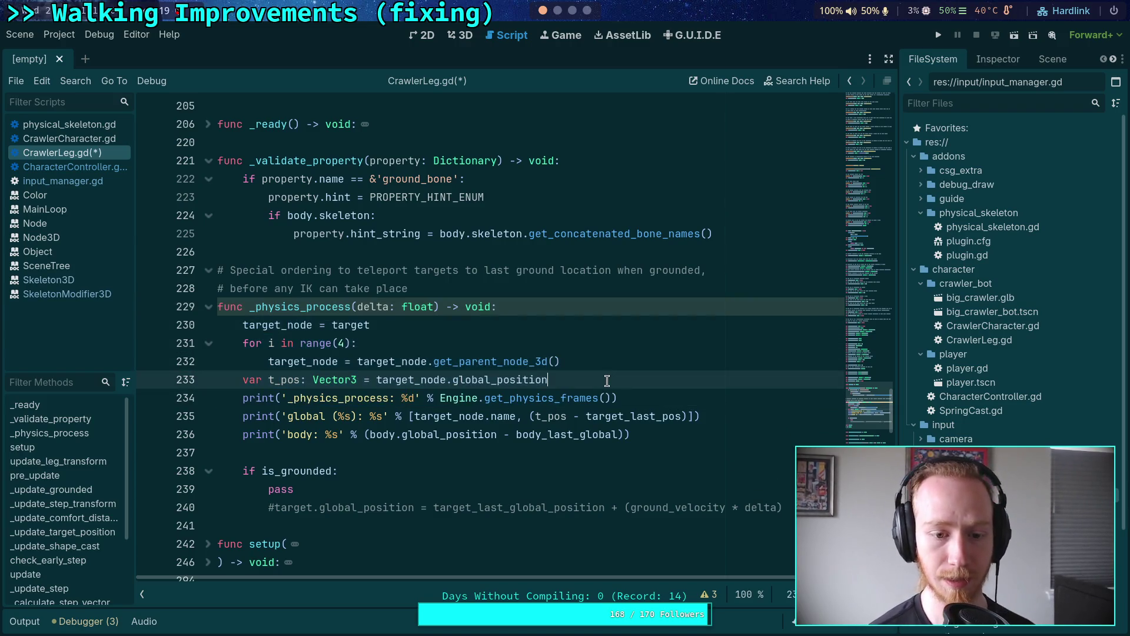
{"action": "key", "text": "Return"}
{"action": "key", "text": "Return"}
{"action": "type", "text": "if index"}
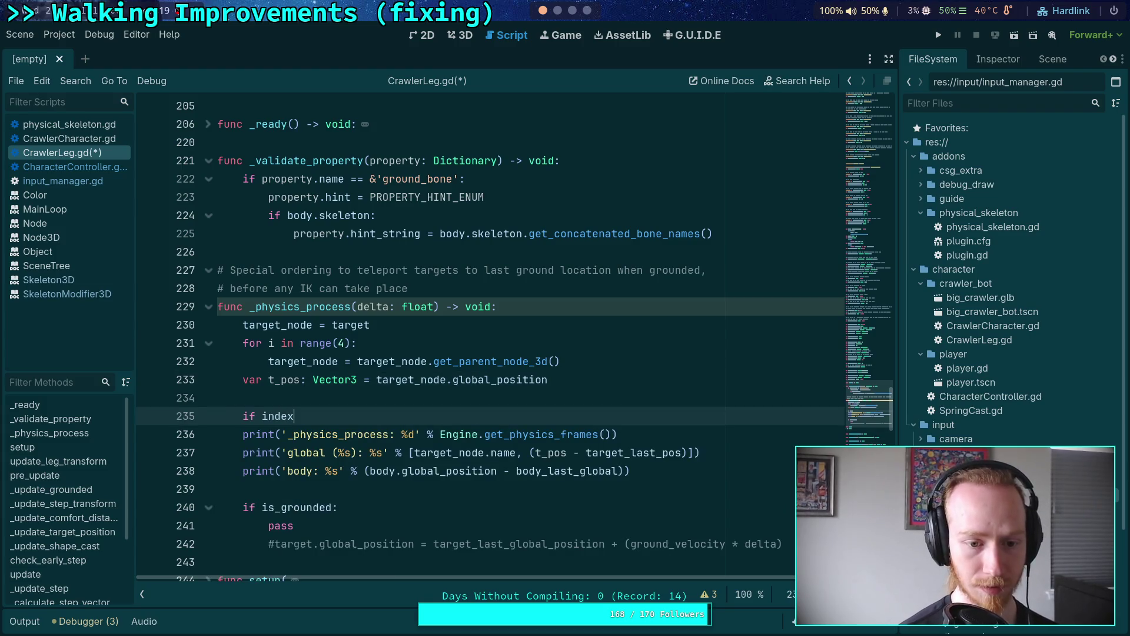
{"action": "type", "text": " == 0:"}
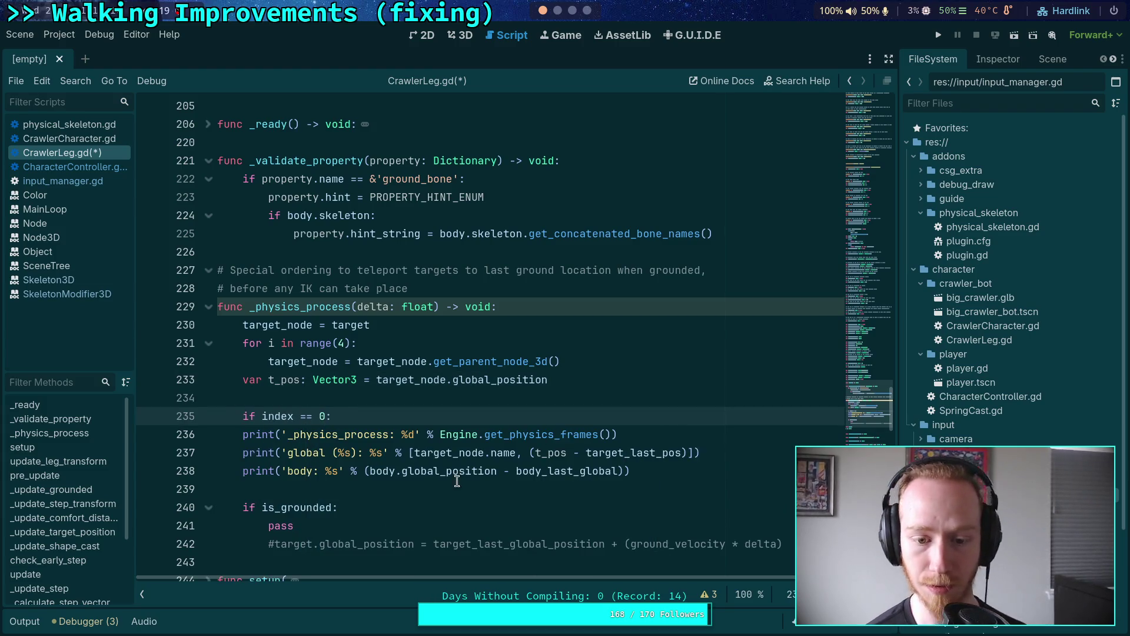
{"action": "left_click_drag", "start_coordinate": [452, 470], "coordinate": [443, 433]}
{"action": "key", "text": "Tab"}
{"action": "key", "text": "ctrl+s"}
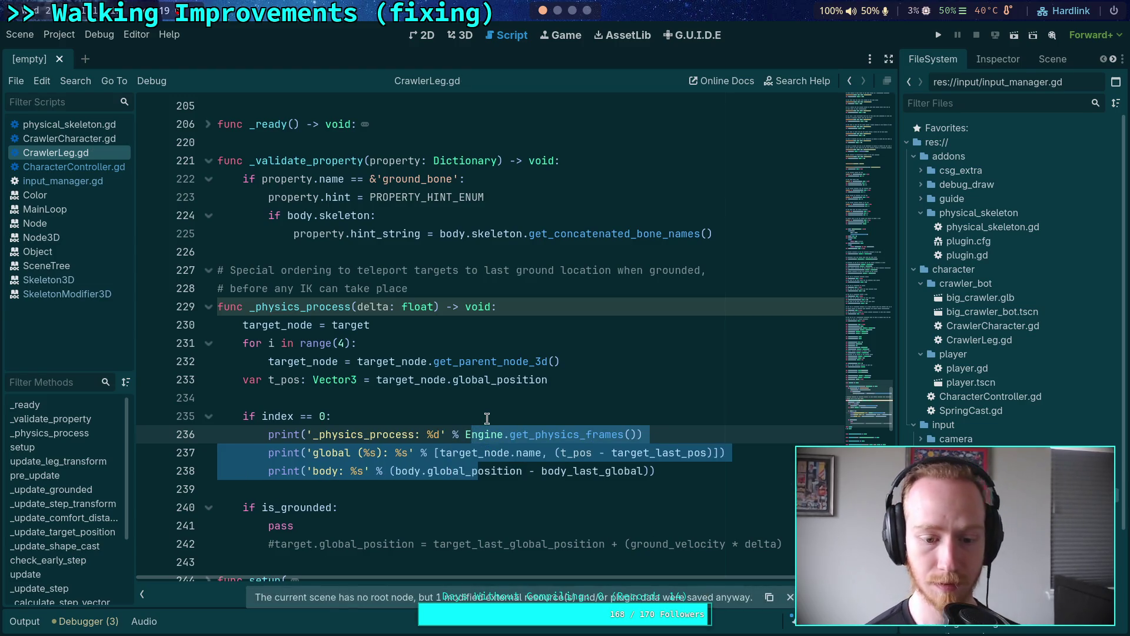
{"action": "left_click", "coordinate": [488, 419]}
{"action": "key", "text": "F5"}
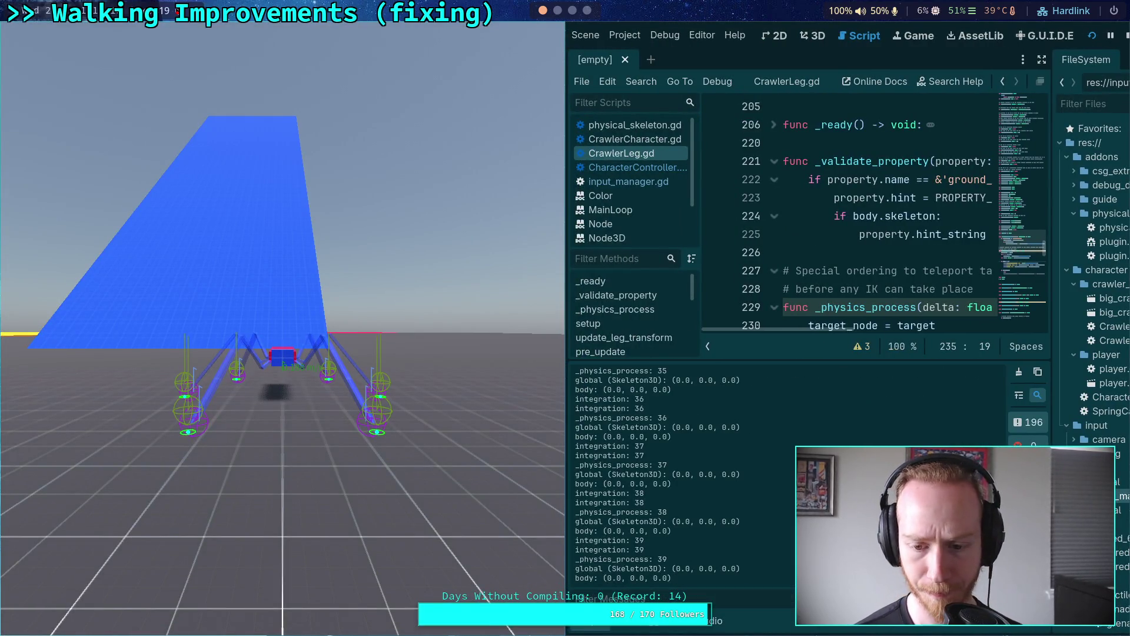
Step two ticks with the period key, stop the game, hide Output, and return to input_manager.gd.
{"action": "key", "text": "period"}
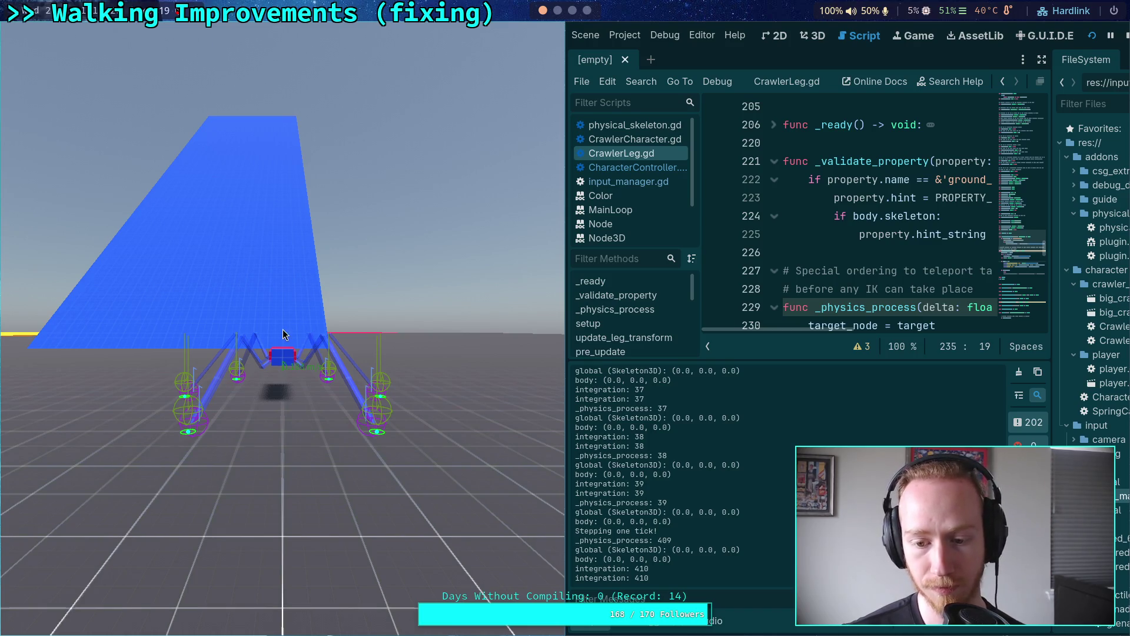
{"action": "key", "text": "period"}
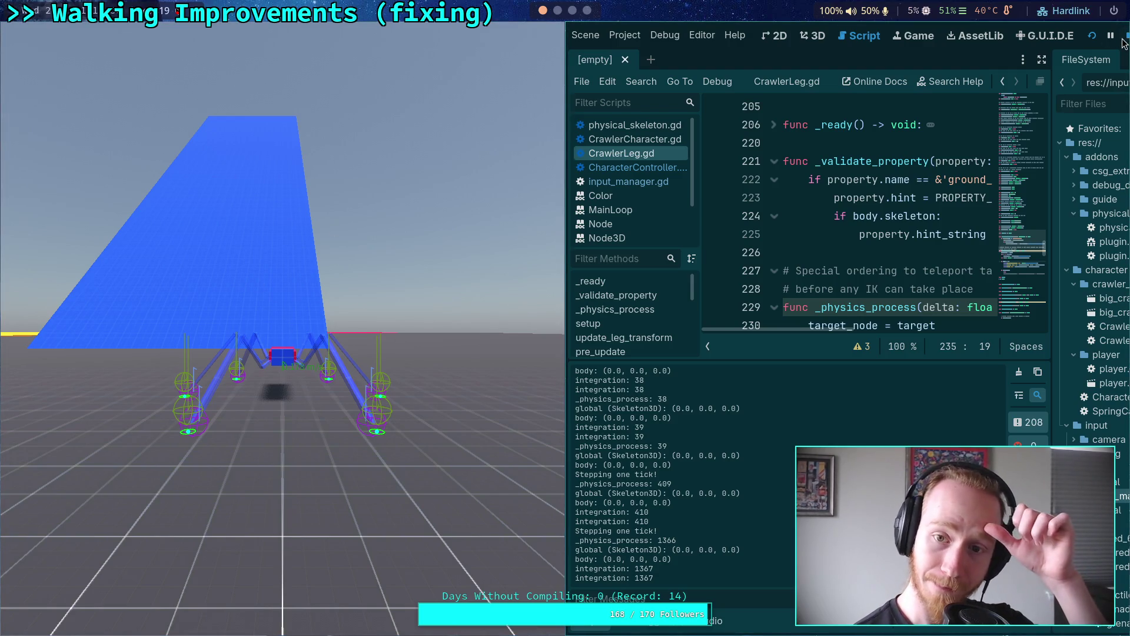
{"action": "key", "text": "Escape"}
{"action": "key", "text": "ctrl+j"}
{"action": "left_click", "coordinate": [83, 180]}
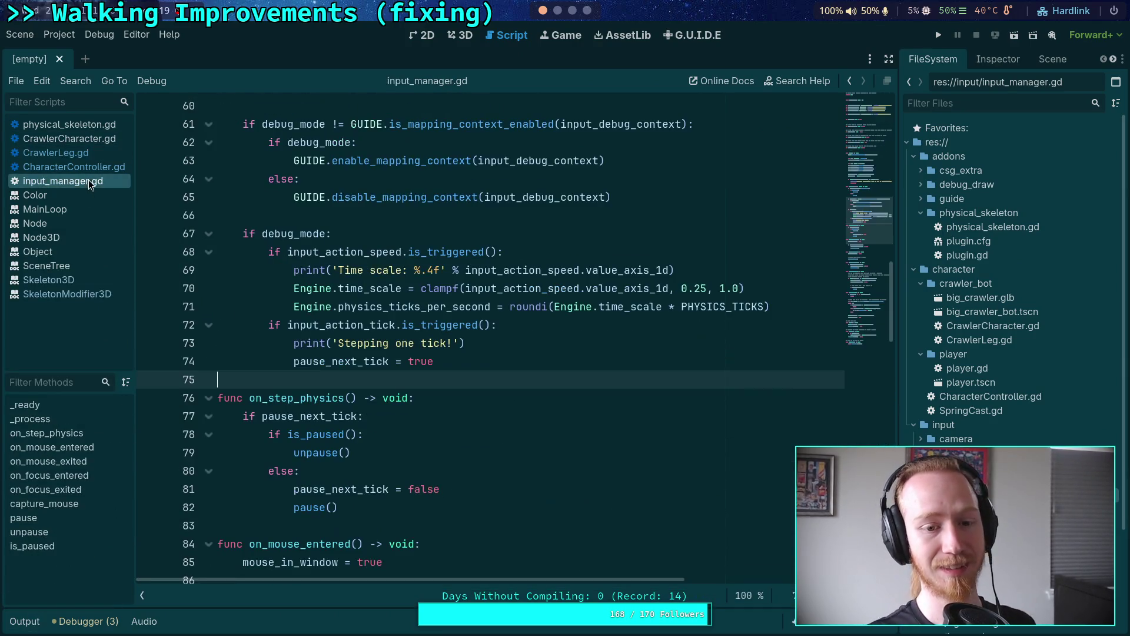
Make line 73 print 'Stepping one tick! %d' % Engine.get_physics_frames(), then run with F5.
{"action": "left_click", "coordinate": [453, 344]}
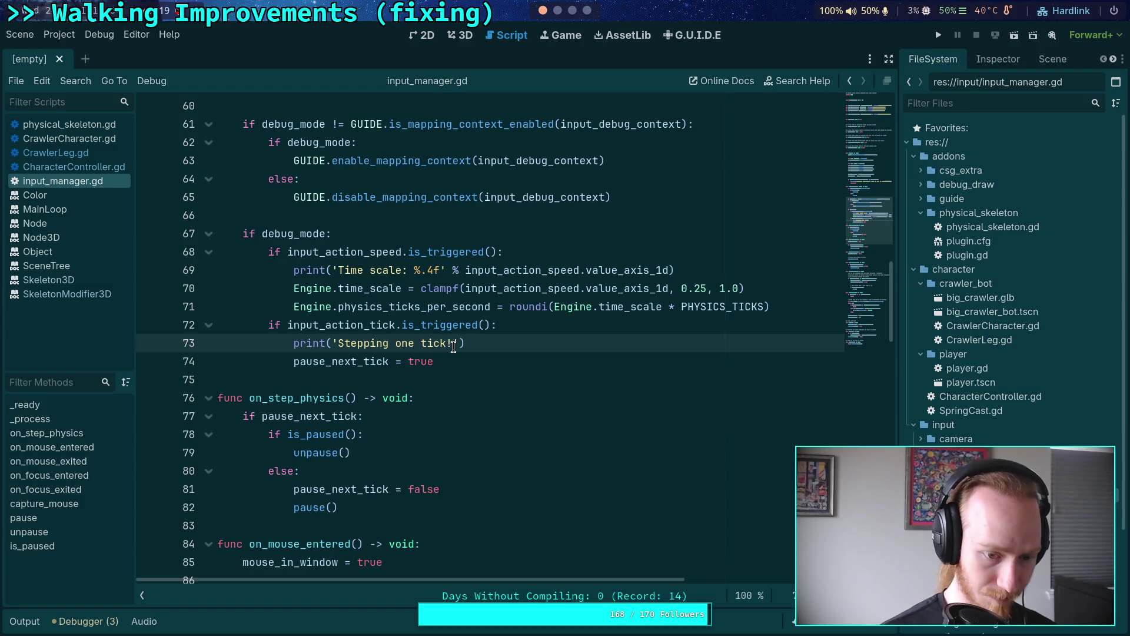
{"action": "type", "text": "%d' "}
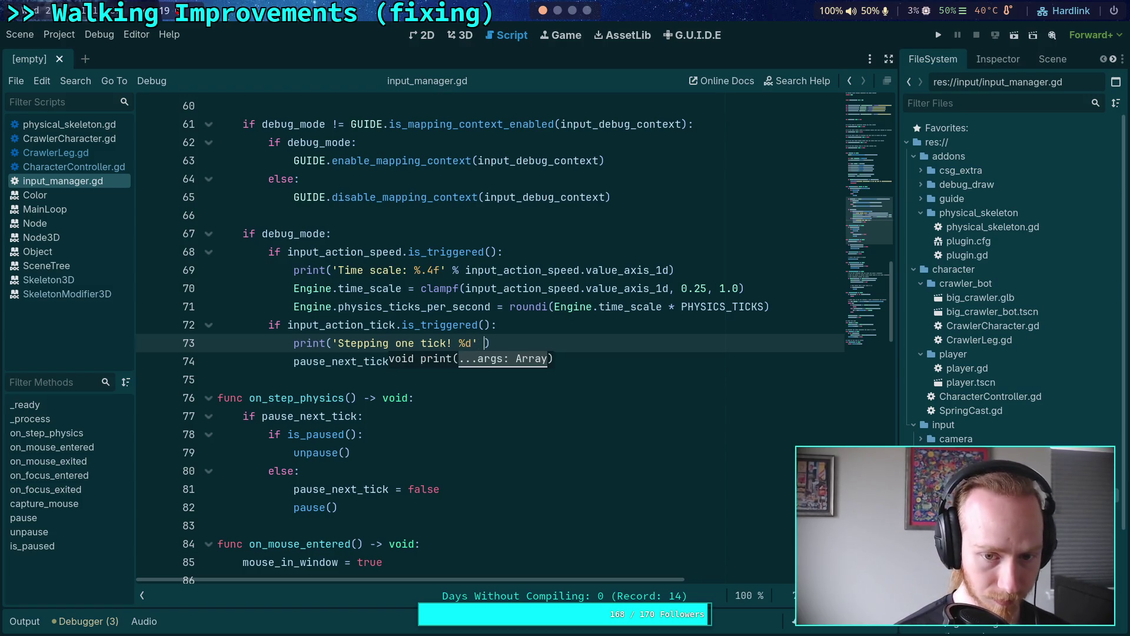
{"action": "type", "text": "% Enig"}
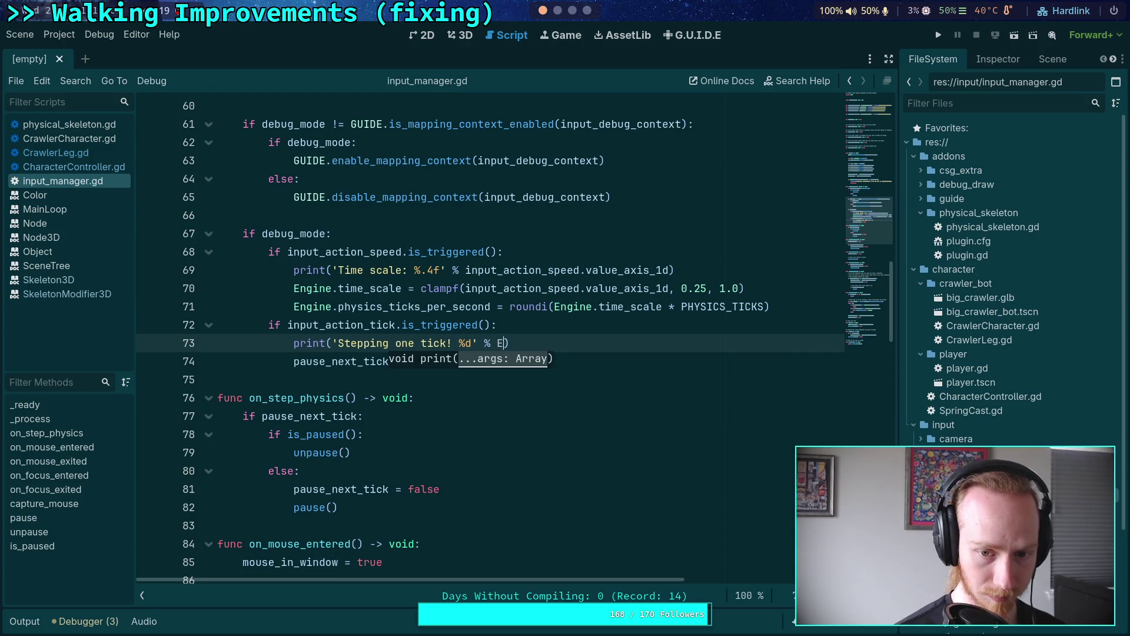
{"action": "key", "text": "BackSpace"}
{"action": "key", "text": "BackSpace"}
{"action": "type", "text": "gin.e"}
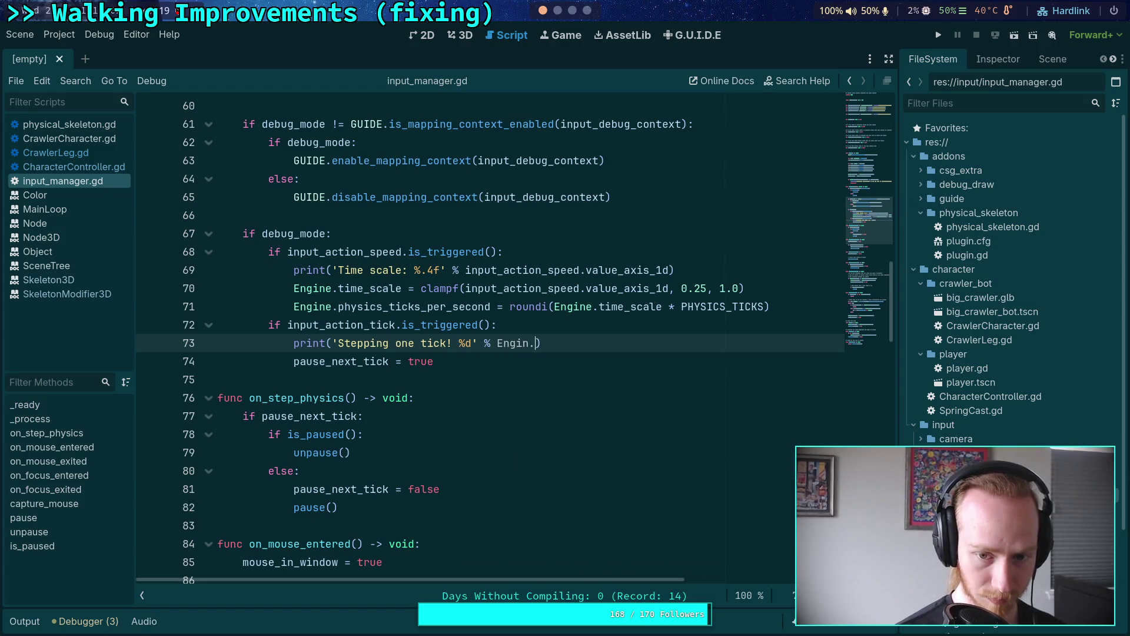
{"action": "key", "text": "BackSpace"}
{"action": "key", "text": "BackSpace"}
{"action": "type", "text": "e.ph"}
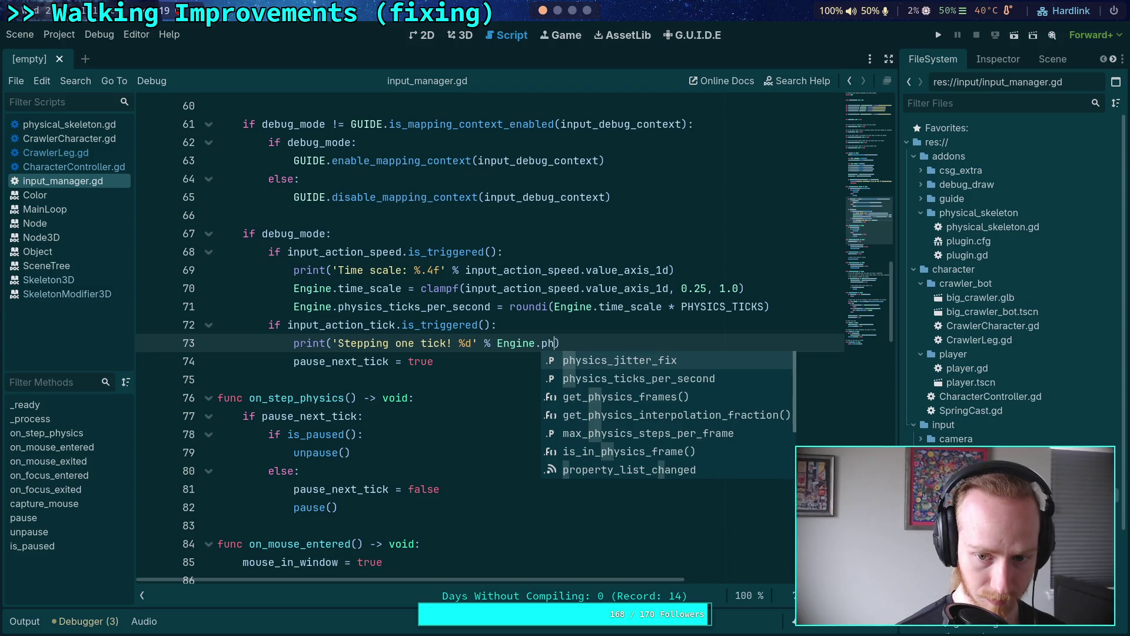
{"action": "key", "text": "Return"}
{"action": "key", "text": "F5"}
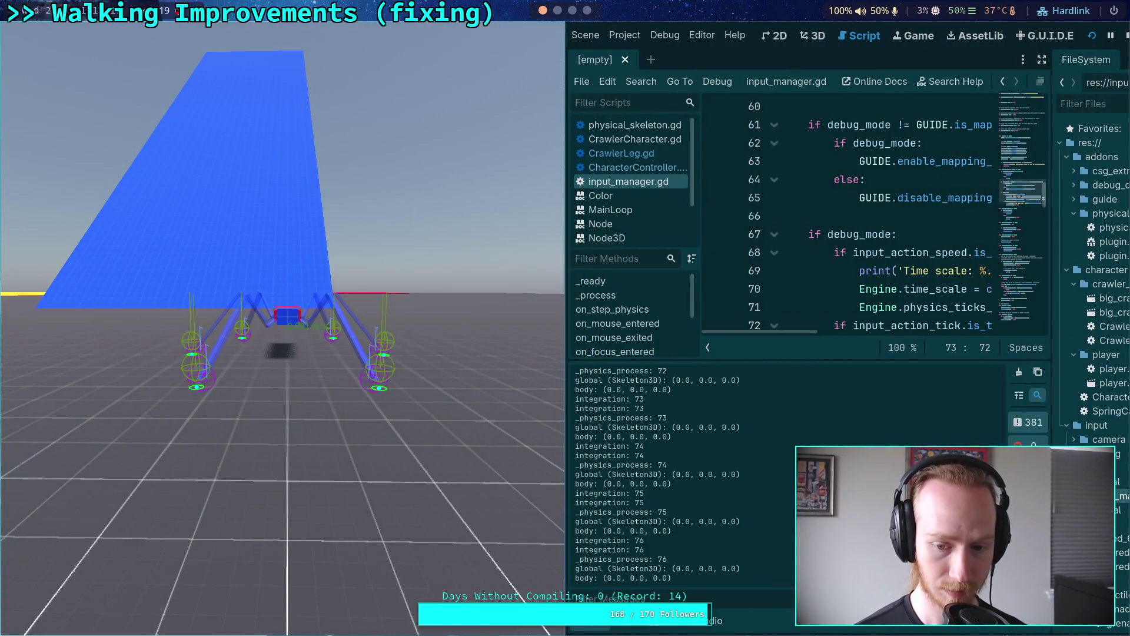
Step physics ticks with T to log frames 2223–2227, then stop with F8 and hide the Output log.
{"action": "key", "text": "t"}
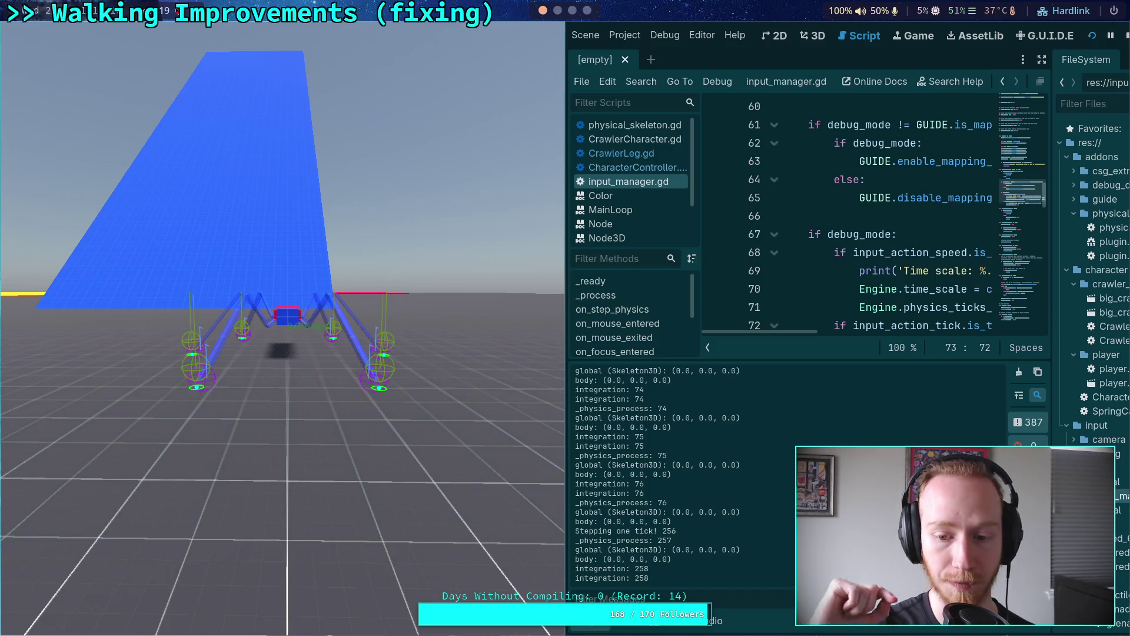
{"action": "key", "text": "t"}
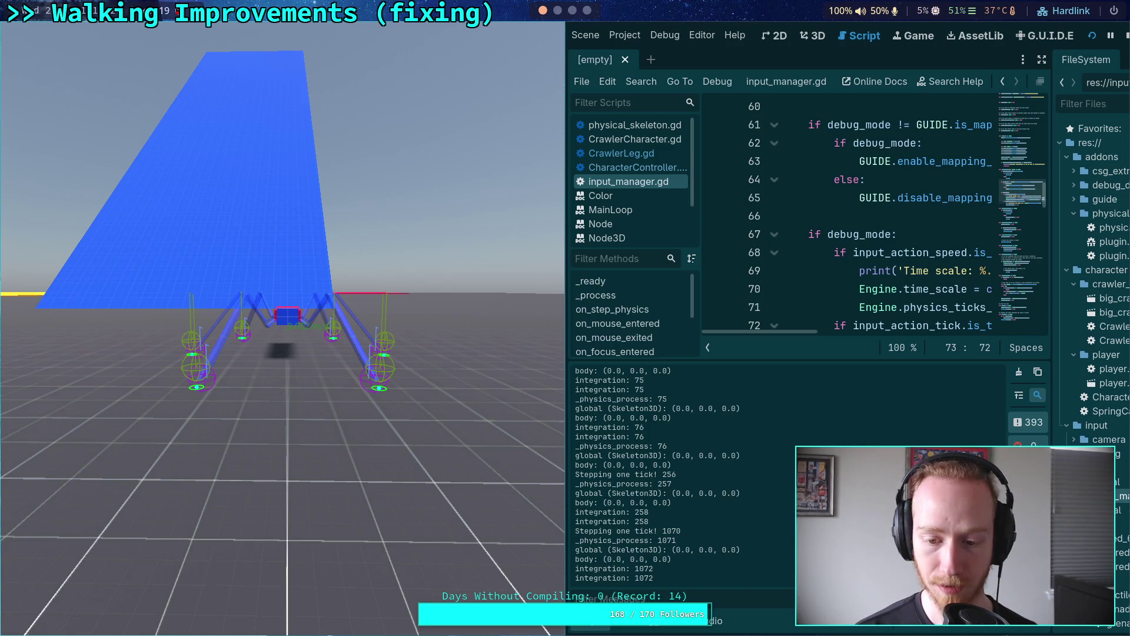
{"action": "key", "text": "t"}
{"action": "key", "text": "t"}
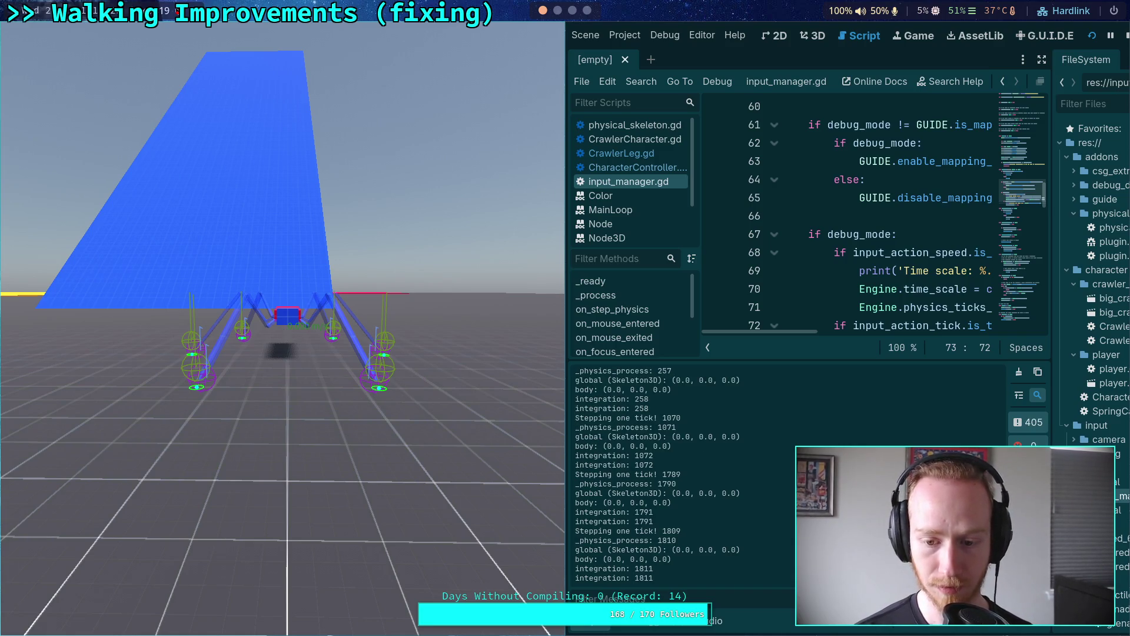
{"action": "key", "text": "t"}
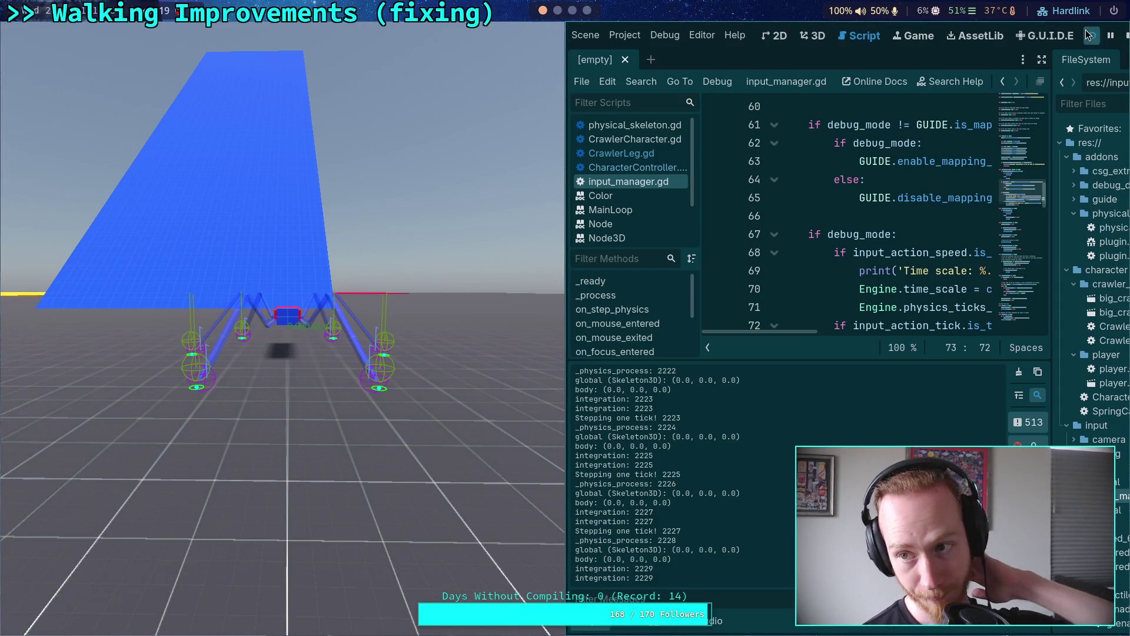
{"action": "key", "text": "F8"}
{"action": "left_click", "coordinate": [36, 623]}
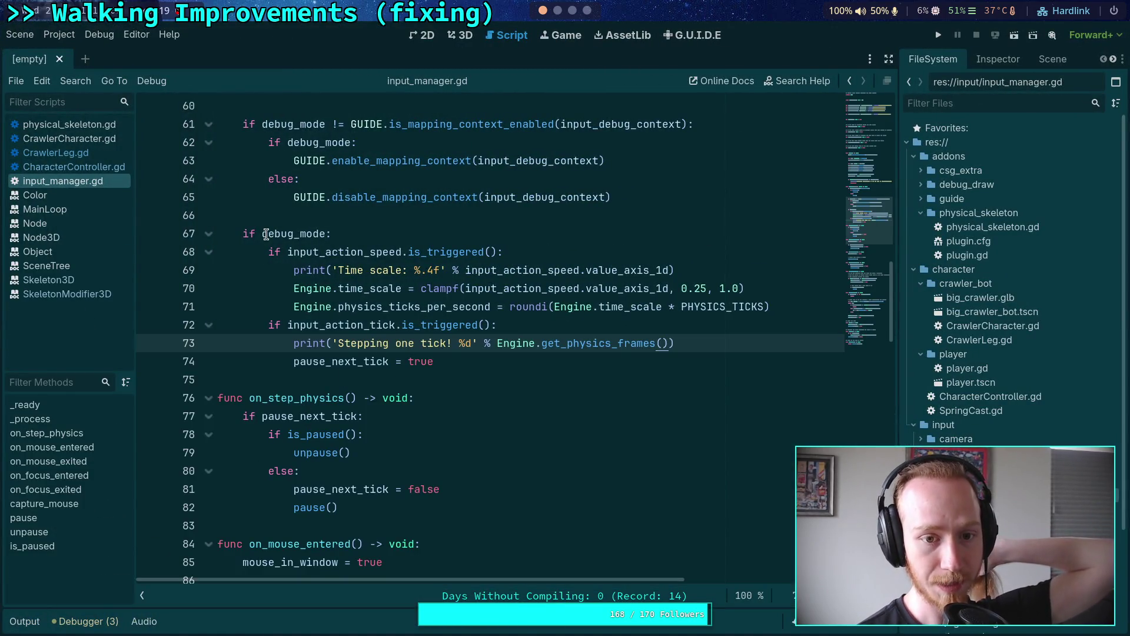
Move the tick-stepping if-block to the top of on_step_physics and dedent its body.
{"action": "left_click_drag", "start_coordinate": [436, 362], "coordinate": [275, 324]}
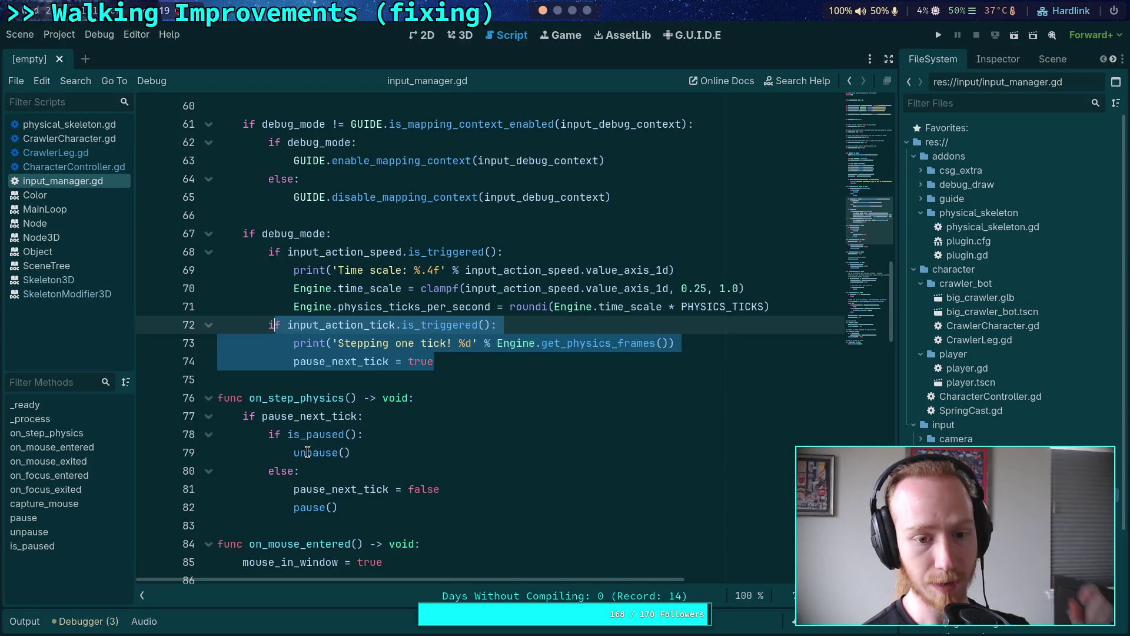
{"action": "left_click_drag", "start_coordinate": [463, 358], "coordinate": [269, 325]}
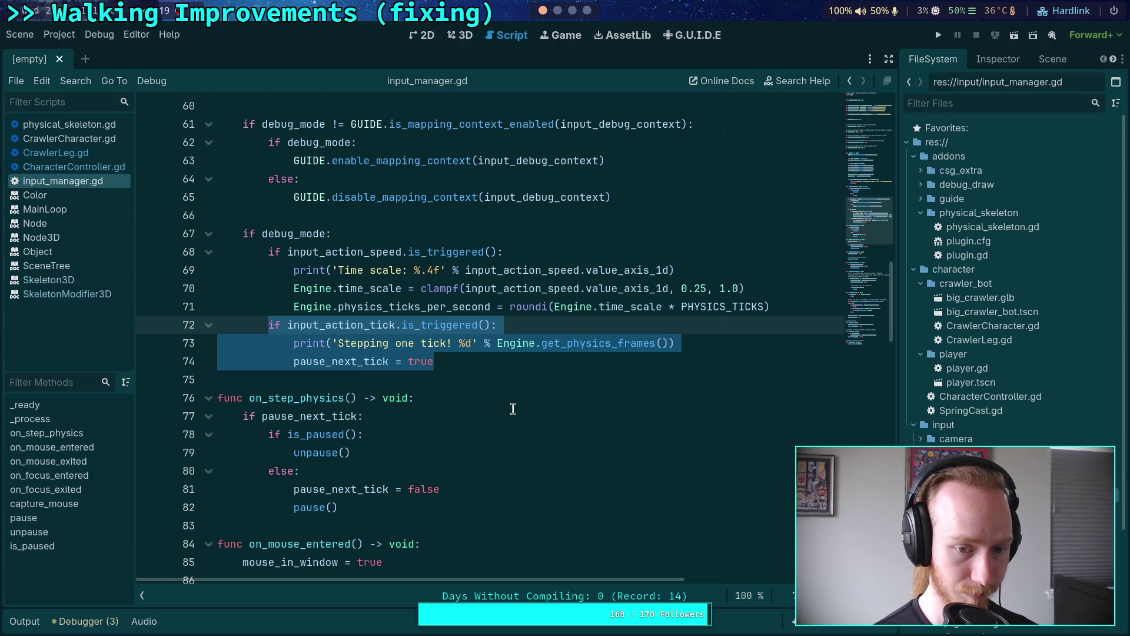
{"action": "key", "text": "BackSpace"}
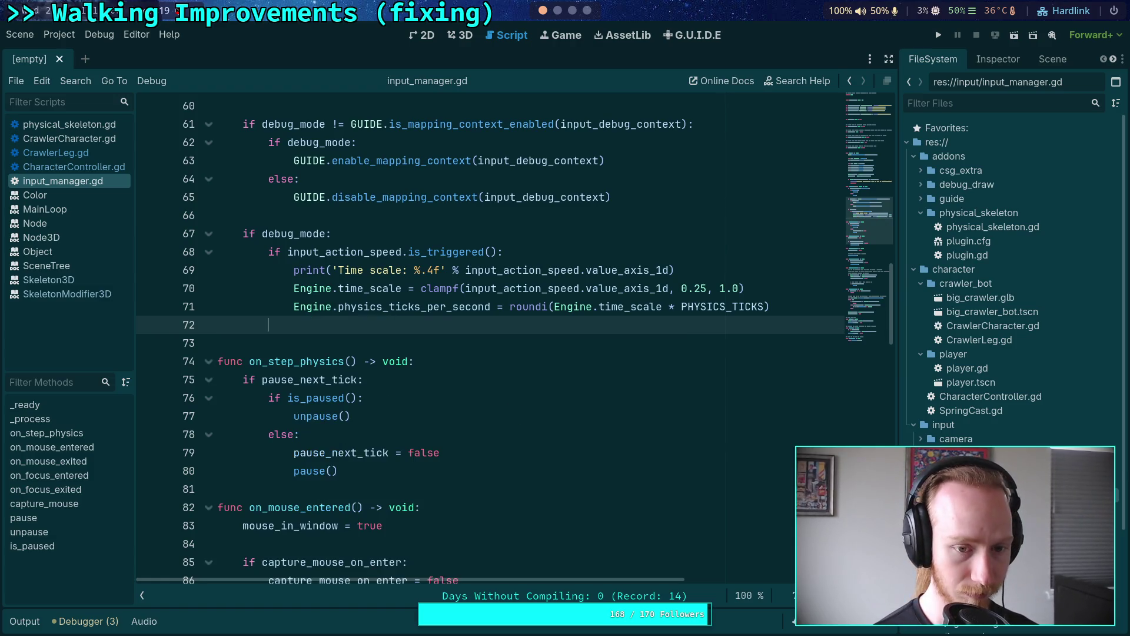
{"action": "left_click", "coordinate": [479, 369]}
{"action": "type", "text": "if input_action_tick.is_triggered(): \t\t\tprint('Stepping one tick! %d' % Engine.get_physics_frames()) \t\t\tpause_next_tick = true"}
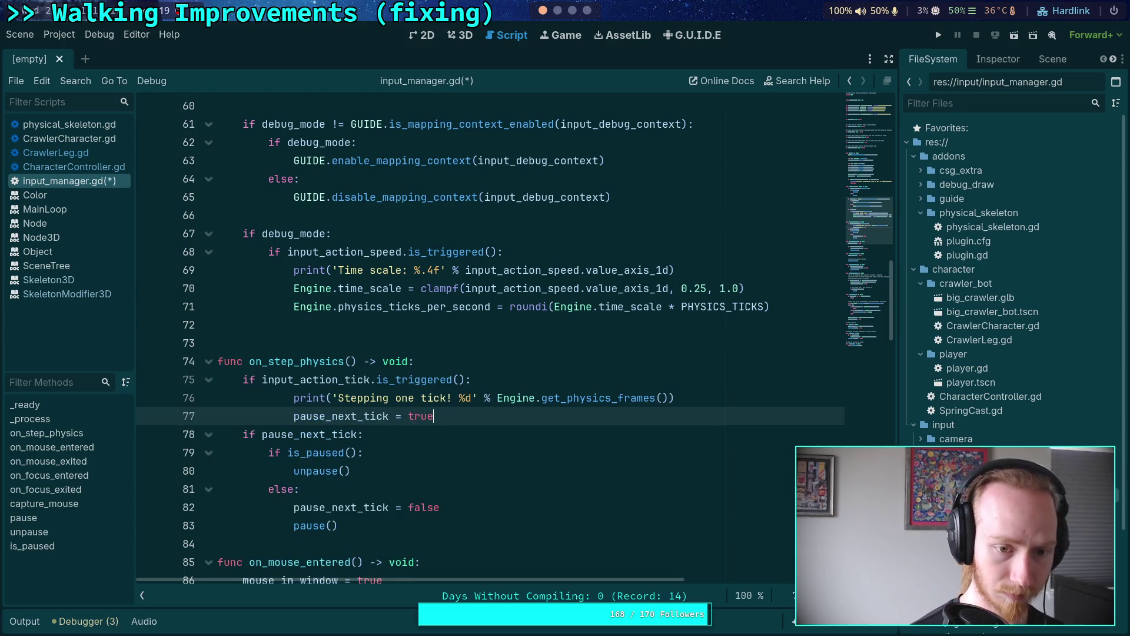
{"action": "left_click_drag", "start_coordinate": [388, 416], "coordinate": [382, 395]}
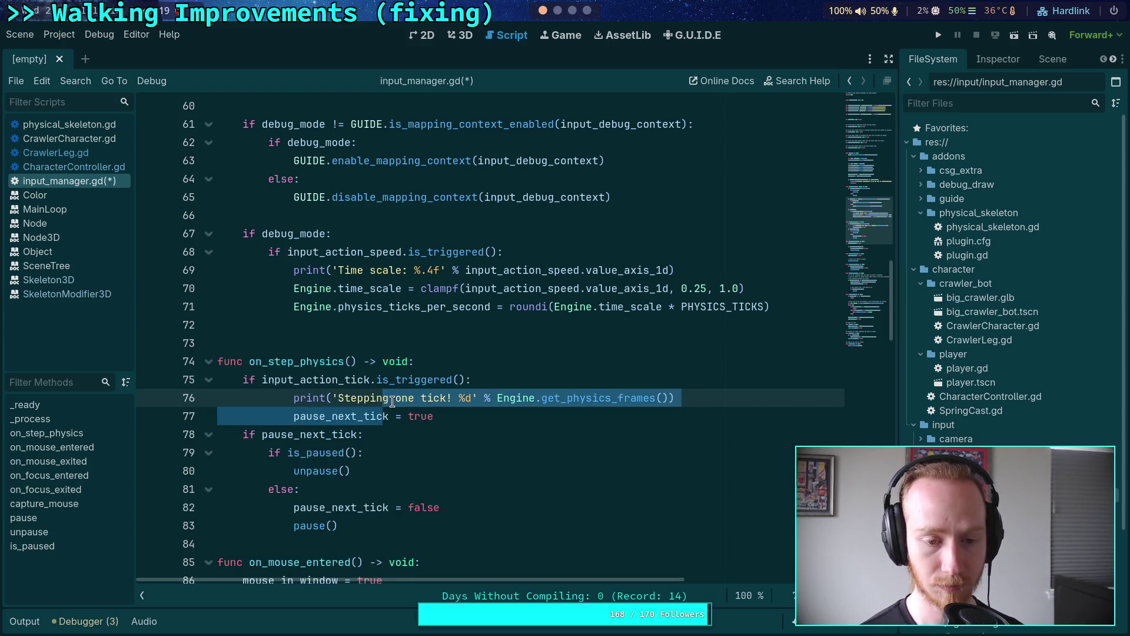
{"action": "key", "text": "shift+Tab"}
Make the tick-step condition require debug_mode with 'debug_mode and'.
{"action": "left_click", "coordinate": [262, 379]}
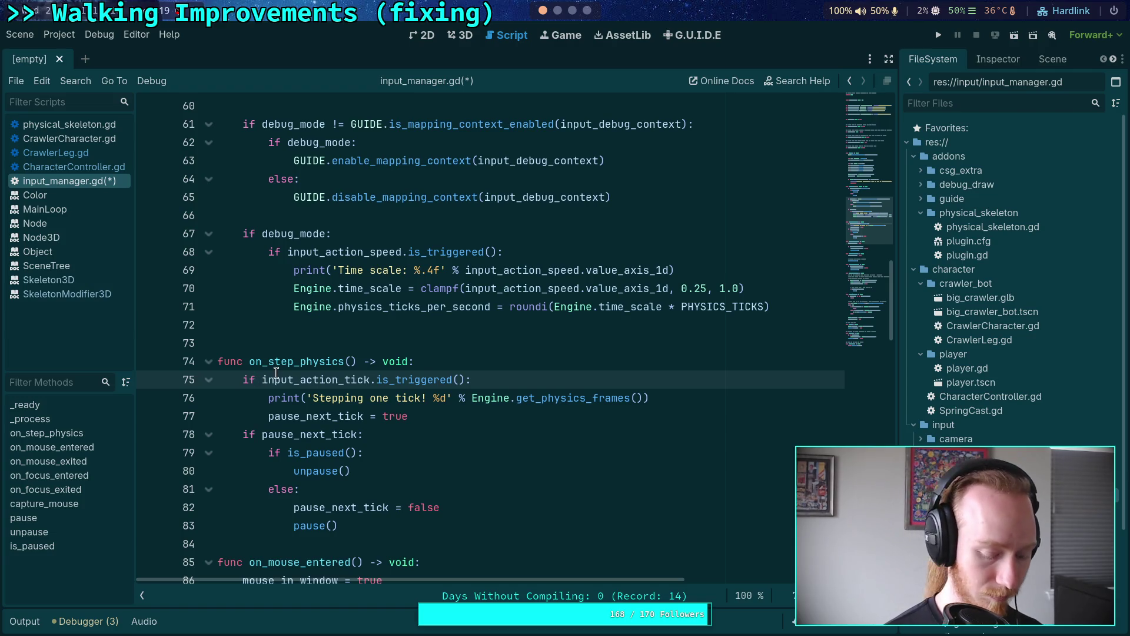
{"action": "type", "text": "debu"}
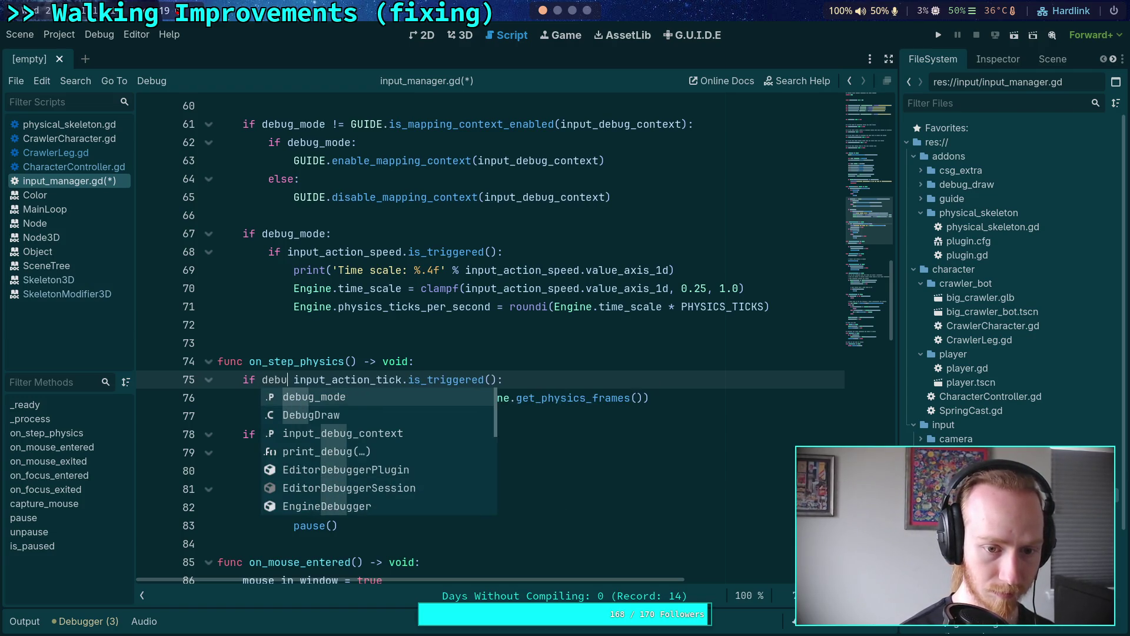
{"action": "key", "text": "Return"}
{"action": "type", "text": "and"}
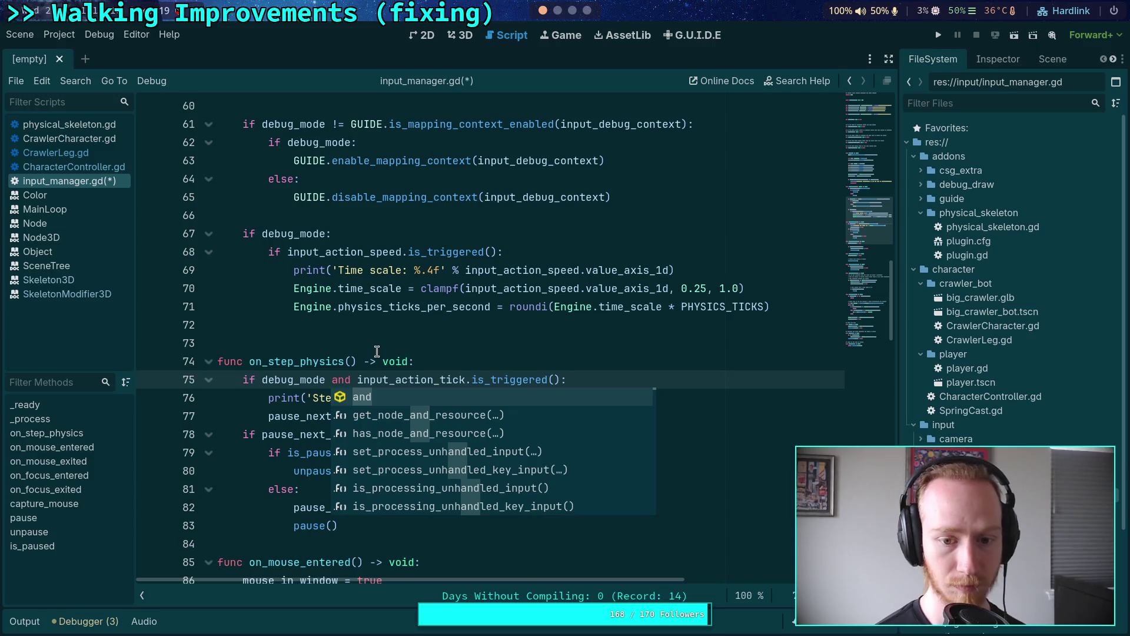
{"action": "left_click", "coordinate": [377, 347]}
Add a blank line after pause_next_tick = true, save input_manager.gd and rerun the project.
{"action": "scroll", "coordinate": [434, 434], "scroll_direction": "down", "scroll_amount": 1}
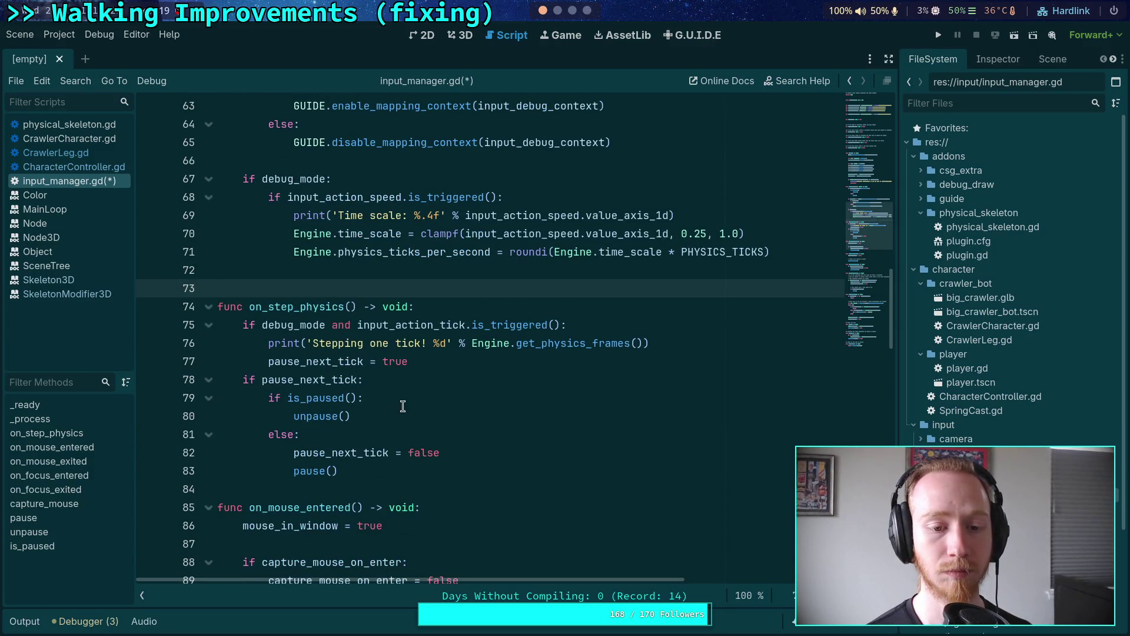
{"action": "left_click", "coordinate": [451, 362]}
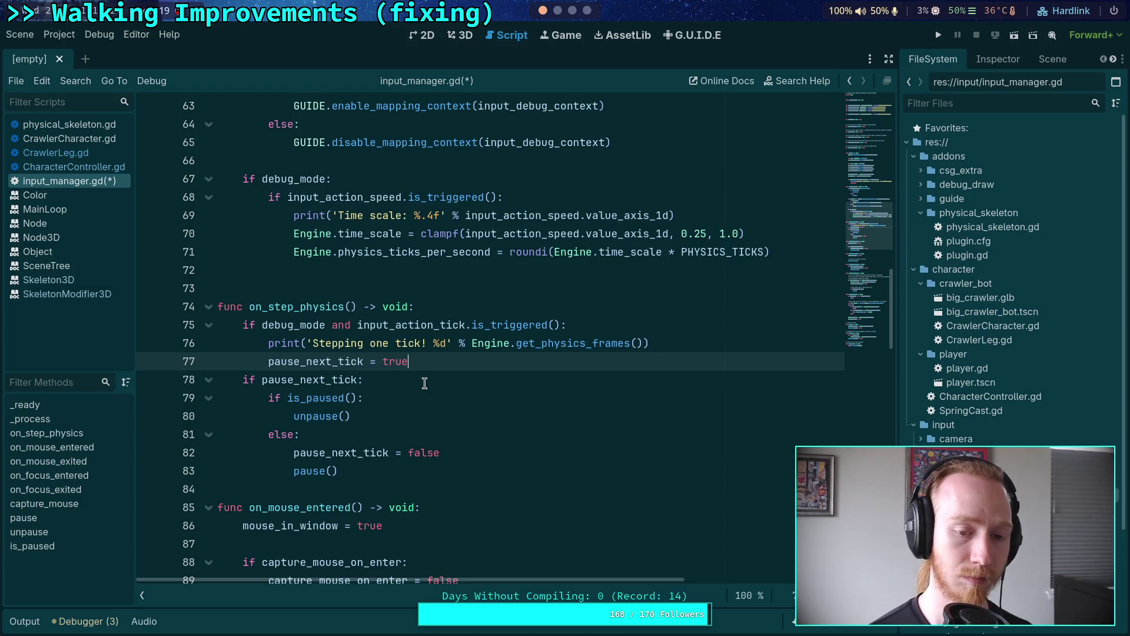
{"action": "key", "text": "Return"}
{"action": "key", "text": "ctrl+s"}
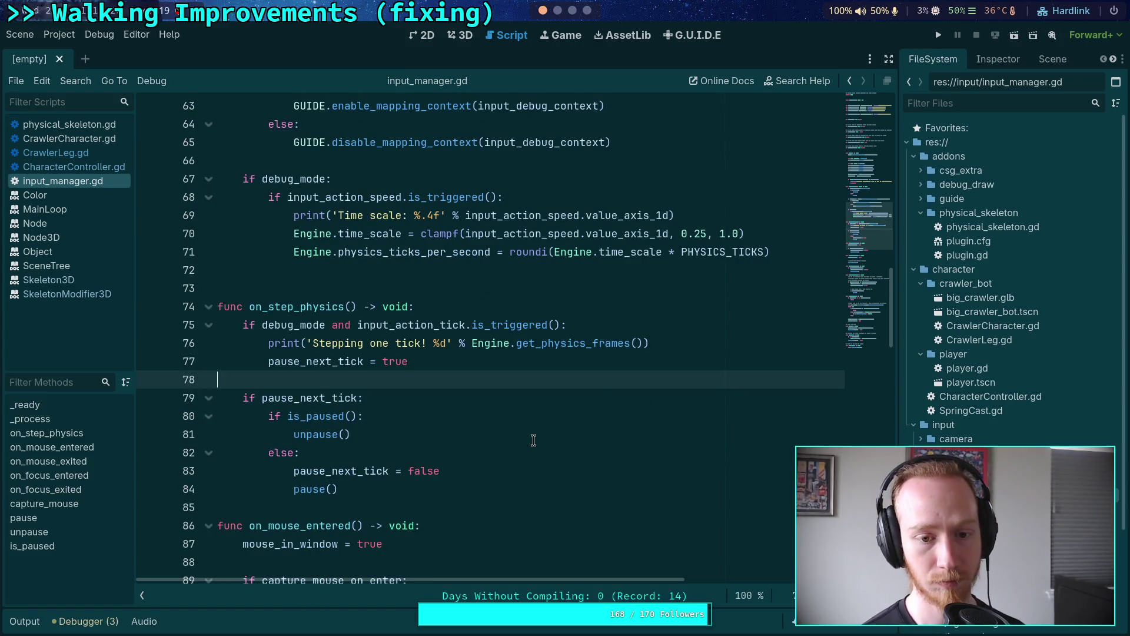
{"action": "left_click", "coordinate": [938, 37]}
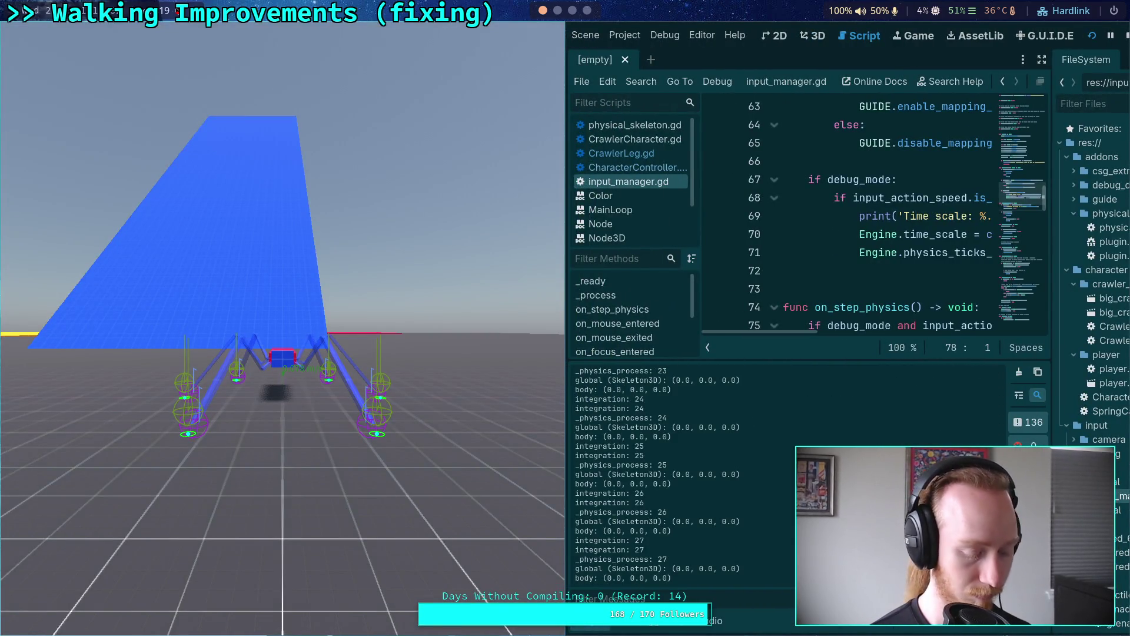
Advance one physics tick with the period key, then stop the game.
{"action": "key", "text": "period"}
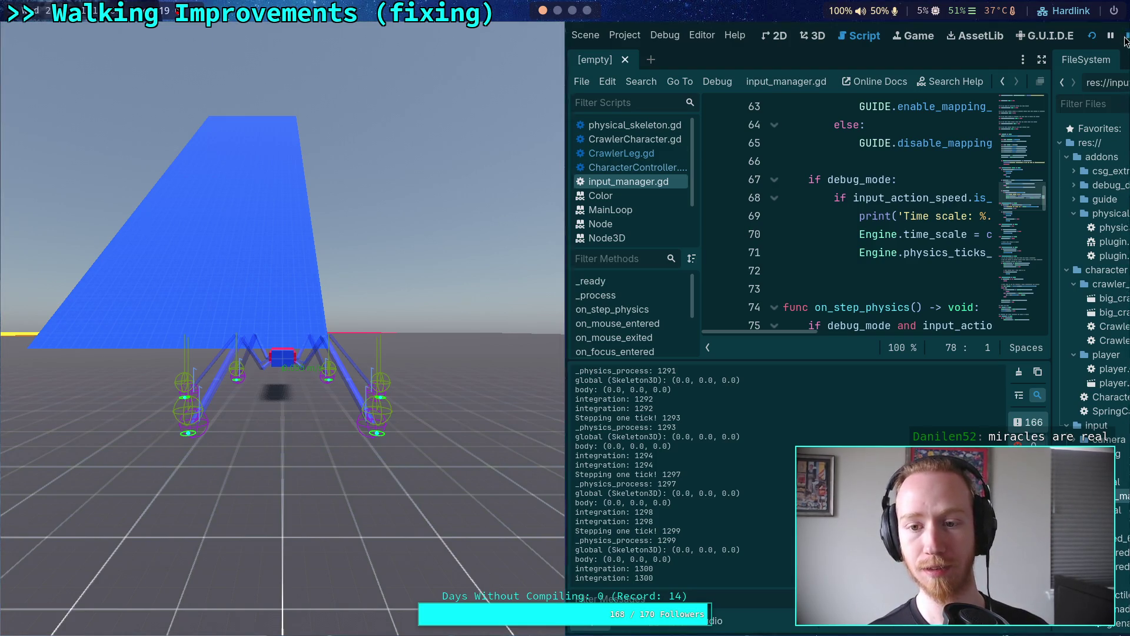
{"action": "left_click", "coordinate": [1126, 38]}
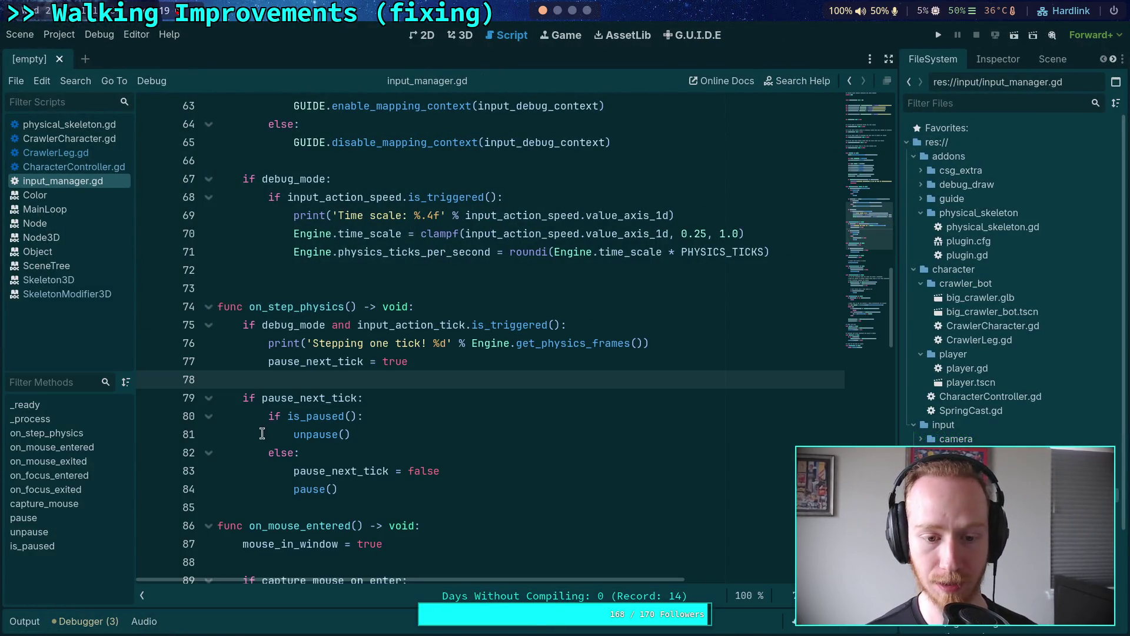
{"action": "mouse_move", "coordinate": [295, 426]}
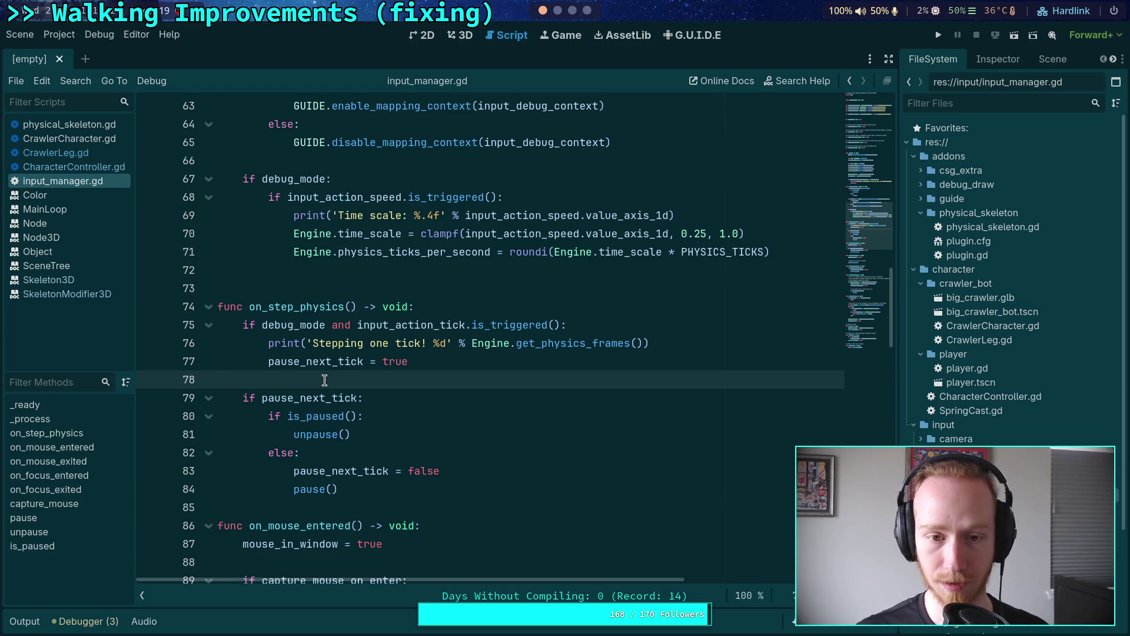
{"action": "left_click", "coordinate": [558, 11]}
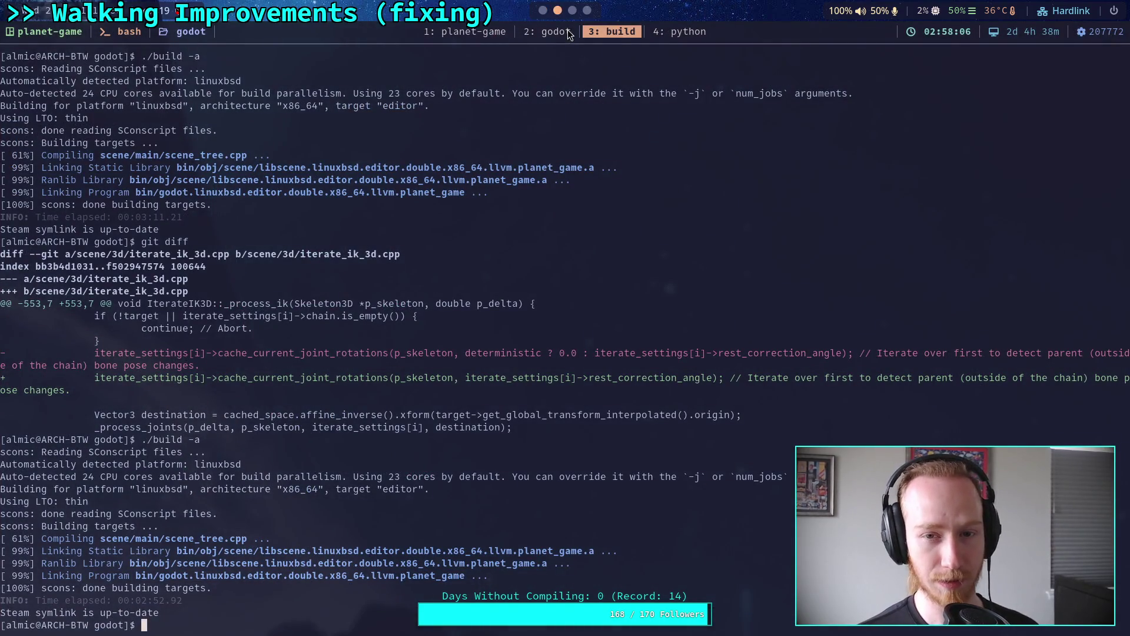
Switch to the terminal workspace showing scene_tree.cpp in Neovim.
{"action": "left_click", "coordinate": [568, 30]}
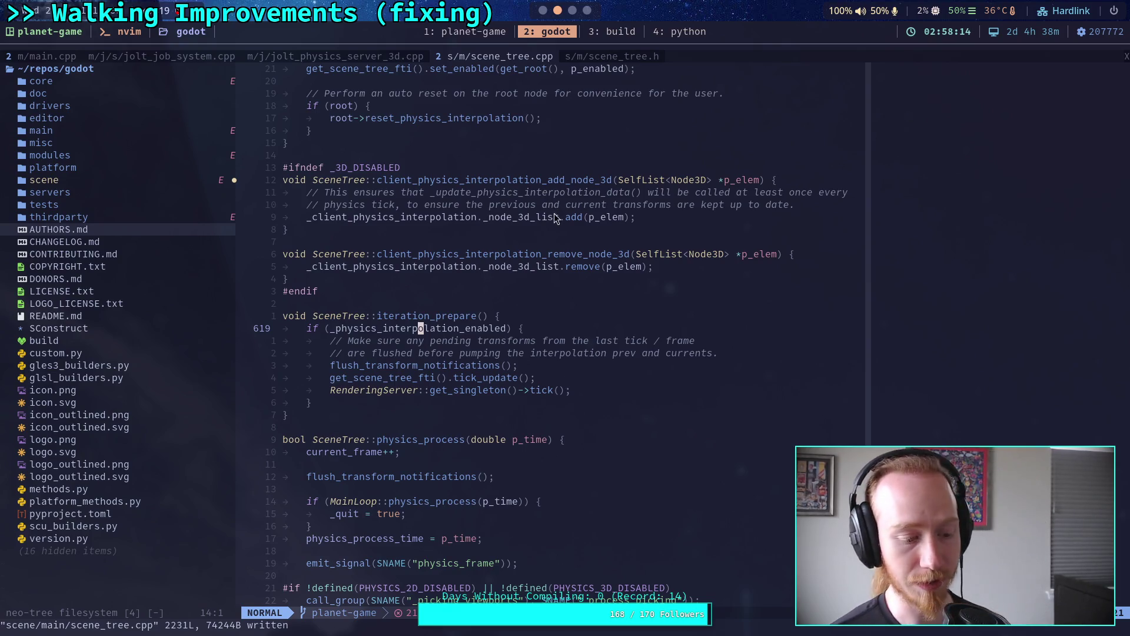
Add emit_signal(SNAME("pre_physics_frame")); at the start of SceneTree::iteration_prepare.
{"action": "left_click", "coordinate": [399, 416]}
{"action": "left_click", "coordinate": [397, 423]}
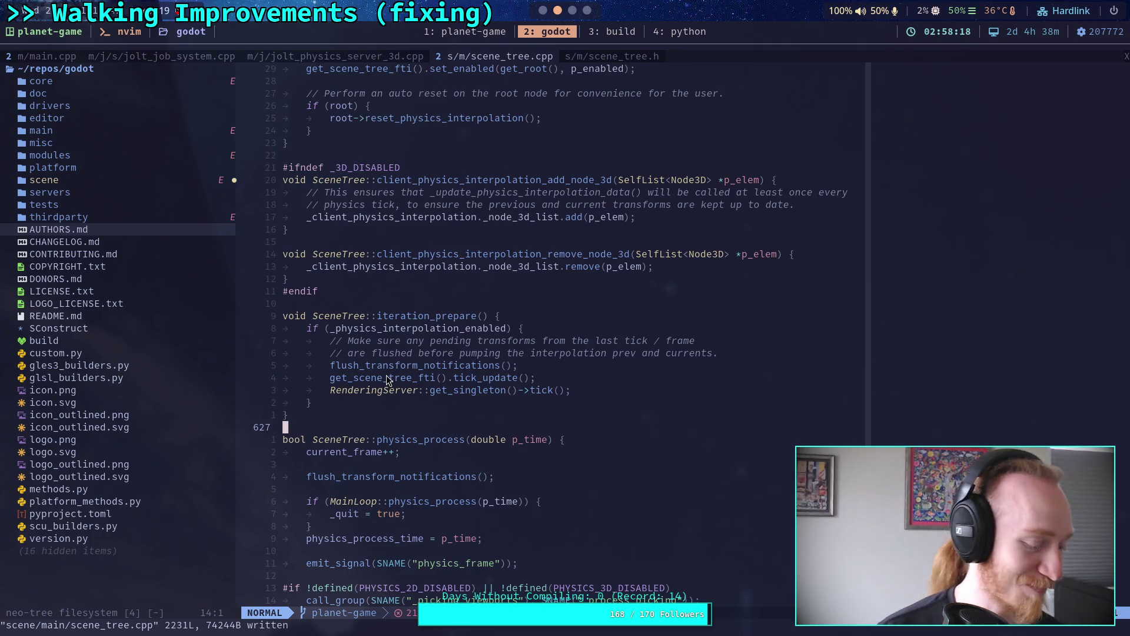
{"action": "scroll", "coordinate": [400, 383], "scroll_direction": "down", "scroll_amount": 3}
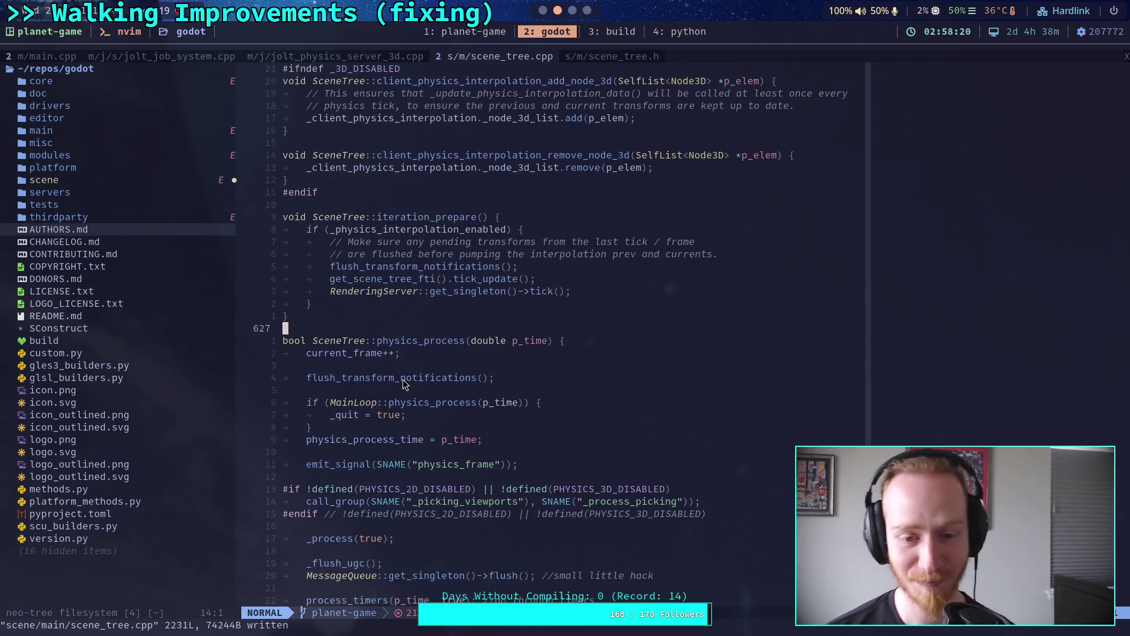
{"action": "scroll", "coordinate": [404, 386], "scroll_direction": "down", "scroll_amount": 1}
{"action": "scroll", "coordinate": [405, 386], "scroll_direction": "down", "scroll_amount": 1}
{"action": "scroll", "coordinate": [408, 385], "scroll_direction": "up", "scroll_amount": 3}
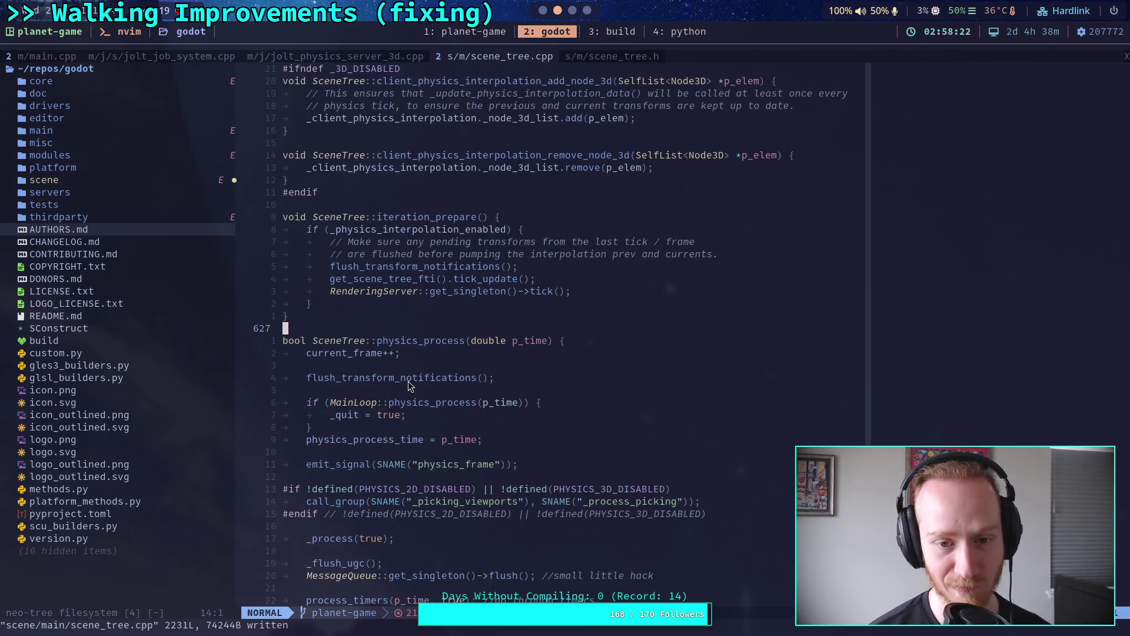
{"action": "scroll", "coordinate": [408, 381], "scroll_direction": "up", "scroll_amount": 2}
{"action": "left_click", "coordinate": [556, 266]}
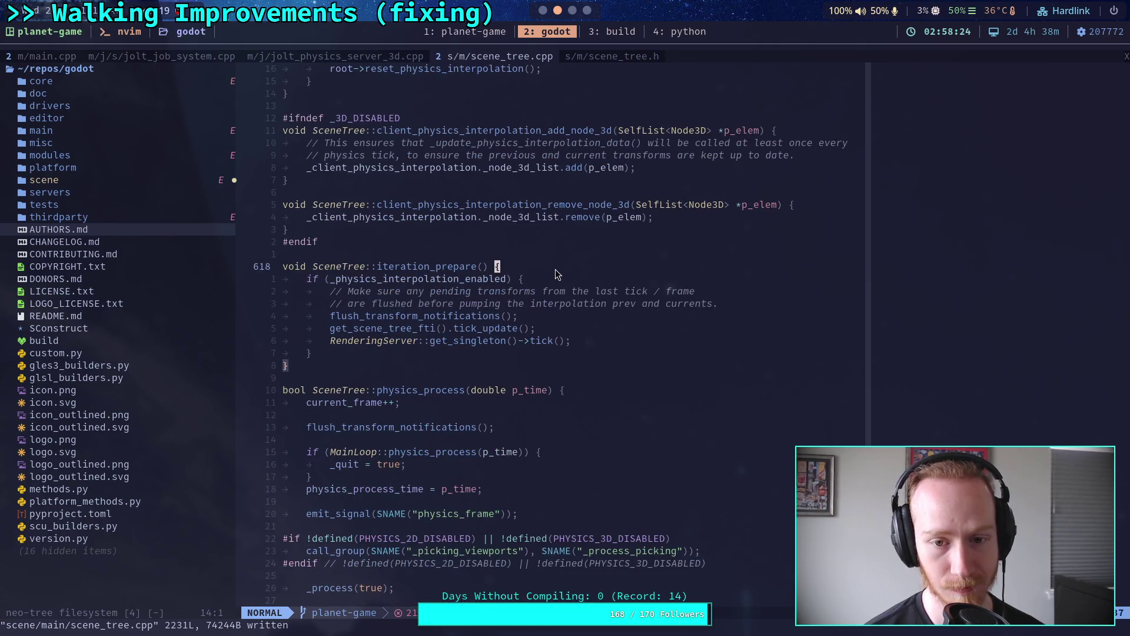
{"action": "key", "text": "o"}
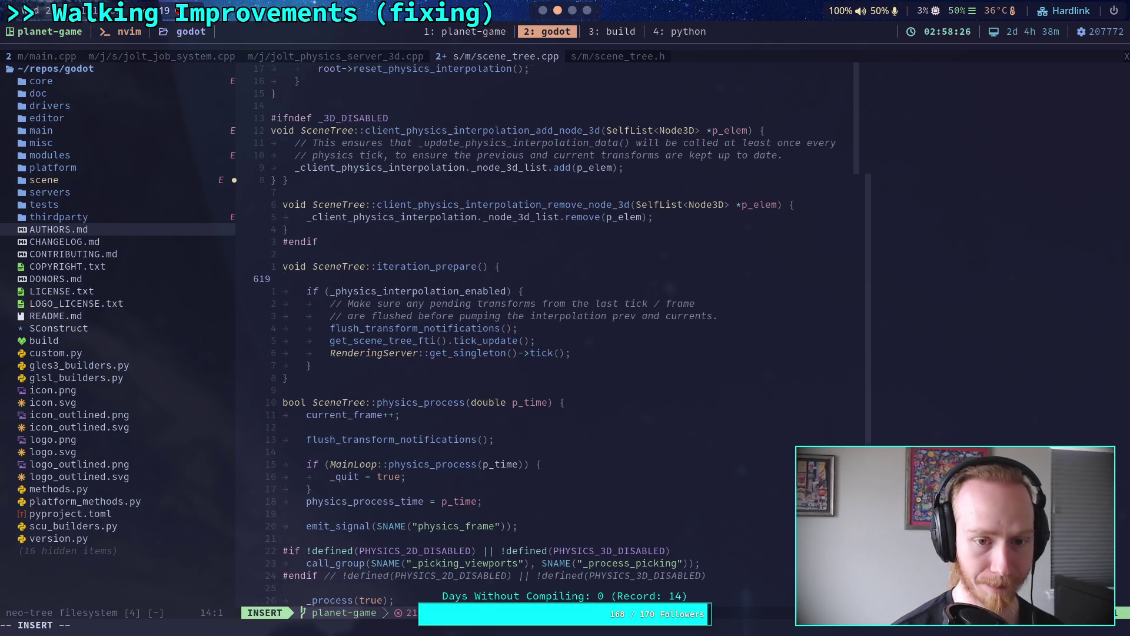
{"action": "type", "text": "emit"}
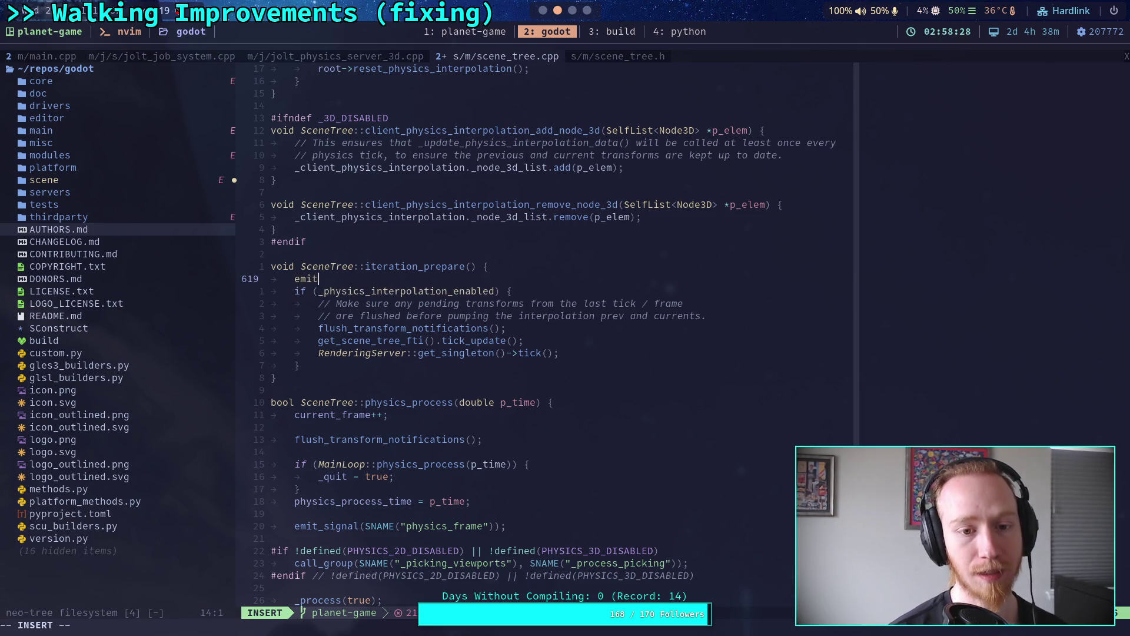
{"action": "type", "text": "_signal("}
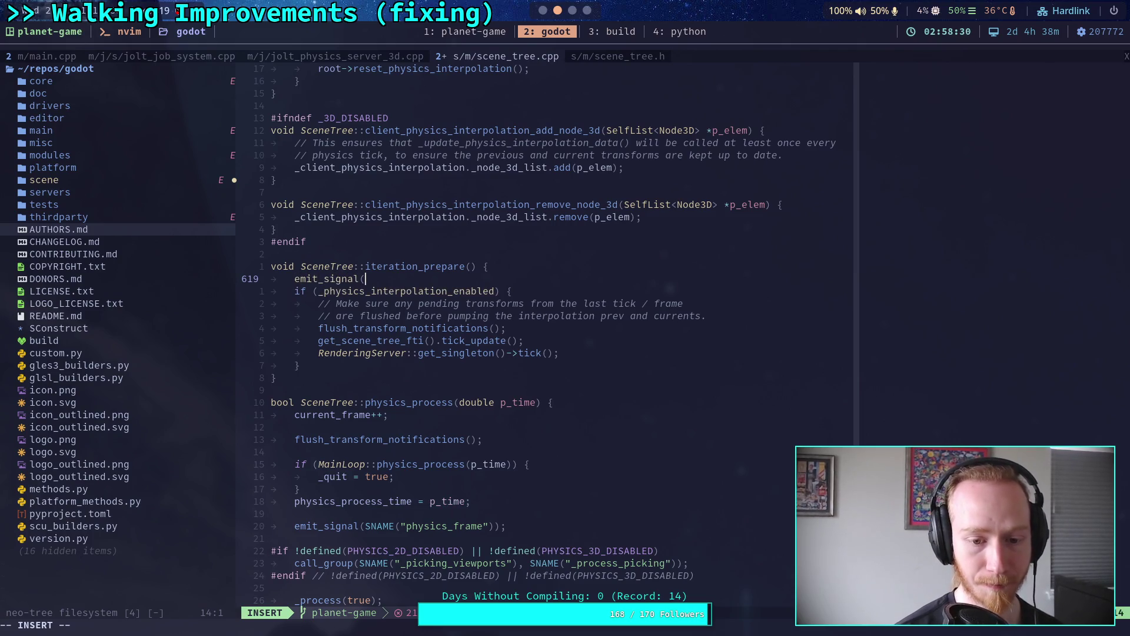
{"action": "type", "text": "SNAME("}
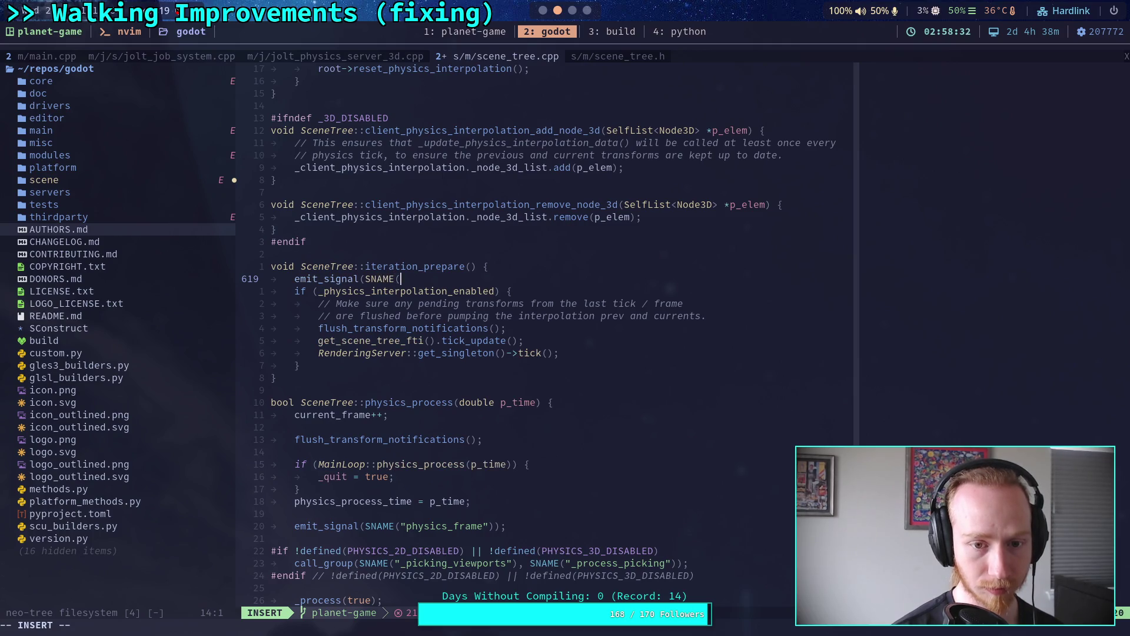
{"action": "type", "text": "\"pre_h"}
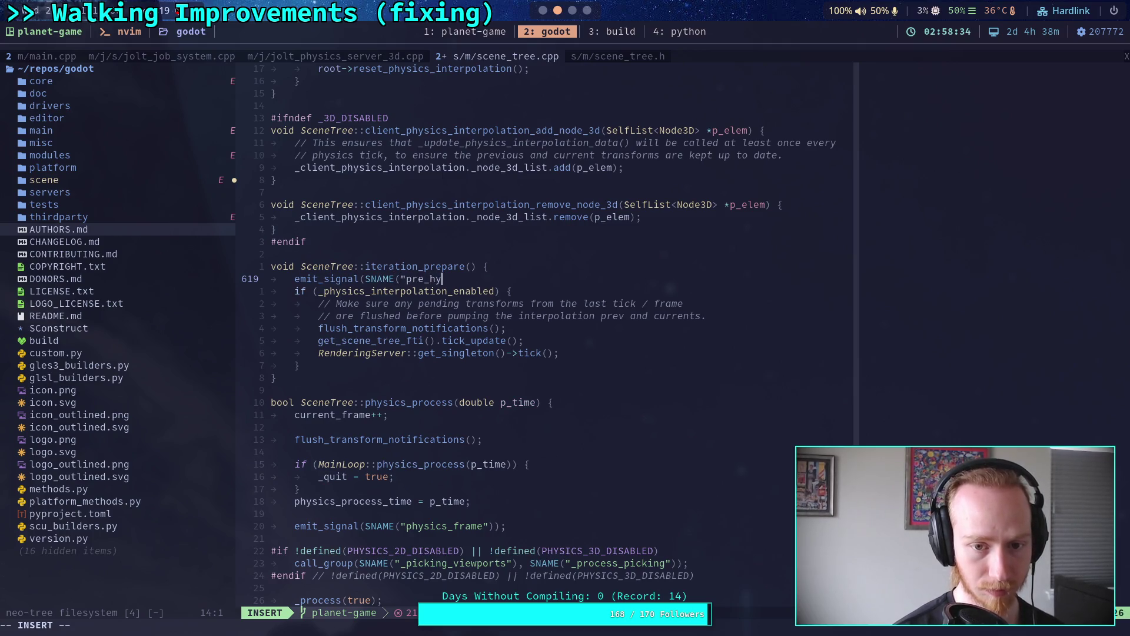
{"action": "key", "text": "BackSpace"}
{"action": "type", "text": "phys"}
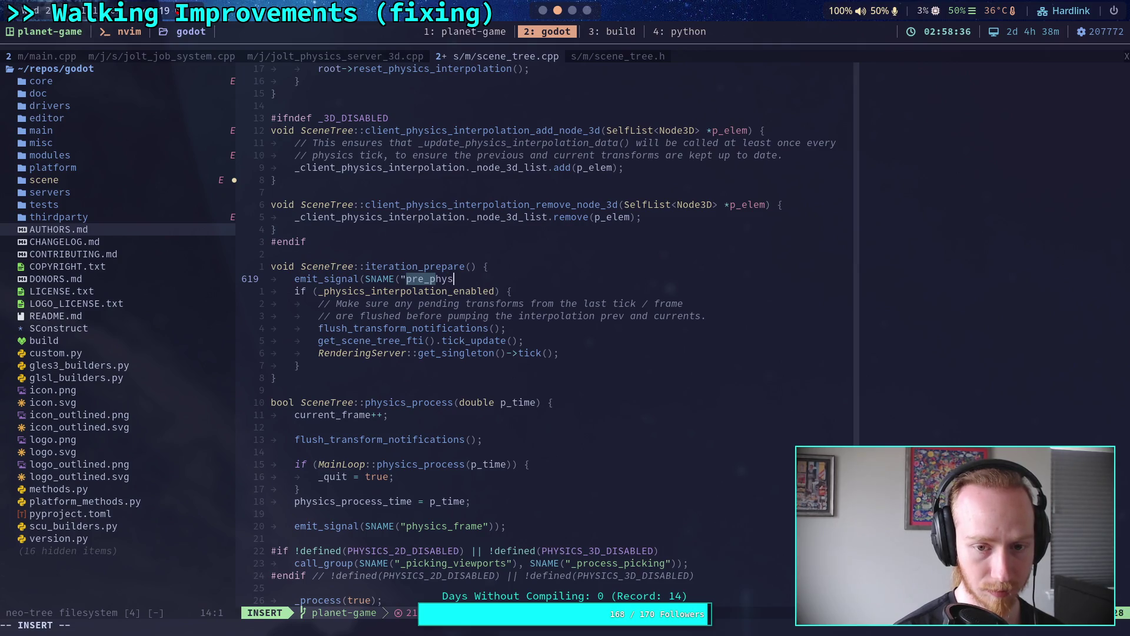
{"action": "type", "text": "ics_fram"}
{"action": "type", "text": "o"}
{"action": "type", "text": "\"));"}
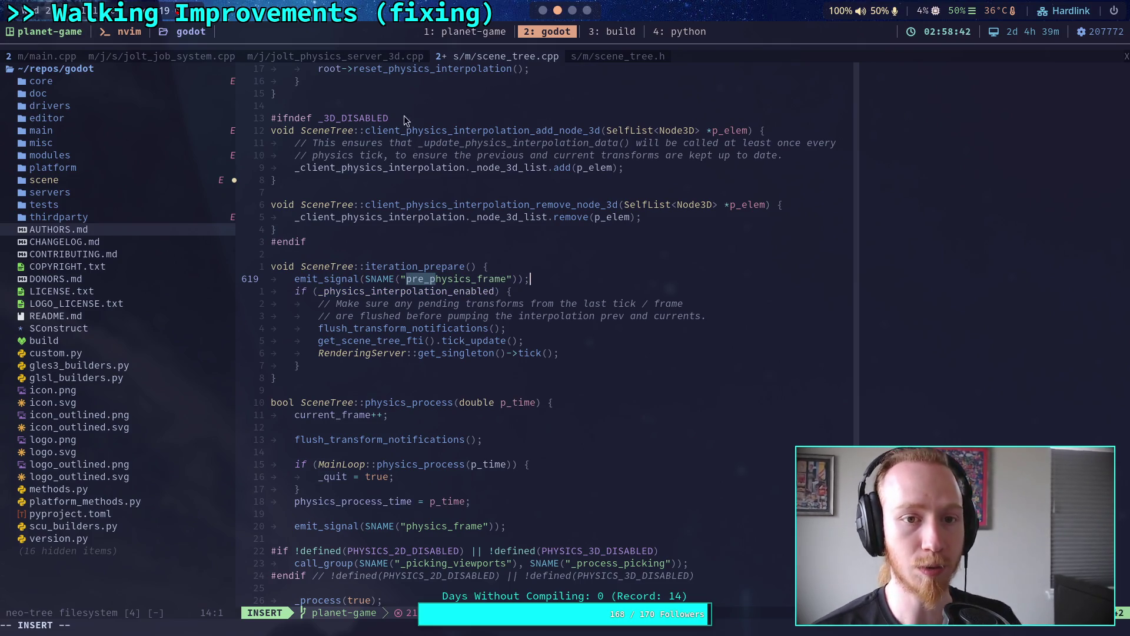
Browse jolt_physics_server_3d.cpp and jolt_job_system.cpp, leave insert mode, and return to Godot.
{"action": "left_click", "coordinate": [373, 55]}
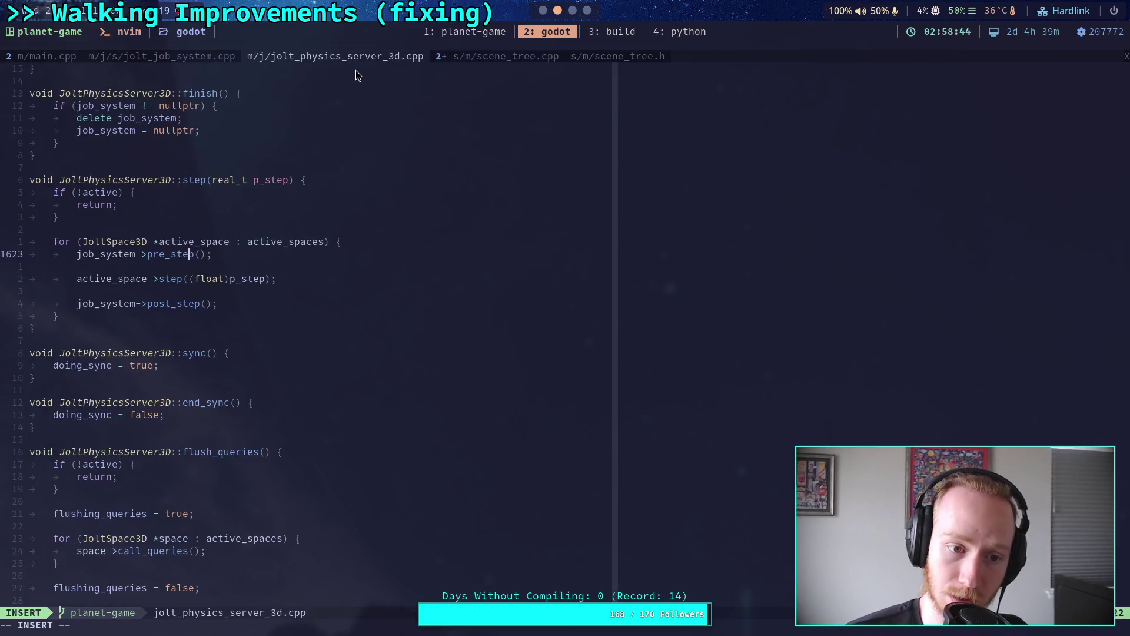
{"action": "left_click", "coordinate": [160, 57]}
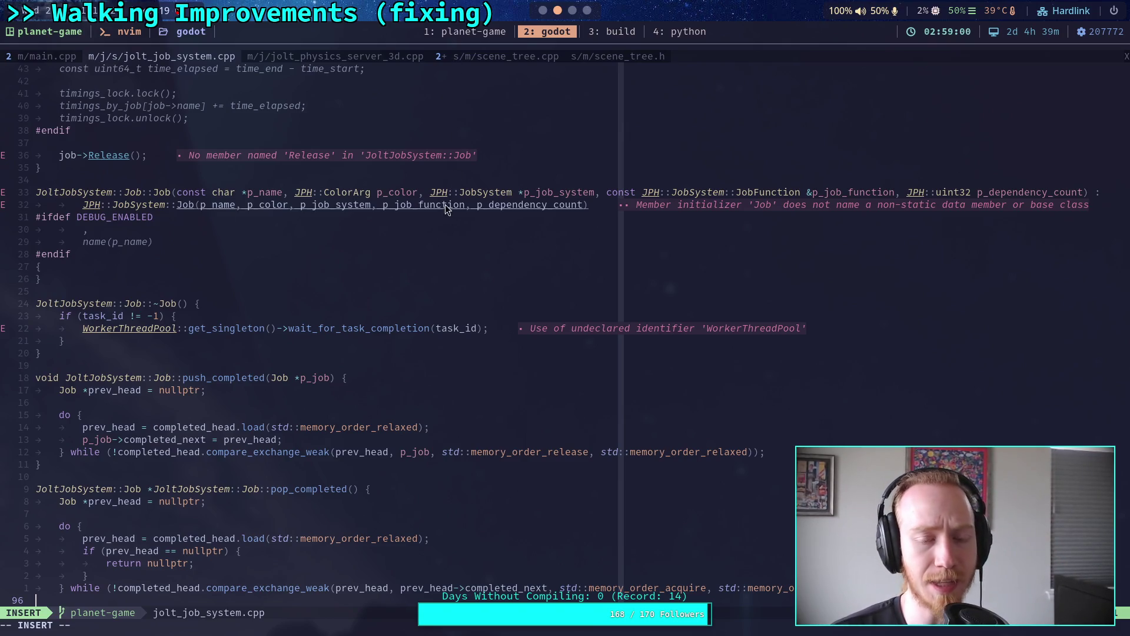
{"action": "left_click", "coordinate": [376, 302]}
{"action": "left_click", "coordinate": [377, 293]}
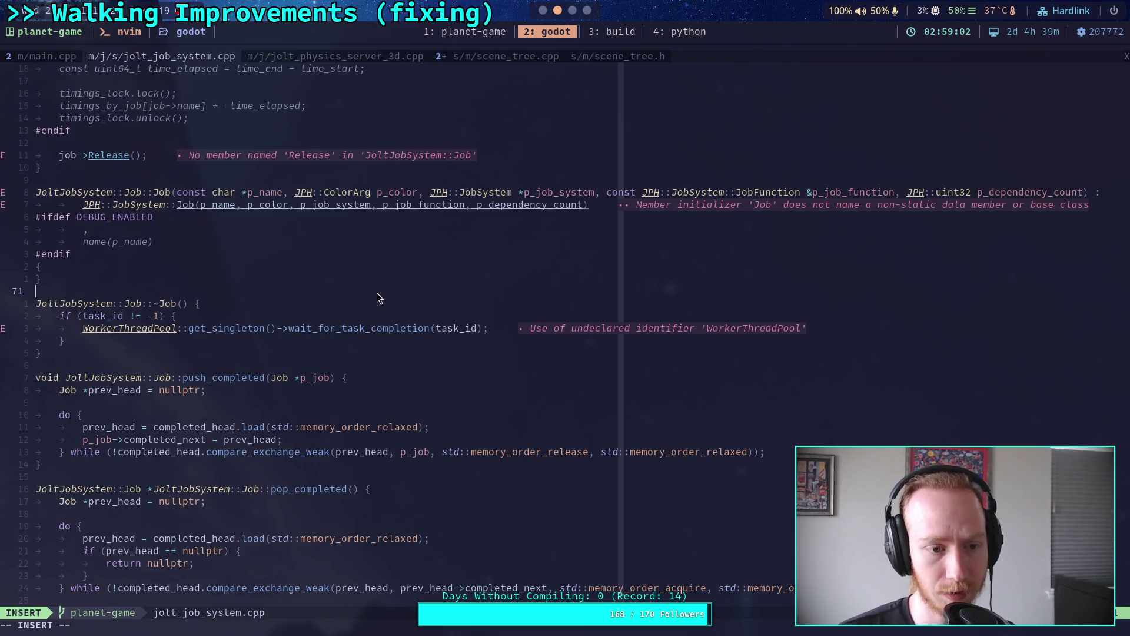
{"action": "key", "text": "Escape"}
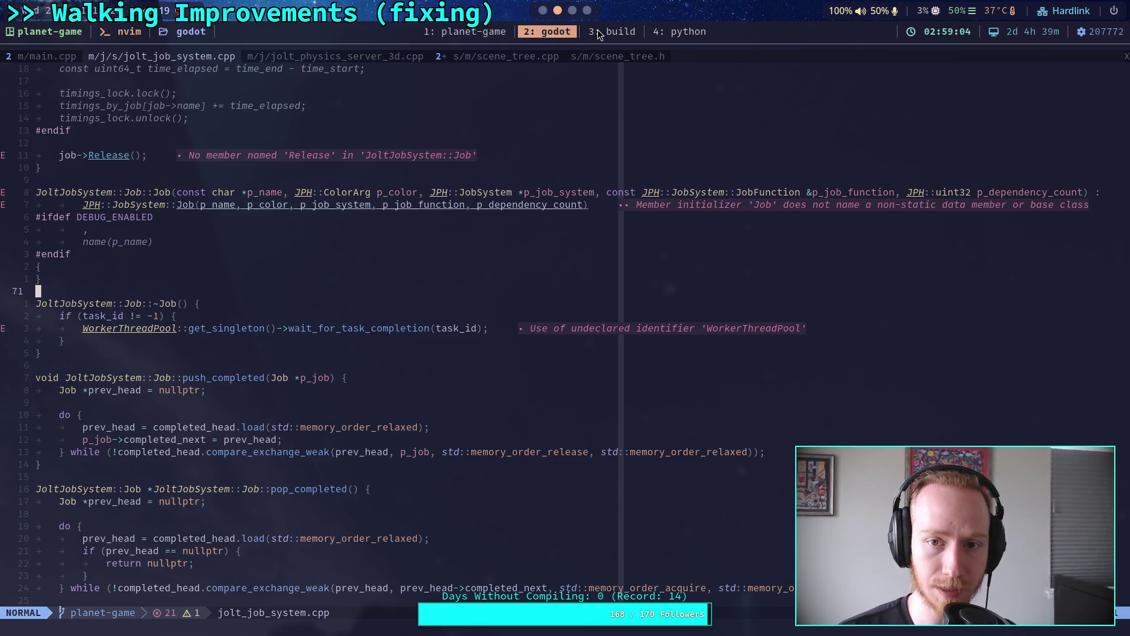
{"action": "key", "text": "super+1"}
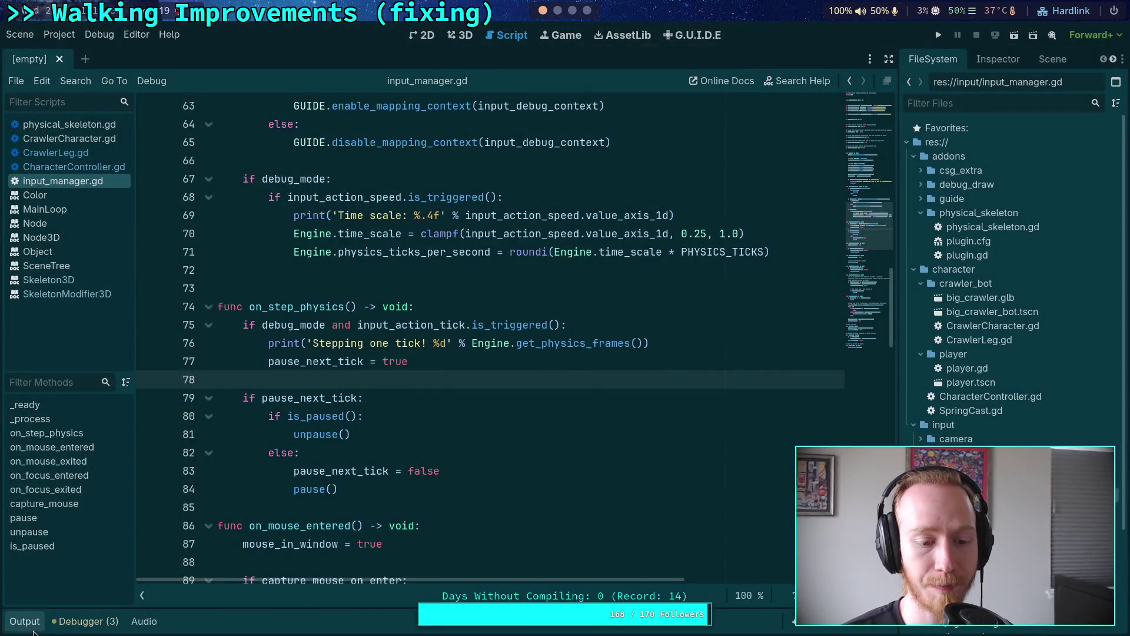
Show the Output log and highlight frame 1297 on _physics_process and 1298 on integration.
{"action": "left_click", "coordinate": [25, 621]}
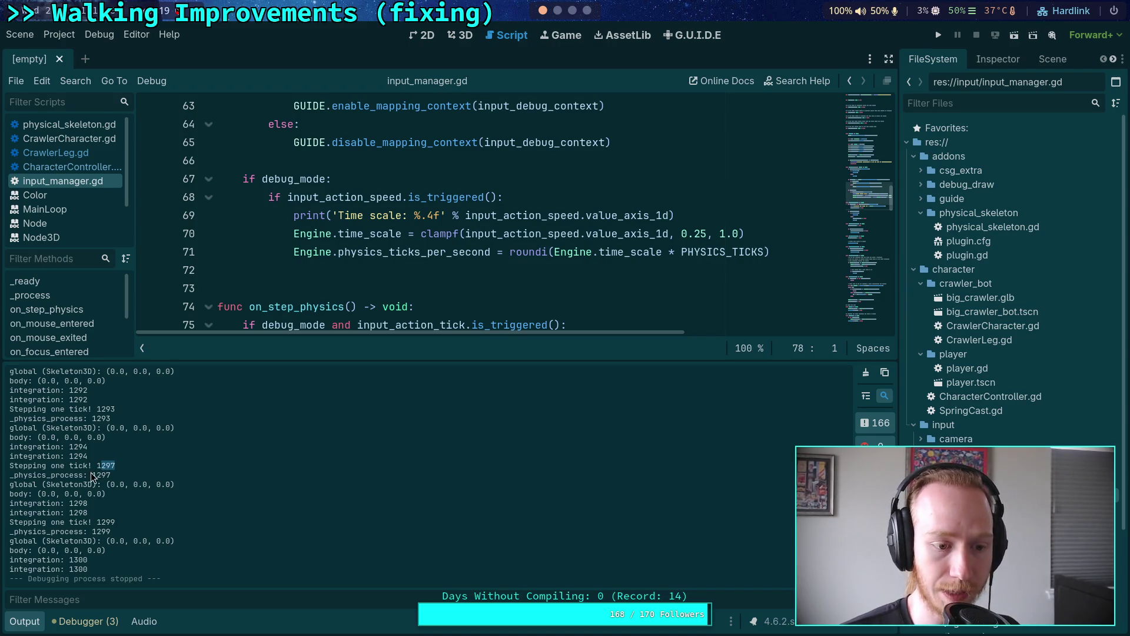
{"action": "left_click_drag", "start_coordinate": [93, 474], "coordinate": [114, 474]}
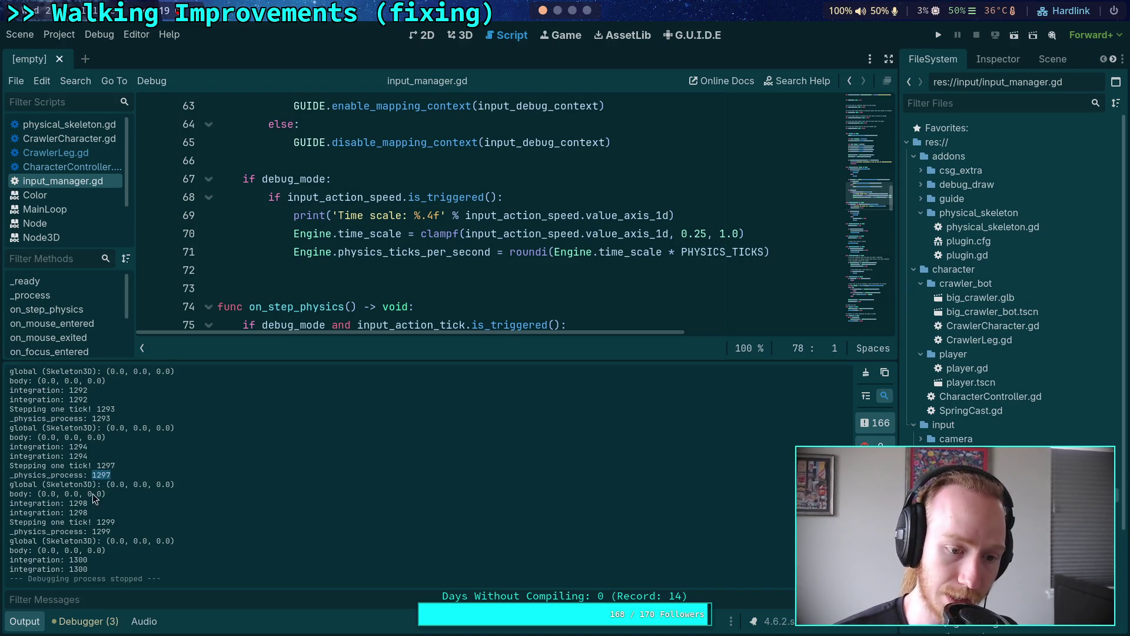
{"action": "left_click_drag", "start_coordinate": [69, 504], "coordinate": [89, 504]}
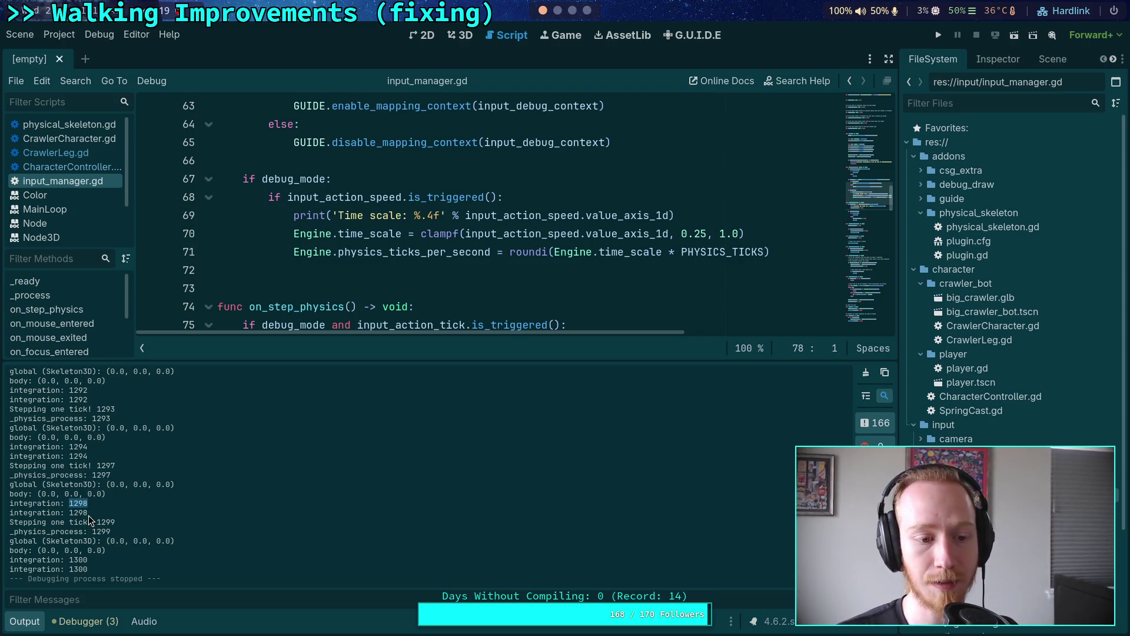
{"action": "scroll", "coordinate": [322, 222], "scroll_direction": "down", "scroll_amount": 4}
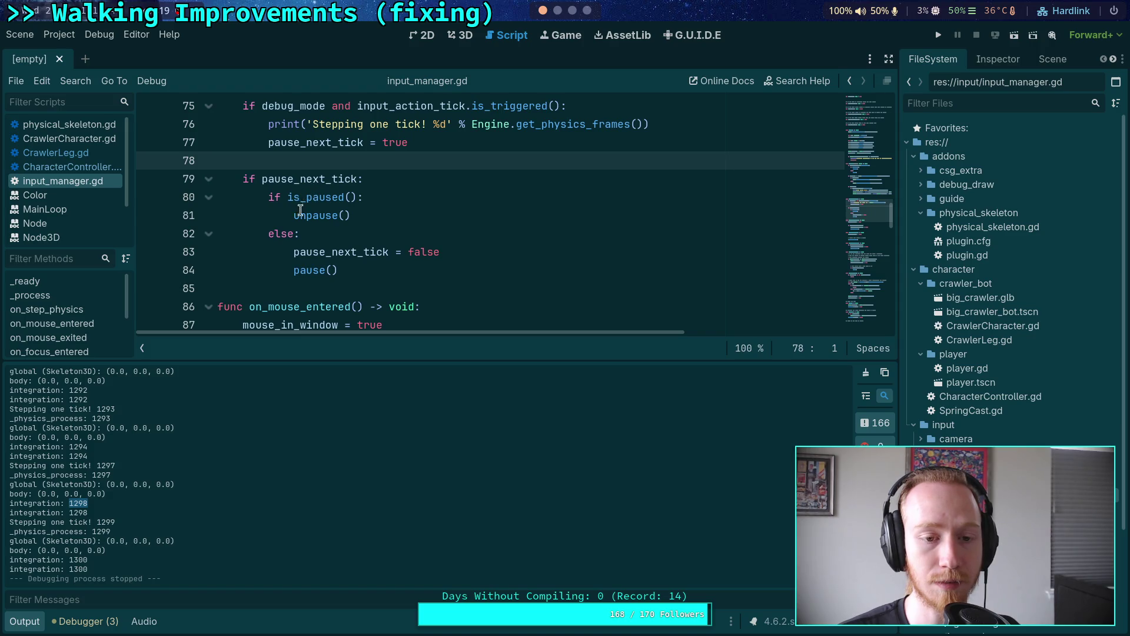
{"action": "mouse_move", "coordinate": [305, 267]}
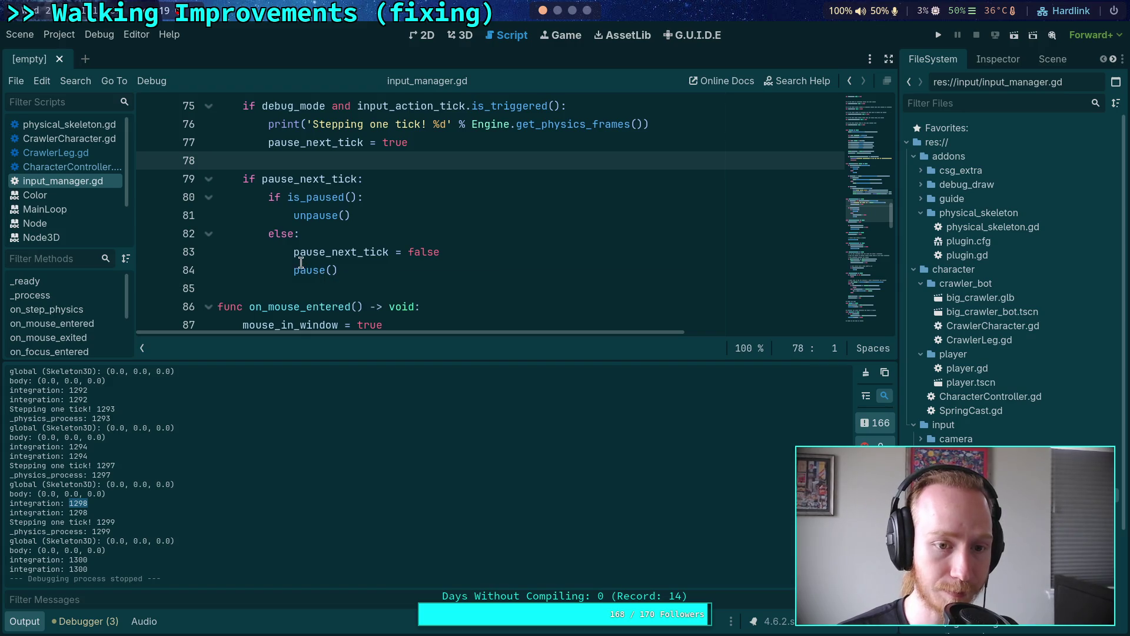
{"action": "scroll", "coordinate": [258, 222], "scroll_direction": "up", "scroll_amount": 1}
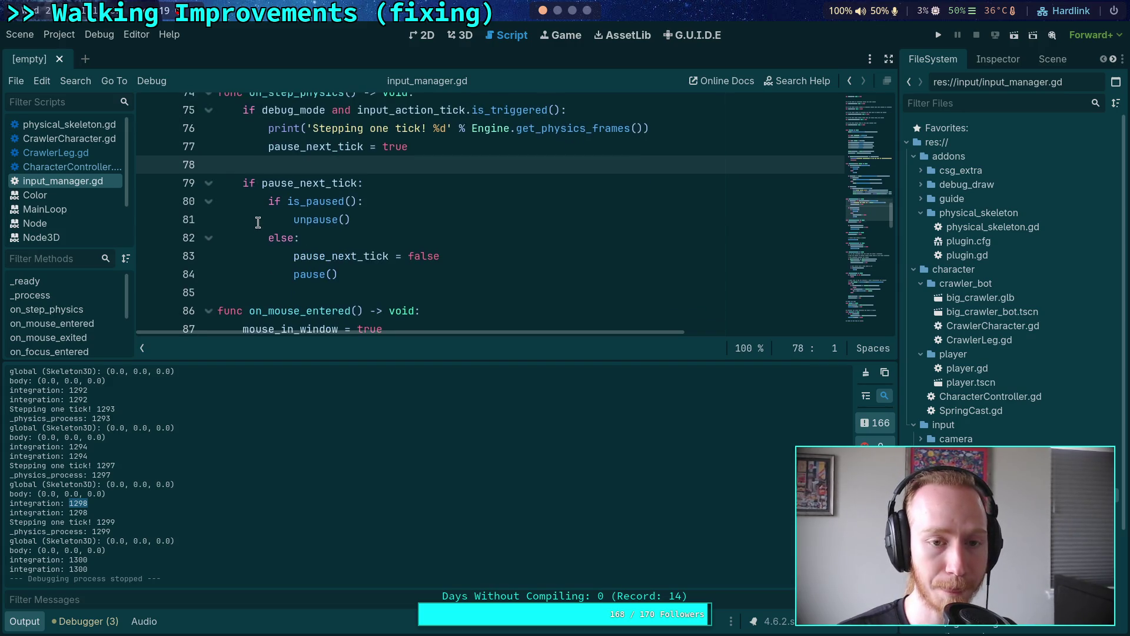
{"action": "scroll", "coordinate": [257, 222], "scroll_direction": "down", "scroll_amount": 1}
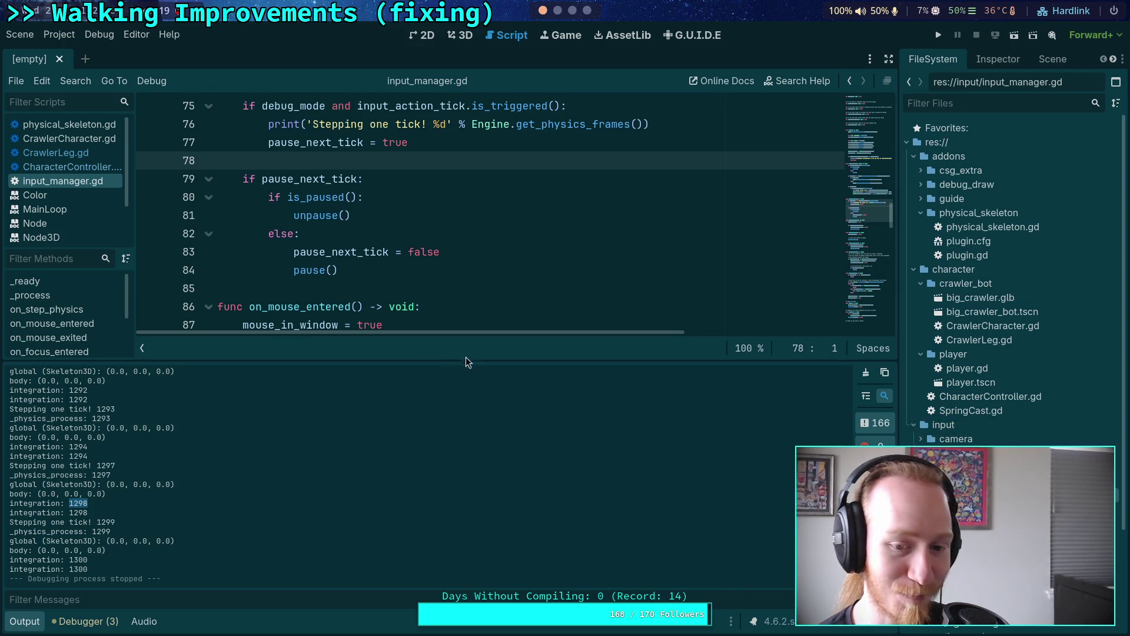
Drag the editor/Output splitter down so lines 75–93 of input_manager.gd are visible.
{"action": "left_click_drag", "start_coordinate": [494, 360], "coordinate": [498, 465]}
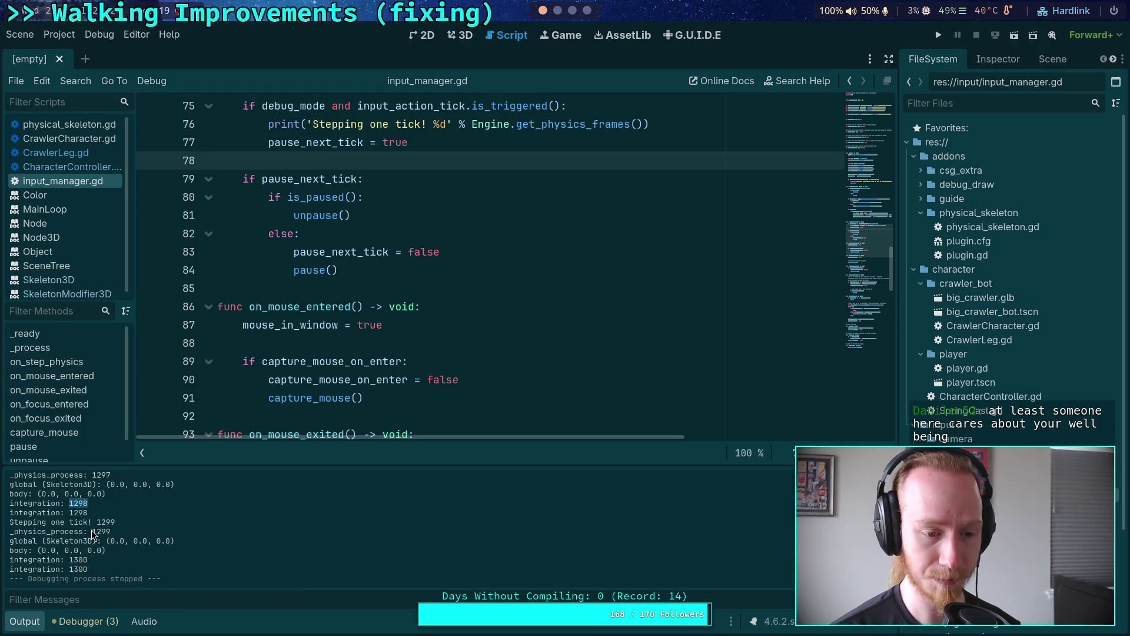
Select integration frame 1298 in the existing Output log for comparison.
{"action": "scroll", "coordinate": [103, 514], "scroll_direction": "up", "scroll_amount": 1}
{"action": "left_click", "coordinate": [94, 495]}
{"action": "double_click", "coordinate": [71, 517]}
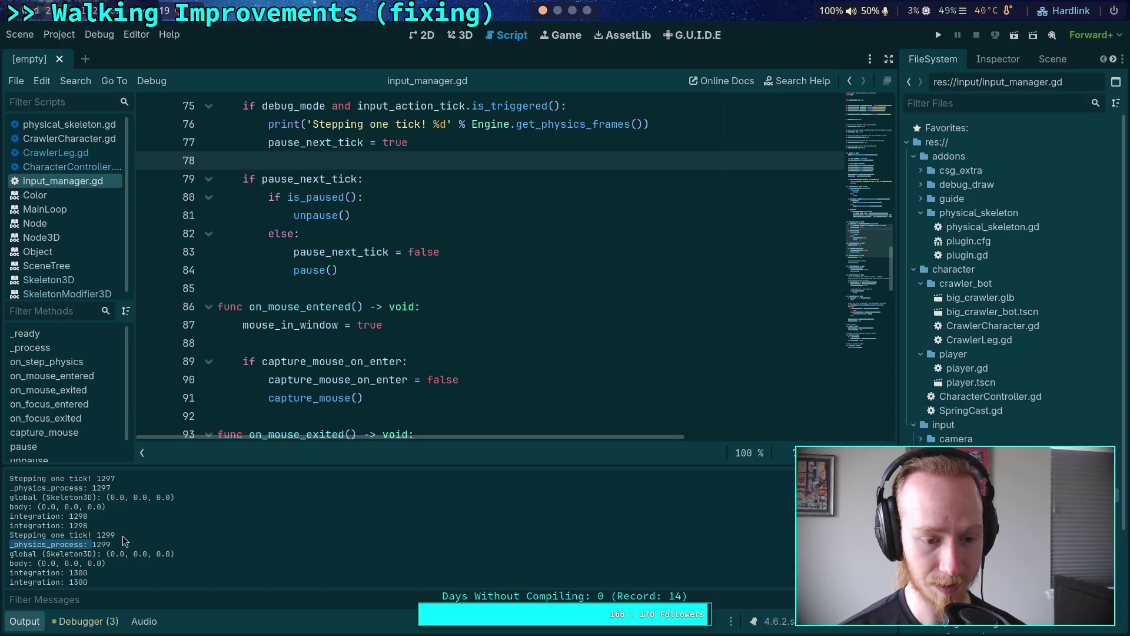
{"action": "scroll", "coordinate": [98, 521], "scroll_direction": "up", "scroll_amount": 1}
{"action": "scroll", "coordinate": [117, 529], "scroll_direction": "up", "scroll_amount": 5}
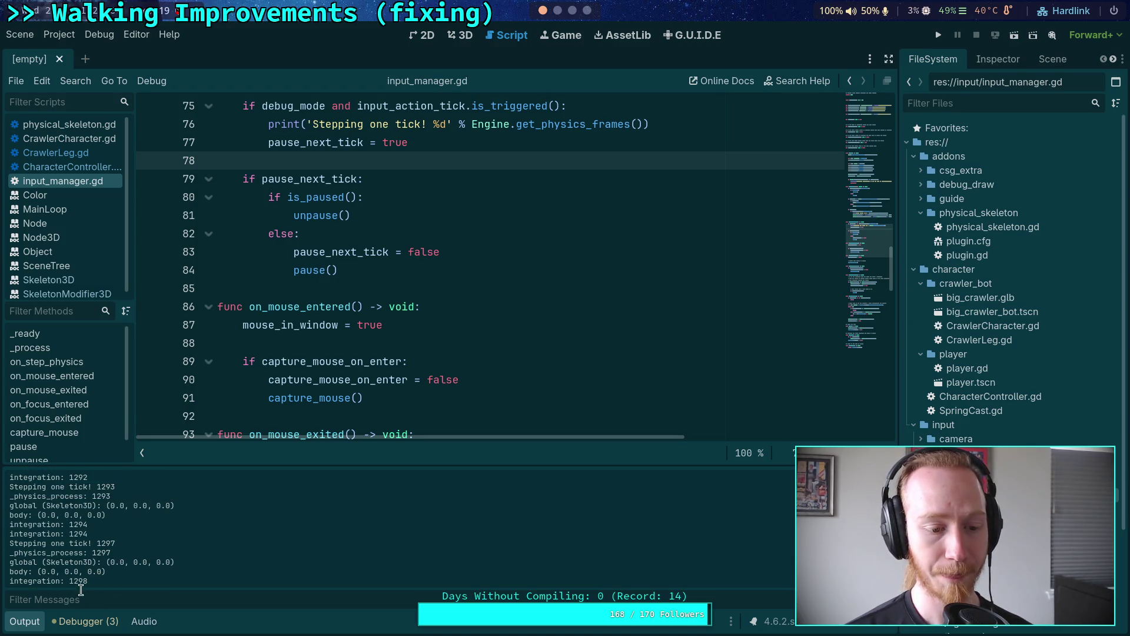
Rerun and stop the game, compare integration and _physics_process frames 56–58, then hide the log.
{"action": "left_click", "coordinate": [936, 37]}
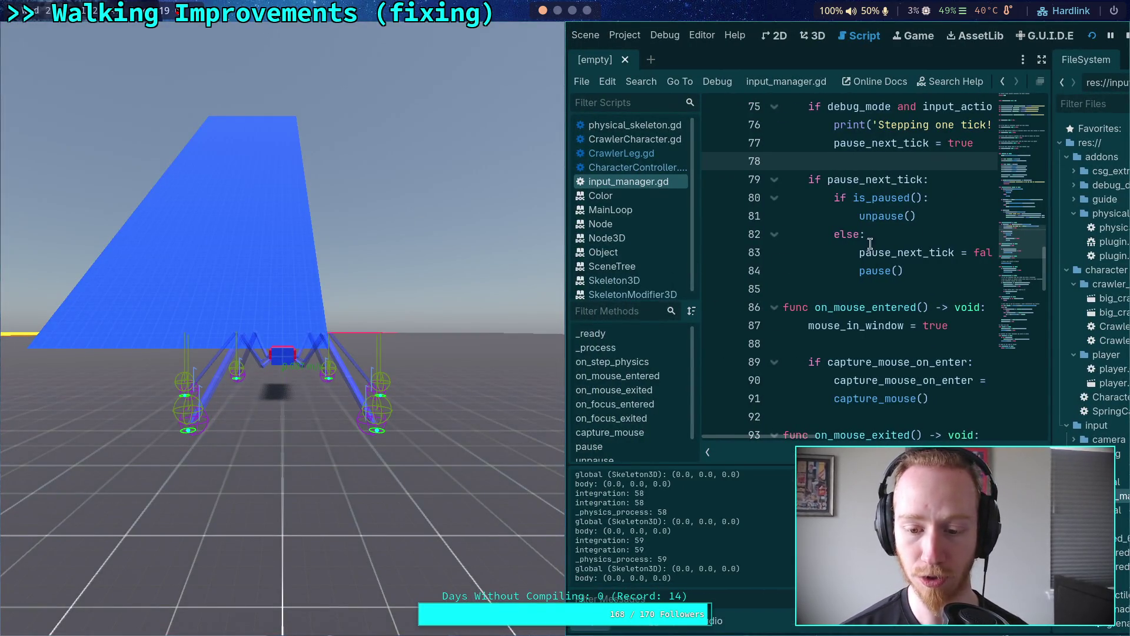
{"action": "left_click", "coordinate": [1126, 36]}
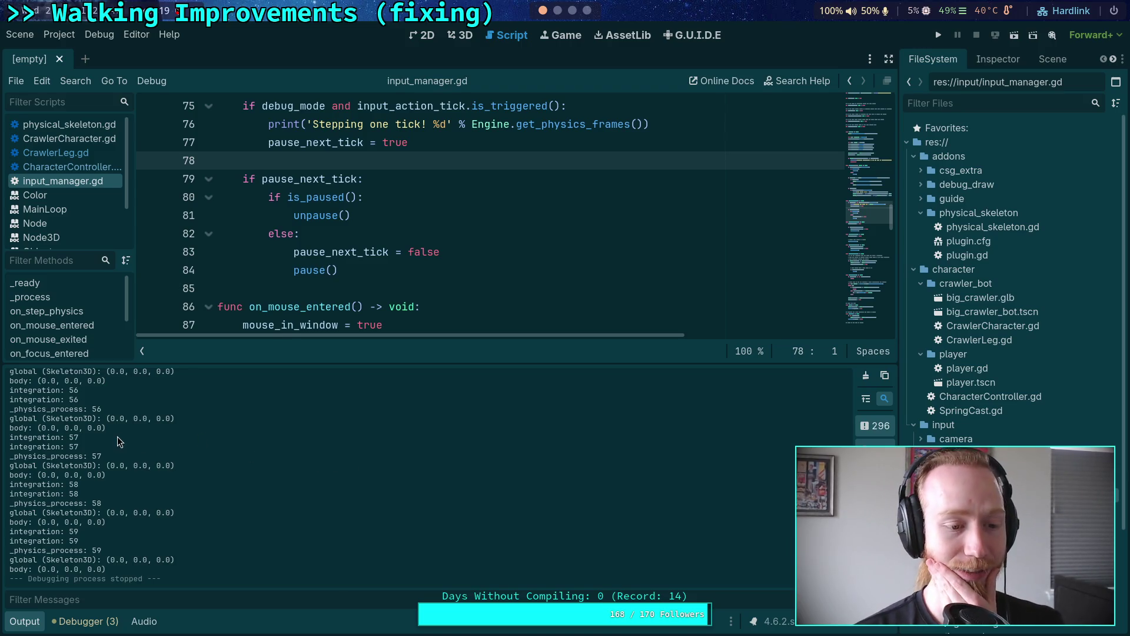
{"action": "scroll", "coordinate": [122, 441], "scroll_direction": "up", "scroll_amount": 1}
{"action": "double_click", "coordinate": [73, 416]}
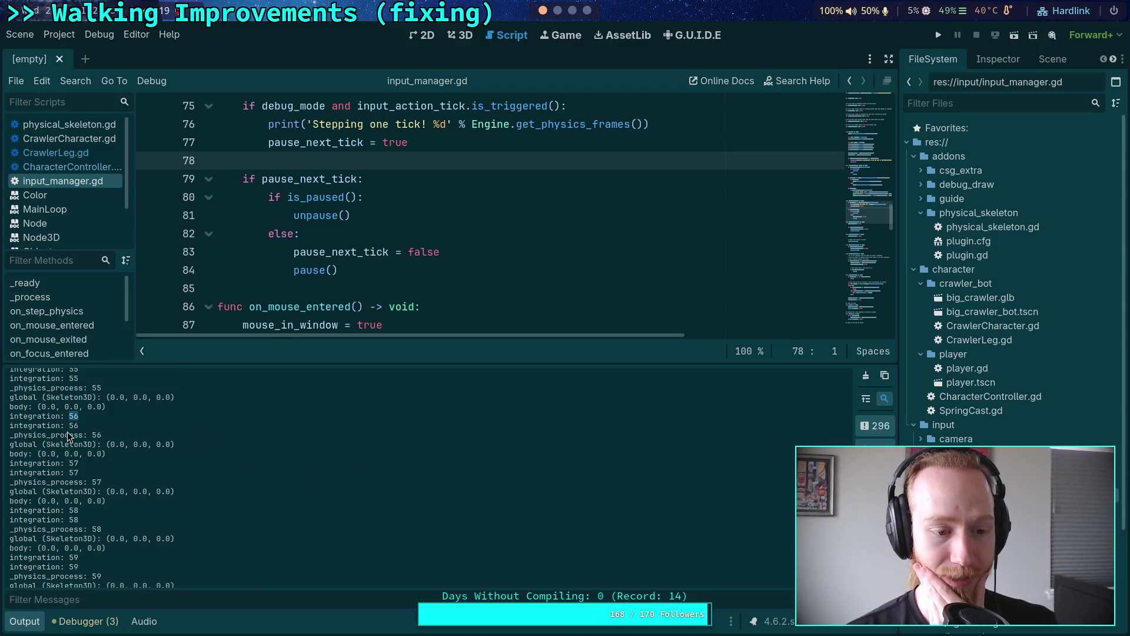
{"action": "double_click", "coordinate": [96, 435]}
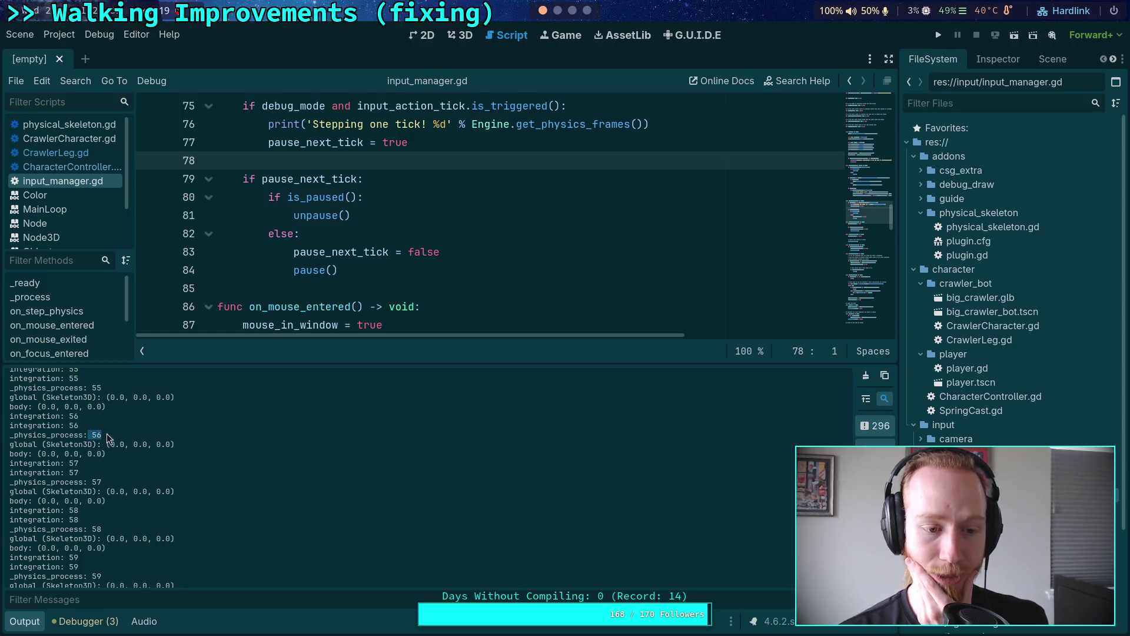
{"action": "left_click", "coordinate": [76, 461]}
{"action": "double_click", "coordinate": [75, 463]}
{"action": "left_click_drag", "start_coordinate": [70, 482], "coordinate": [109, 483]}
{"action": "double_click", "coordinate": [74, 520]}
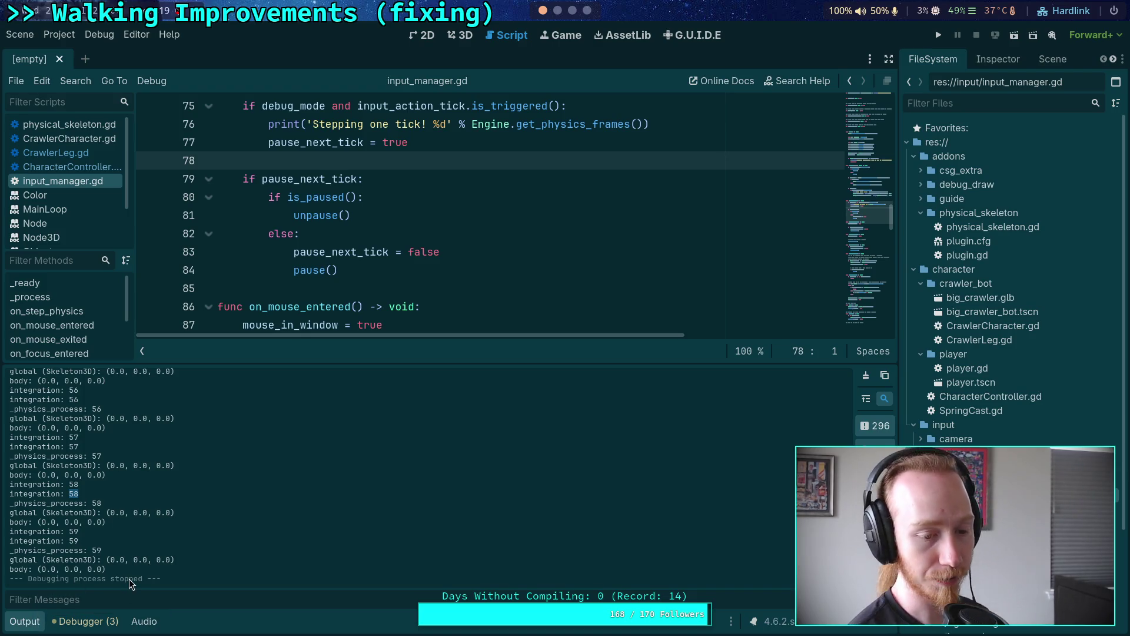
{"action": "left_click", "coordinate": [24, 622]}
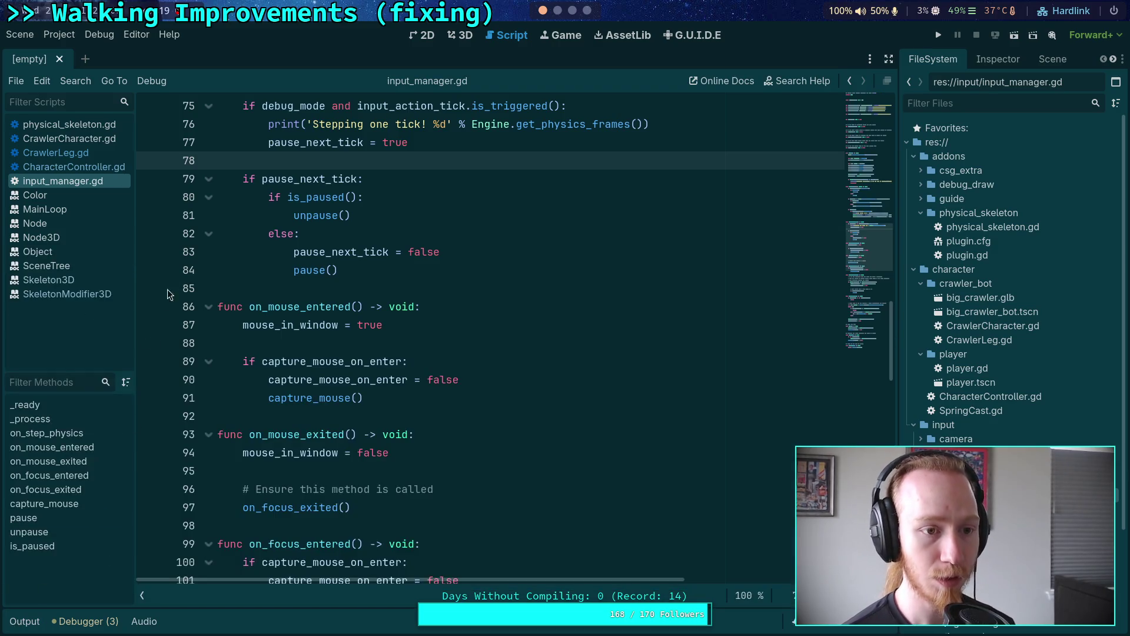
Open CrawlerLeg.gd and scroll through its code.
{"action": "scroll", "coordinate": [247, 278], "scroll_direction": "up", "scroll_amount": 4}
{"action": "left_click", "coordinate": [87, 153]}
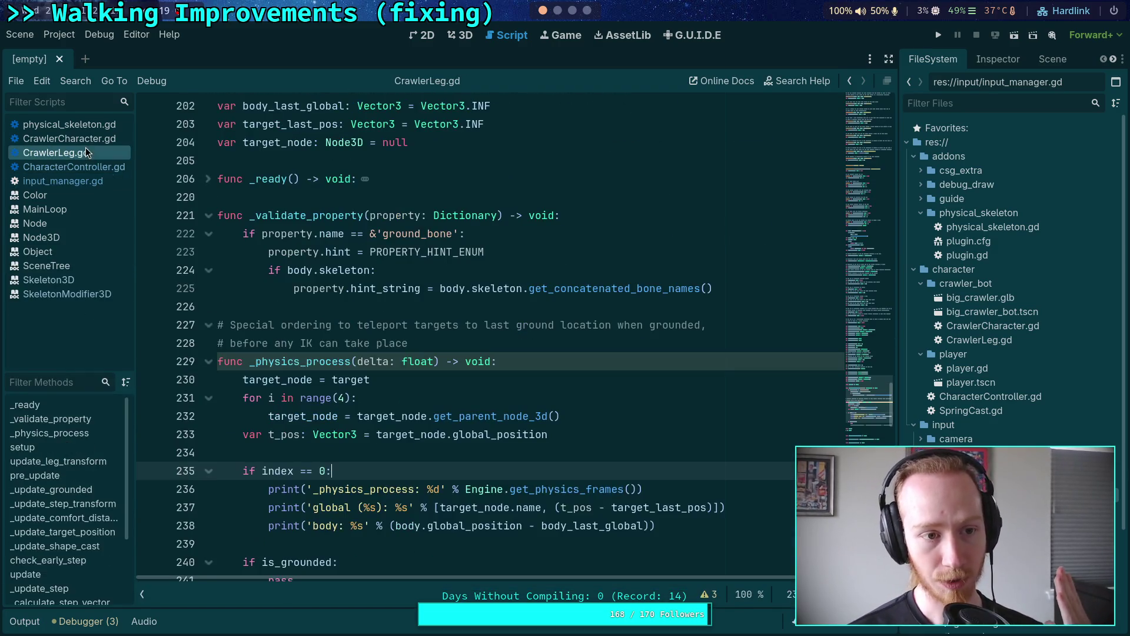
{"action": "scroll", "coordinate": [380, 391], "scroll_direction": "down", "scroll_amount": 2}
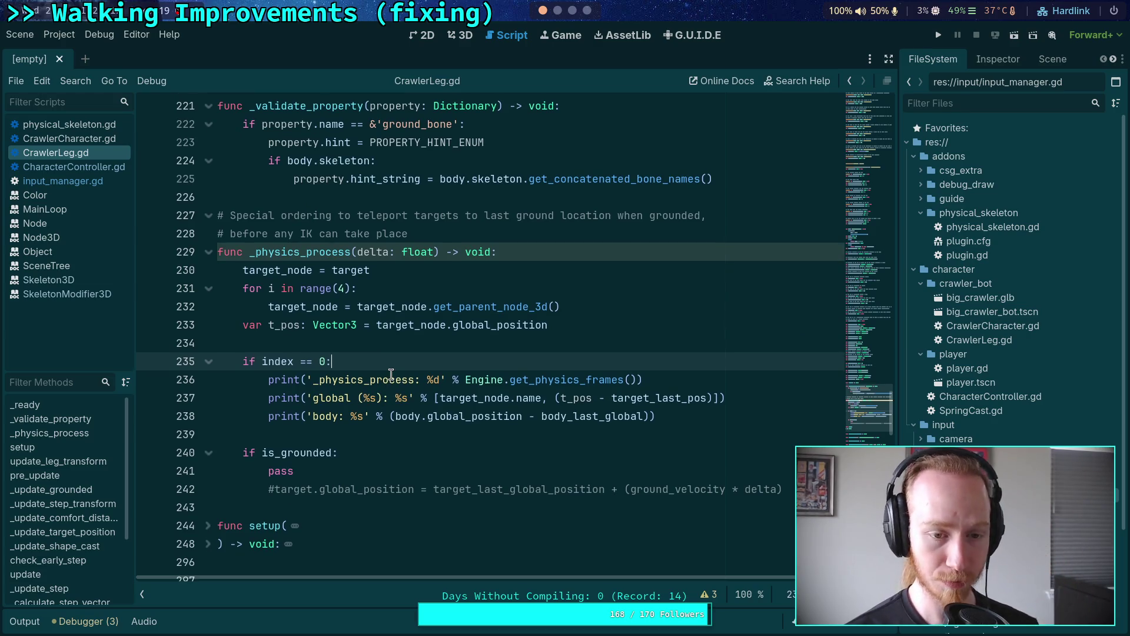
{"action": "scroll", "coordinate": [394, 354], "scroll_direction": "down", "scroll_amount": 3}
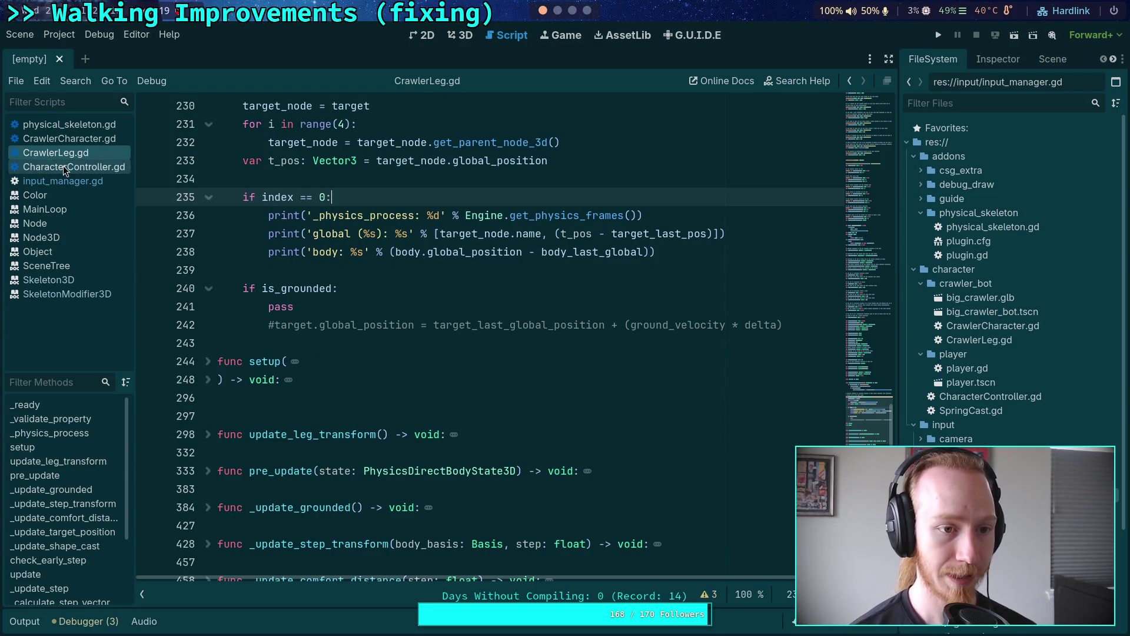
Review the physics code in CrawlerCharacter.gd.
{"action": "left_click", "coordinate": [69, 139]}
{"action": "scroll", "coordinate": [365, 396], "scroll_direction": "down", "scroll_amount": 10}
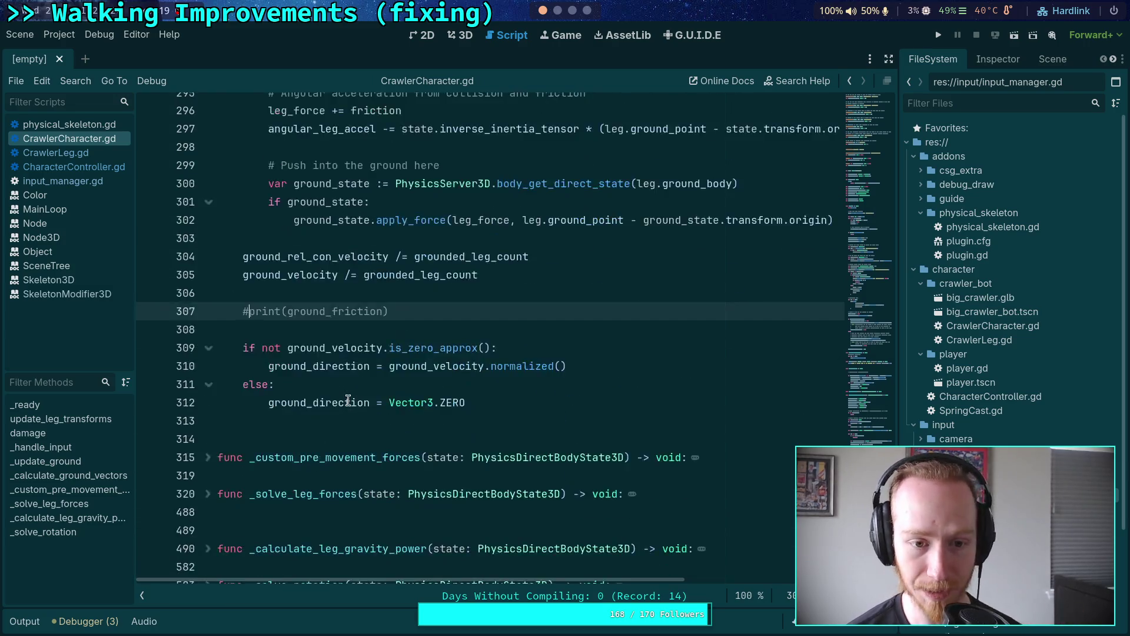
{"action": "scroll", "coordinate": [368, 399], "scroll_direction": "up", "scroll_amount": 4}
{"action": "scroll", "coordinate": [368, 398], "scroll_direction": "up", "scroll_amount": 20}
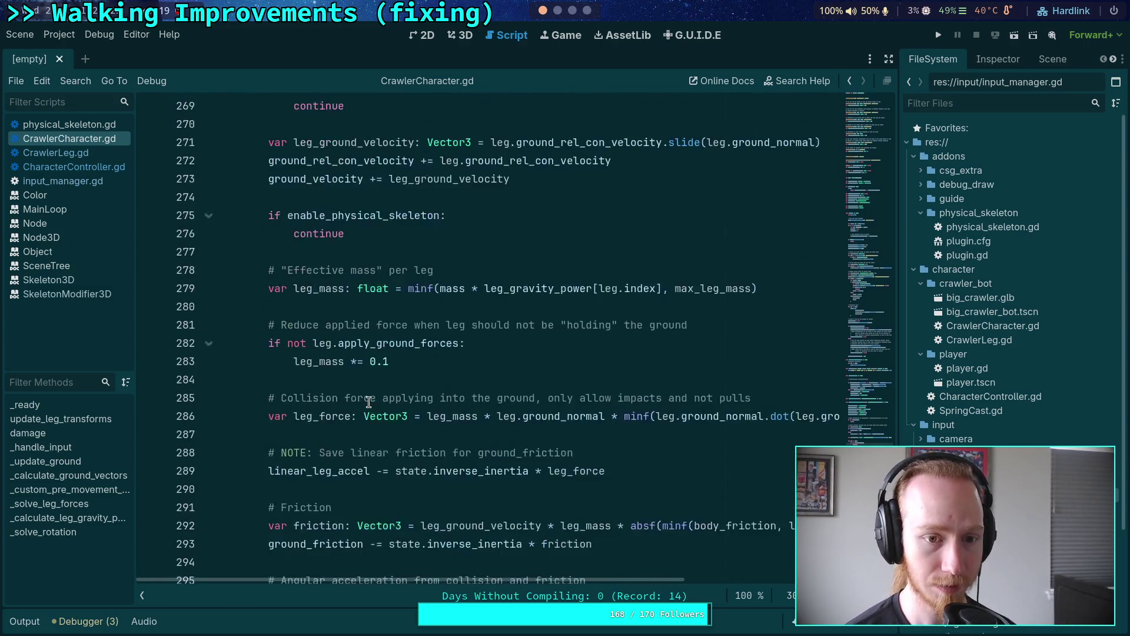
{"action": "scroll", "coordinate": [368, 403], "scroll_direction": "up", "scroll_amount": 5}
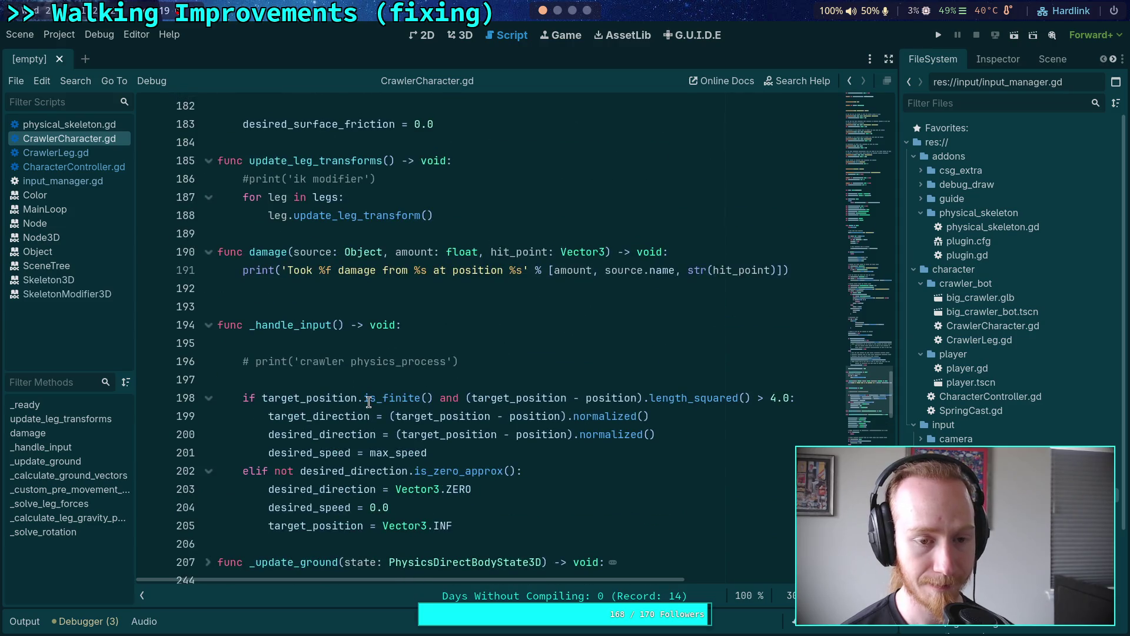
{"action": "scroll", "coordinate": [369, 402], "scroll_direction": "up", "scroll_amount": 20}
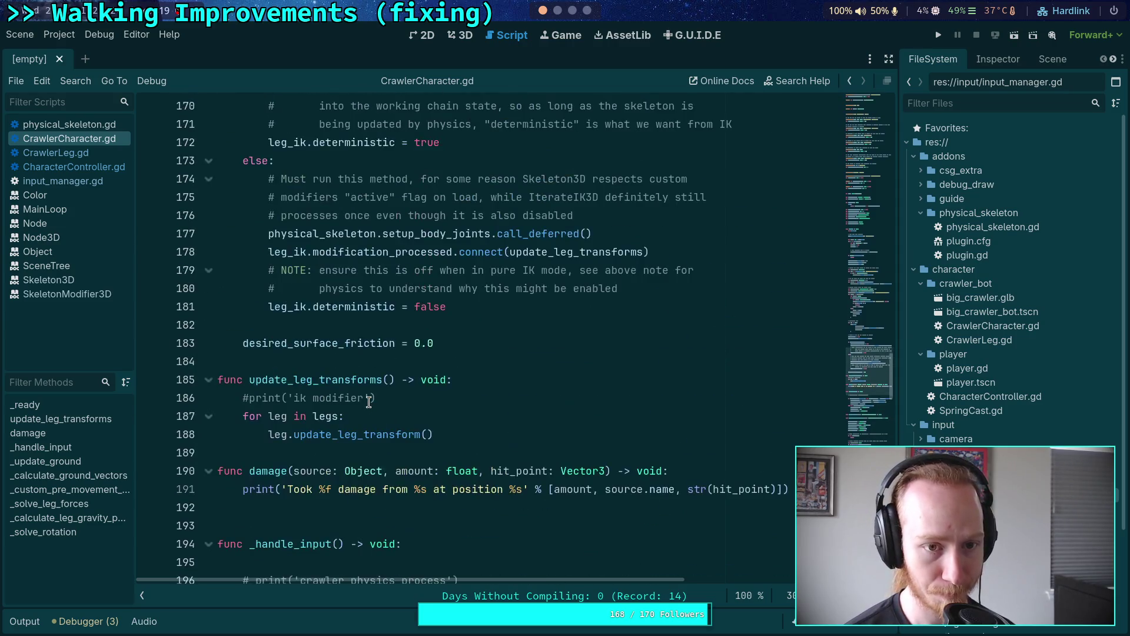
{"action": "scroll", "coordinate": [368, 402], "scroll_direction": "up", "scroll_amount": 10}
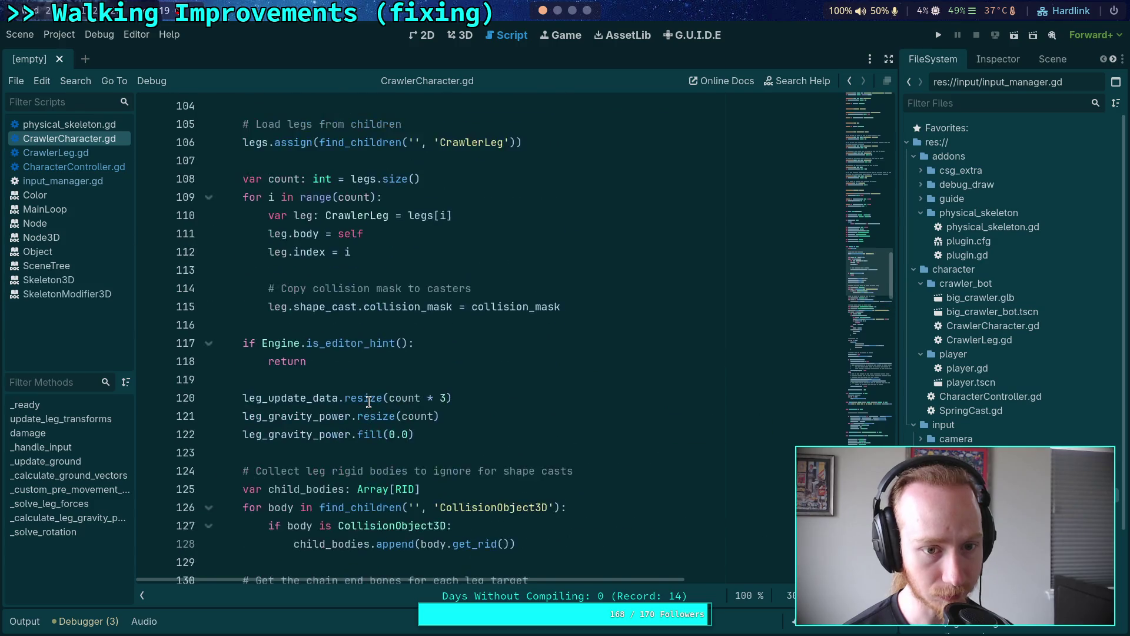
{"action": "scroll", "coordinate": [369, 402], "scroll_direction": "down", "scroll_amount": 1}
{"action": "scroll", "coordinate": [288, 279], "scroll_direction": "down", "scroll_amount": 20}
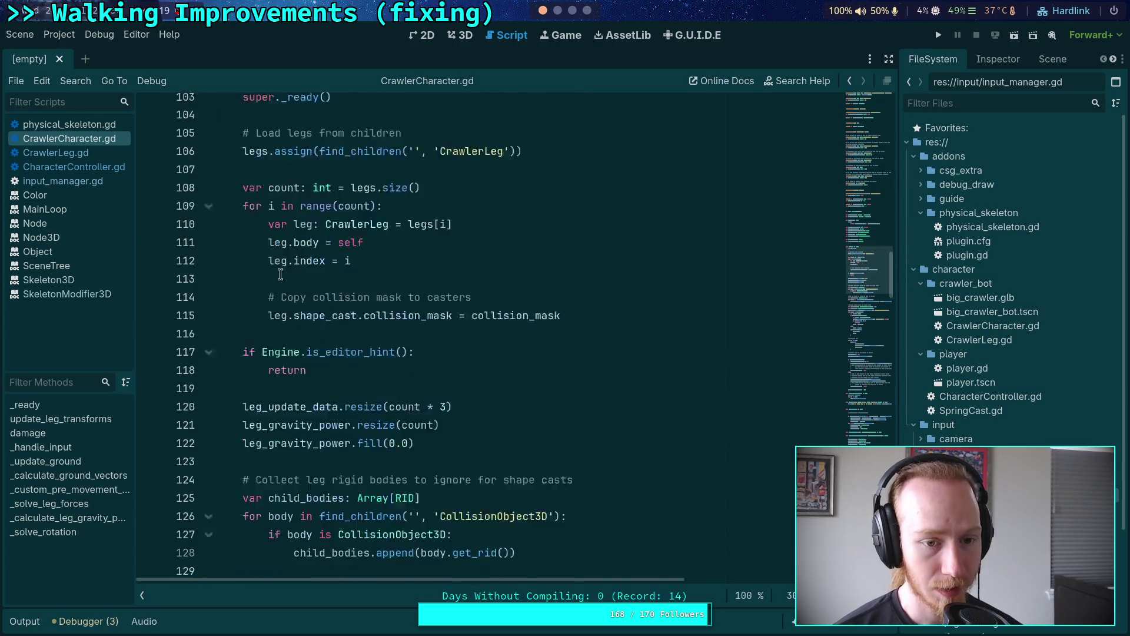
{"action": "scroll", "coordinate": [288, 278], "scroll_direction": "down", "scroll_amount": 5}
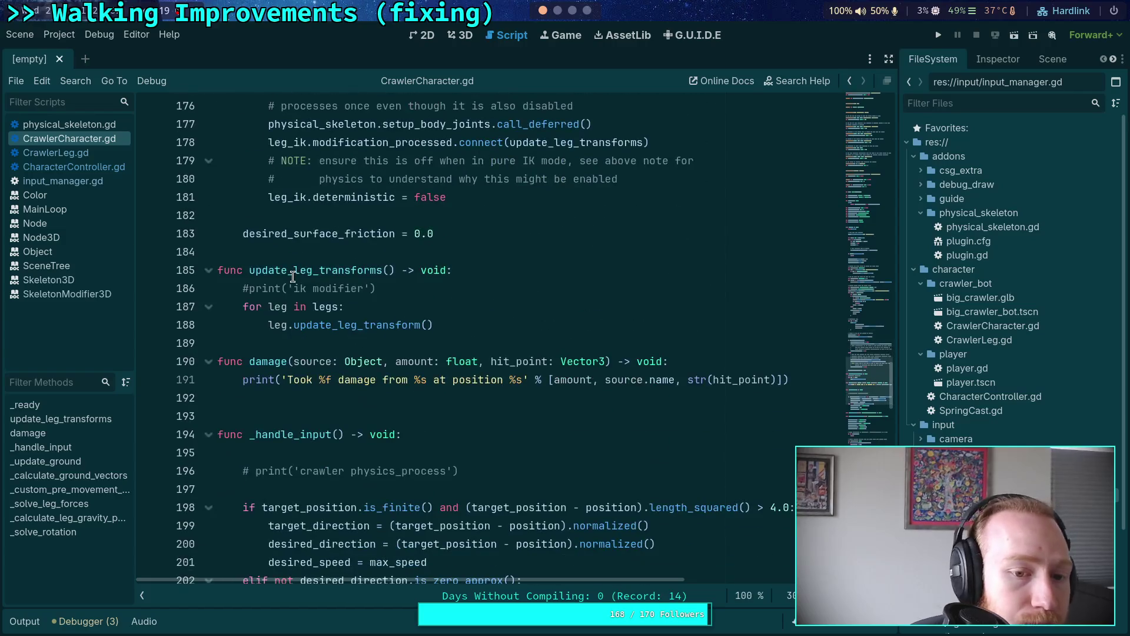
{"action": "scroll", "coordinate": [297, 273], "scroll_direction": "down", "scroll_amount": 3}
Return to CrawlerLeg.gd and place the caret at the top of update().
{"action": "left_click", "coordinate": [76, 153]}
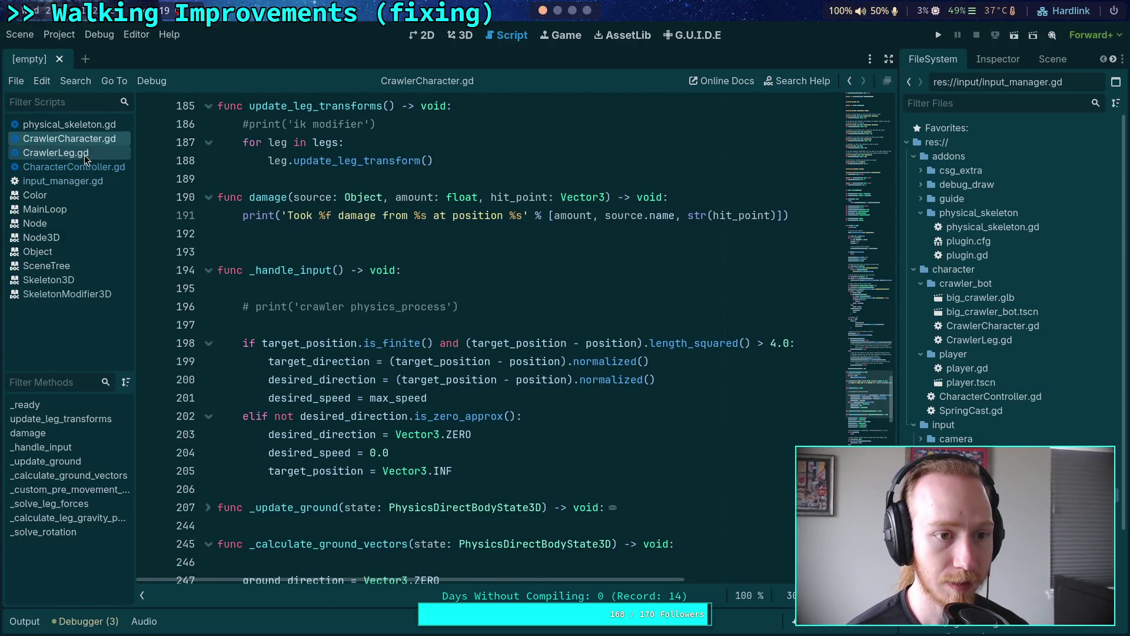
{"action": "scroll", "coordinate": [290, 405], "scroll_direction": "down", "scroll_amount": 7}
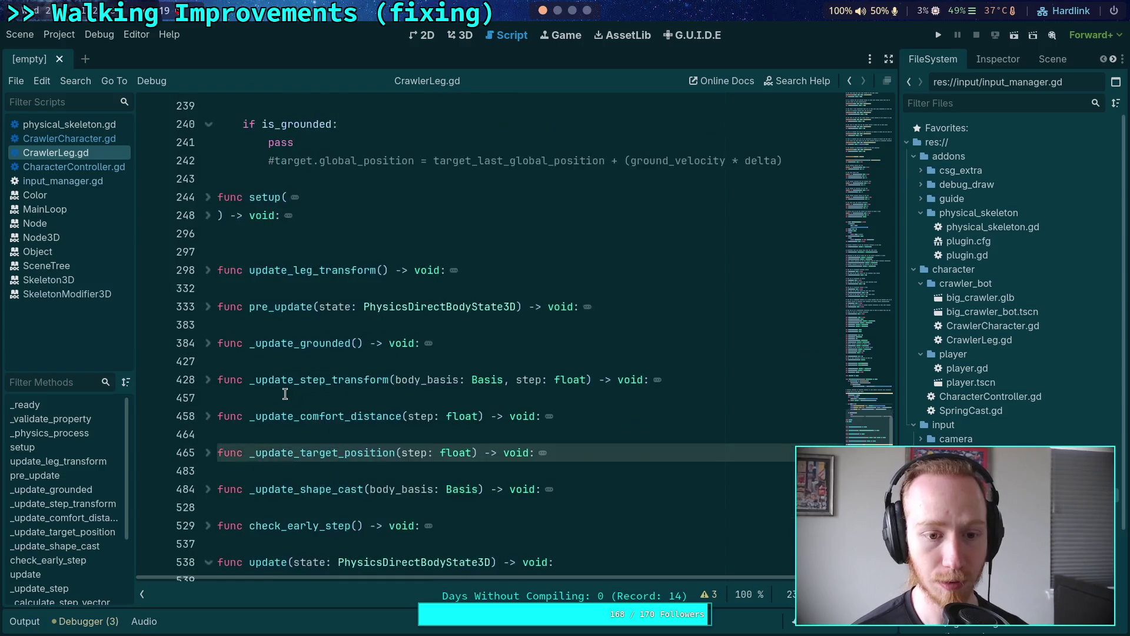
{"action": "left_click", "coordinate": [467, 366]}
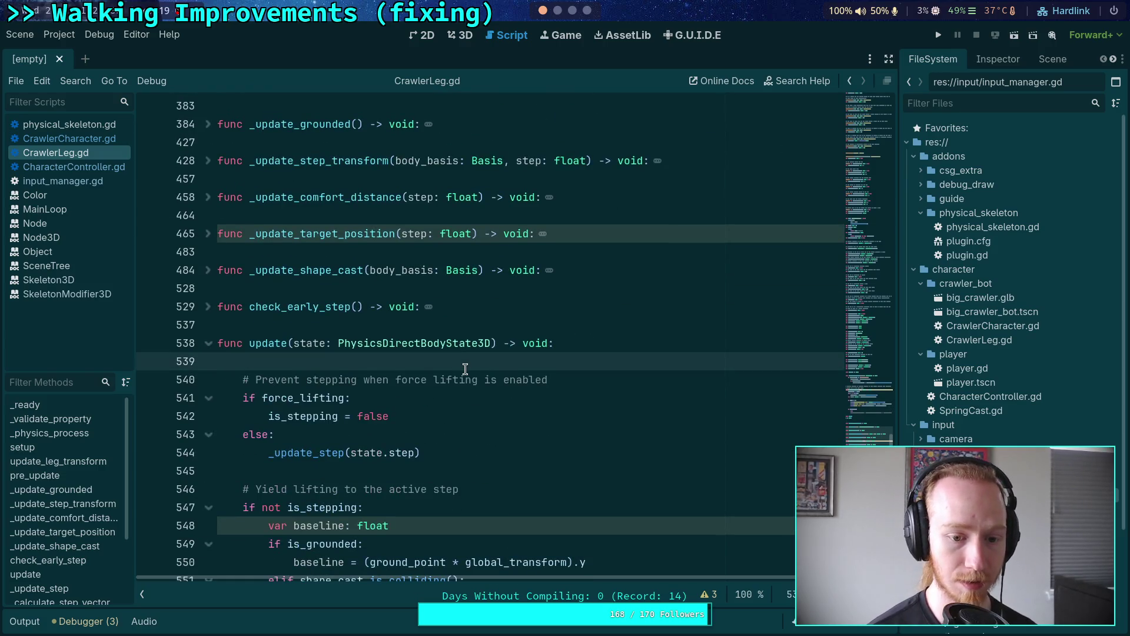
Start an 'if index == 0:' check printing 'leg: %d' at the top of update().
{"action": "key", "text": "Return"}
{"action": "key", "text": "Return"}
{"action": "key", "text": "Up"}
{"action": "type", "text": "ind"}
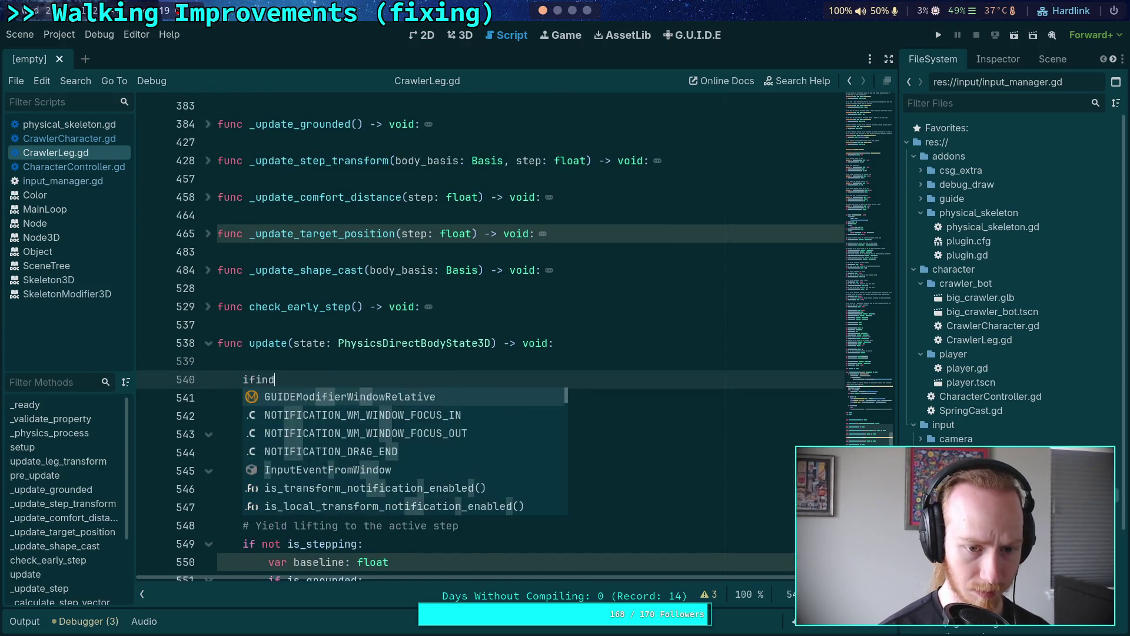
{"action": "type", "text": "ex == 0:"}
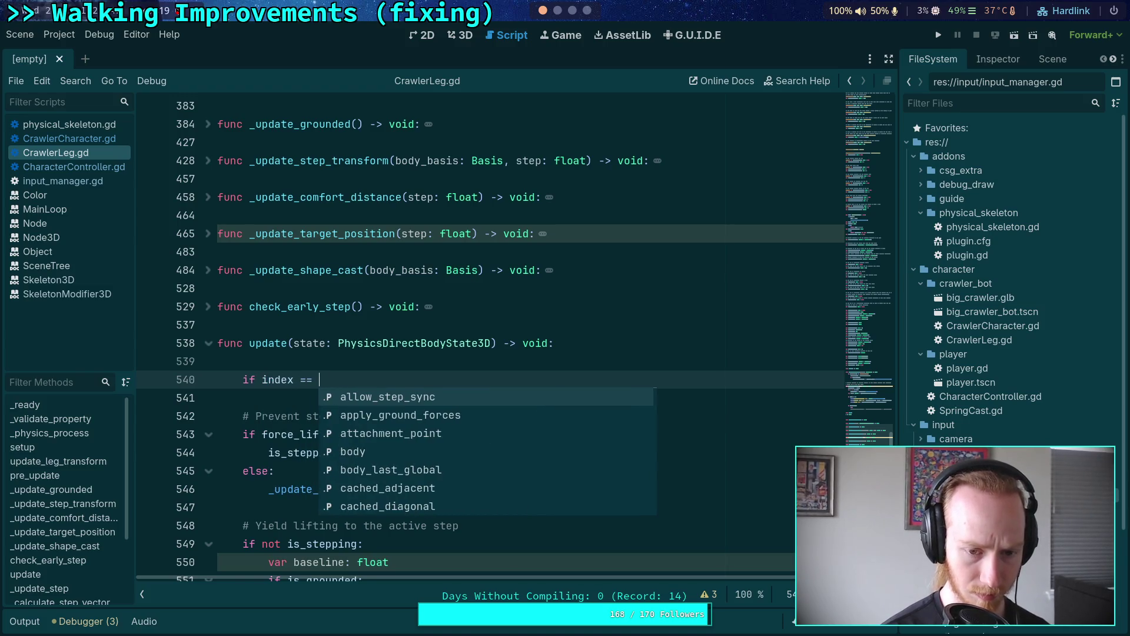
{"action": "key", "text": "Return"}
{"action": "type", "text": "print("}
{"action": "type", "text": "'leg: %"}
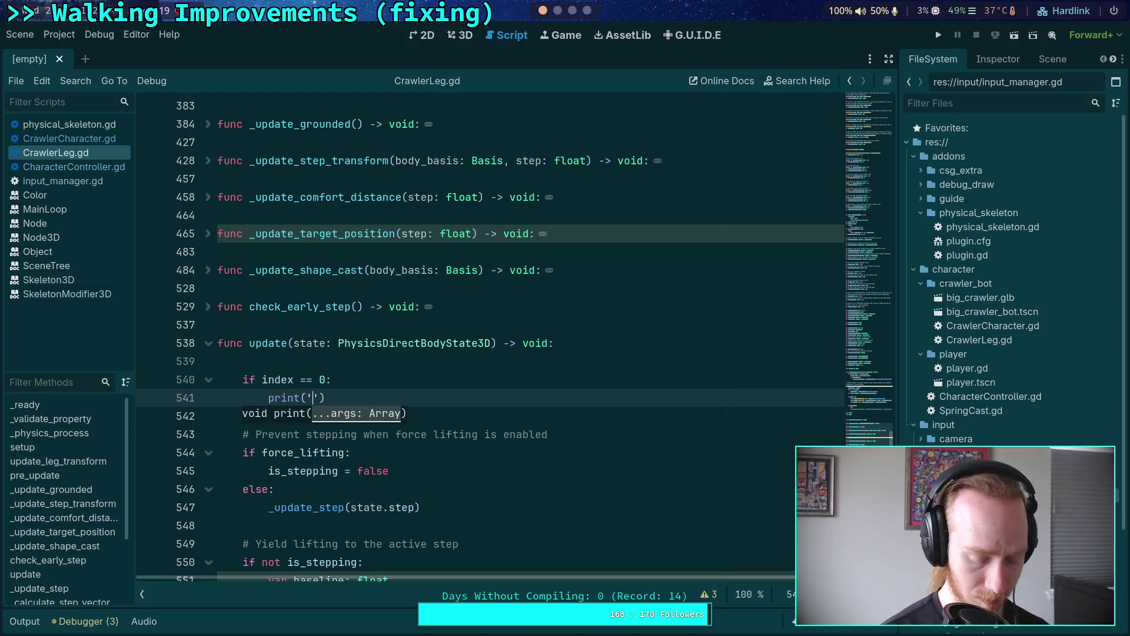
{"action": "type", "text": "d"}
{"action": "key", "text": "End"}
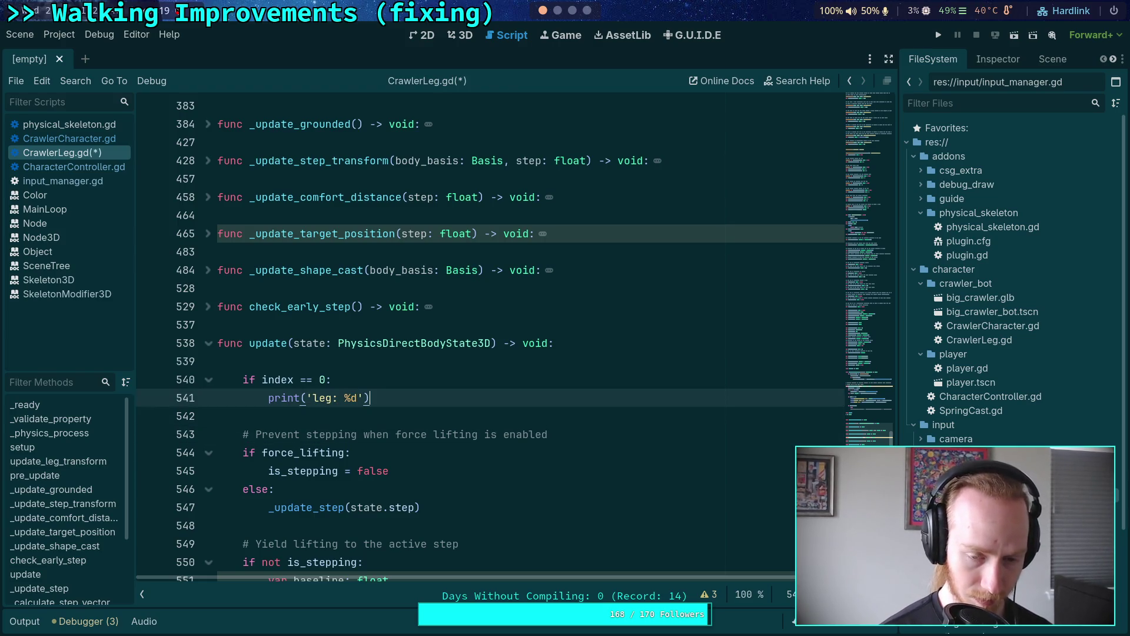
{"action": "type", "text": "%"}
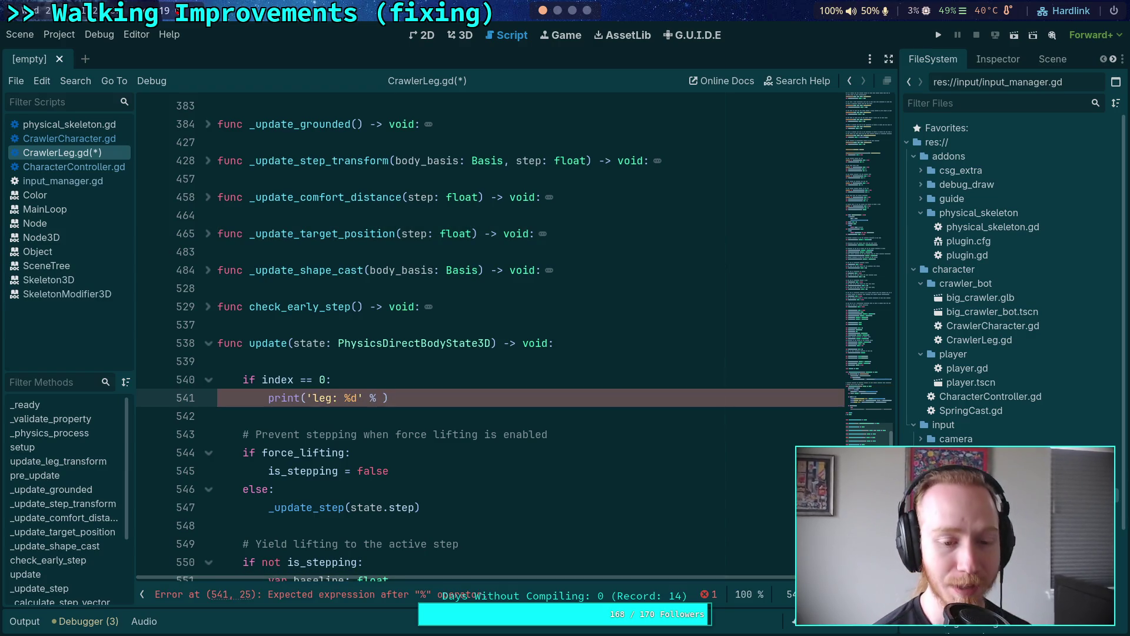
Check the walking notes and run git diff in the terminal, then return to Godot.
{"action": "left_click", "coordinate": [558, 12]}
{"action": "left_click", "coordinate": [572, 10]}
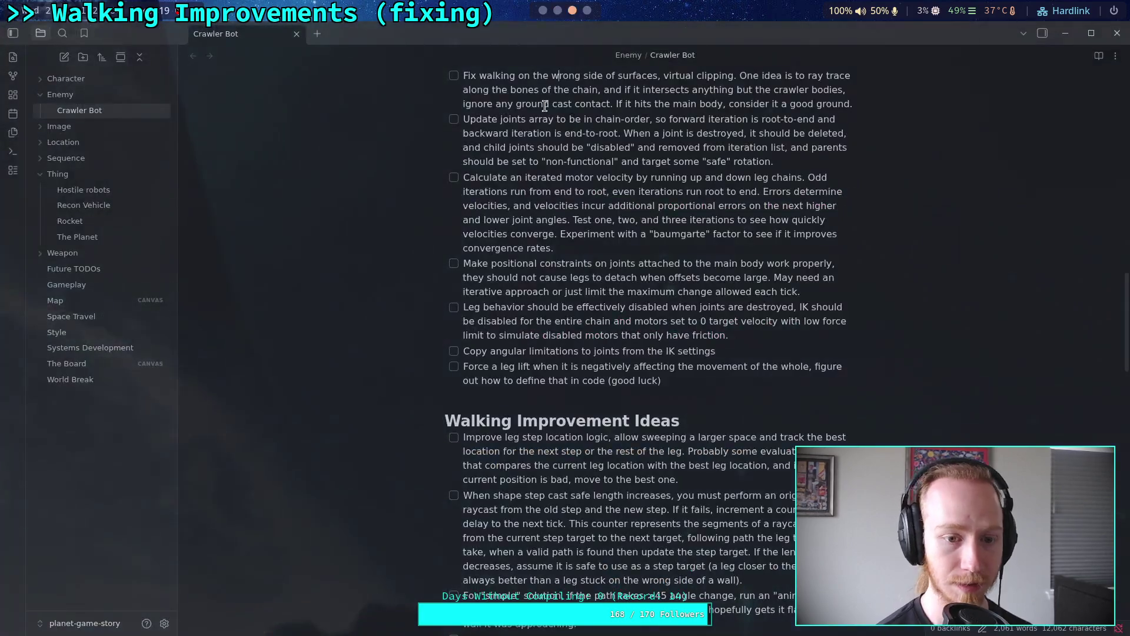
{"action": "left_click", "coordinate": [558, 12]}
{"action": "left_click", "coordinate": [596, 31]}
{"action": "type", "text": "git diff"}
{"action": "key", "text": "Return"}
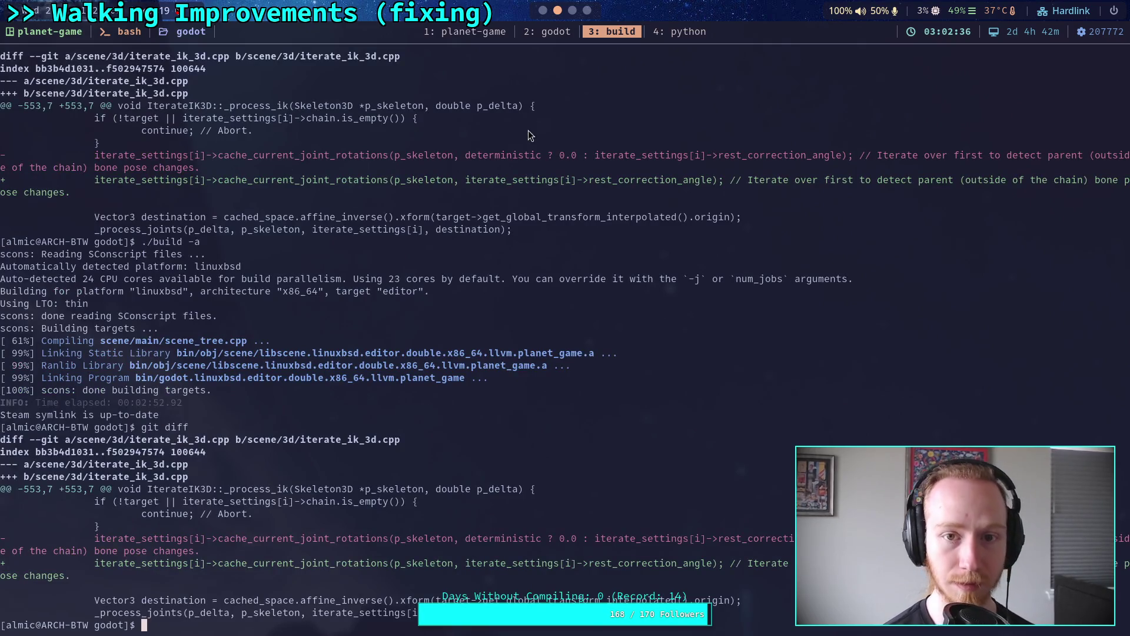
{"action": "left_click", "coordinate": [543, 10]}
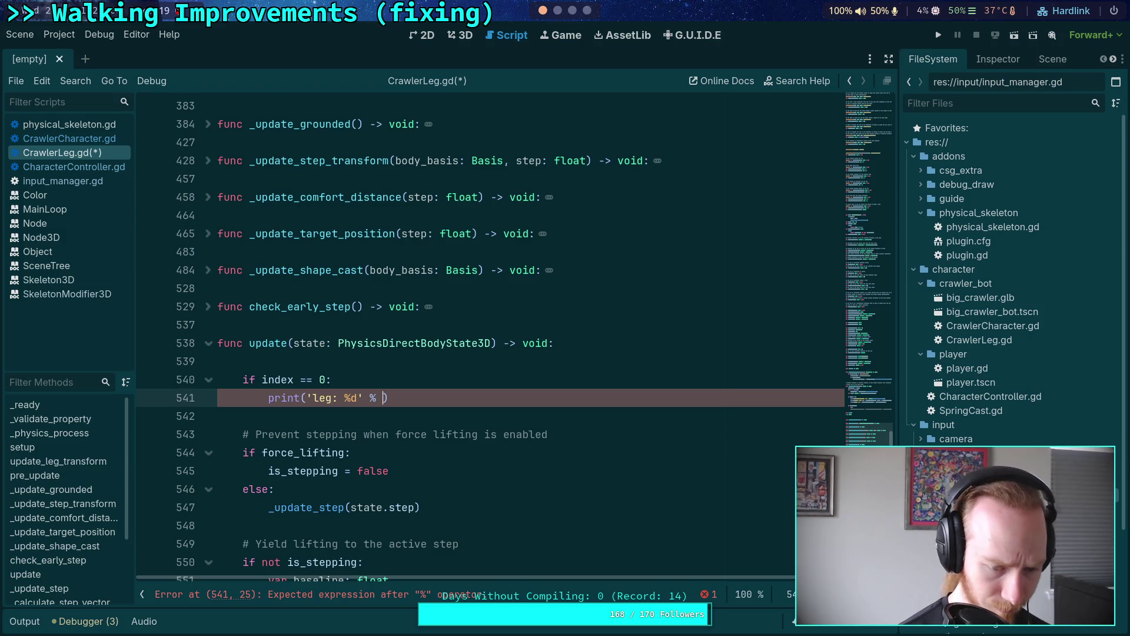
Complete the print with Engine.get_physics_frames(), then save and run with F5.
{"action": "type", "text": "Engine.get_"}
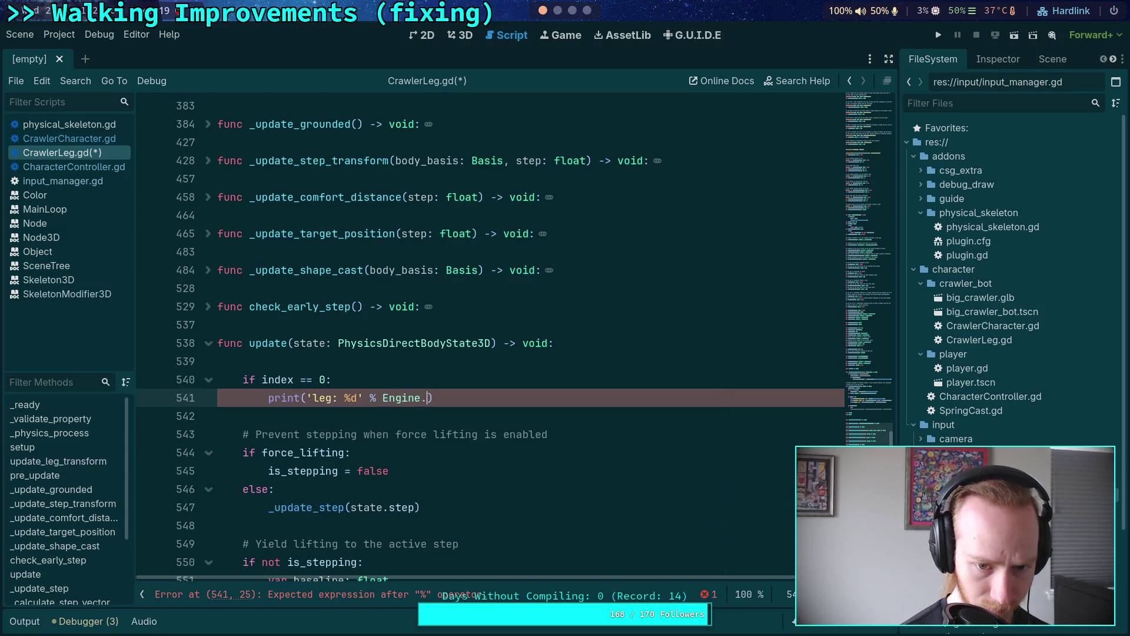
{"action": "type", "text": "ph"}
{"action": "key", "text": "Down"}
{"action": "key", "text": "Down"}
{"action": "key", "text": "Return"}
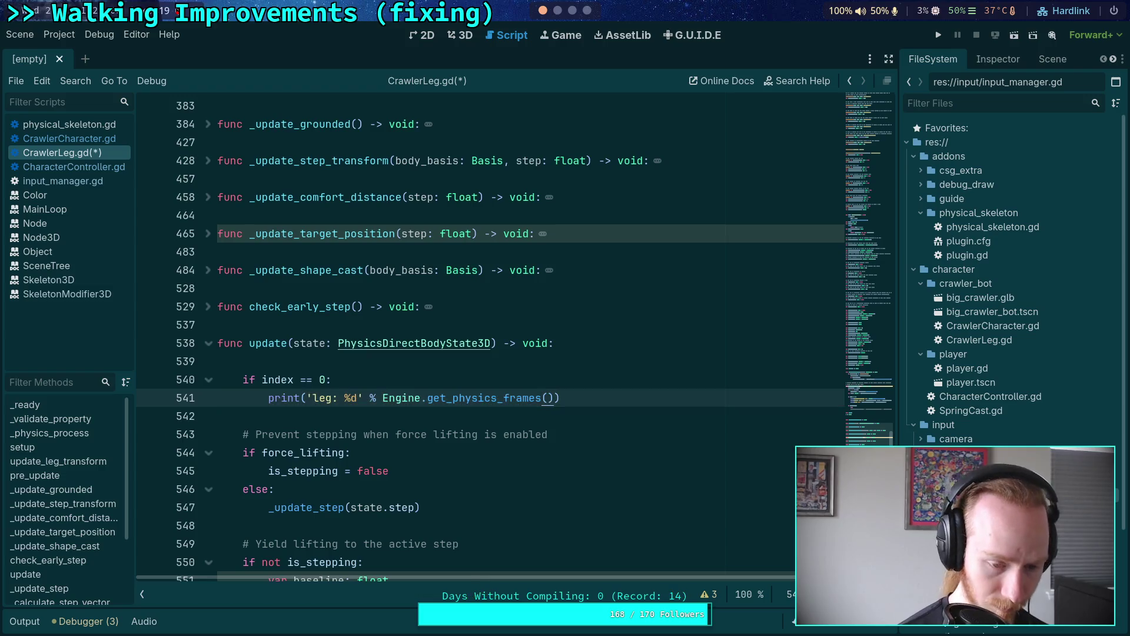
{"action": "key", "text": "F5"}
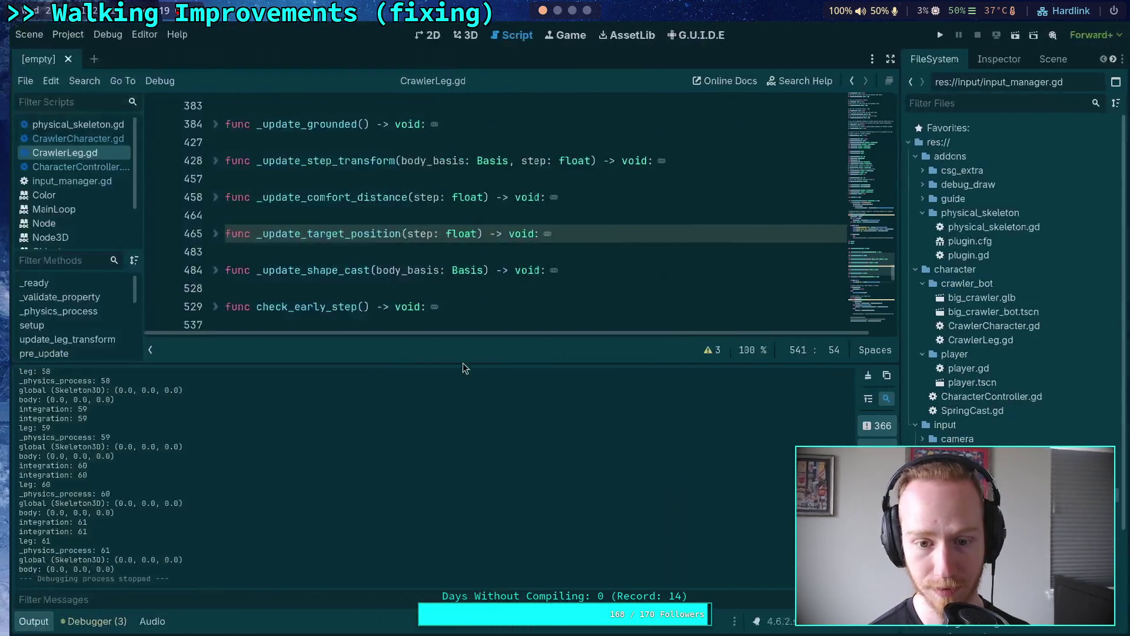
Enlarge the Output log and highlight the frame-60 leg and _physics_process prints.
{"action": "left_click_drag", "start_coordinate": [437, 358], "coordinate": [439, 332]}
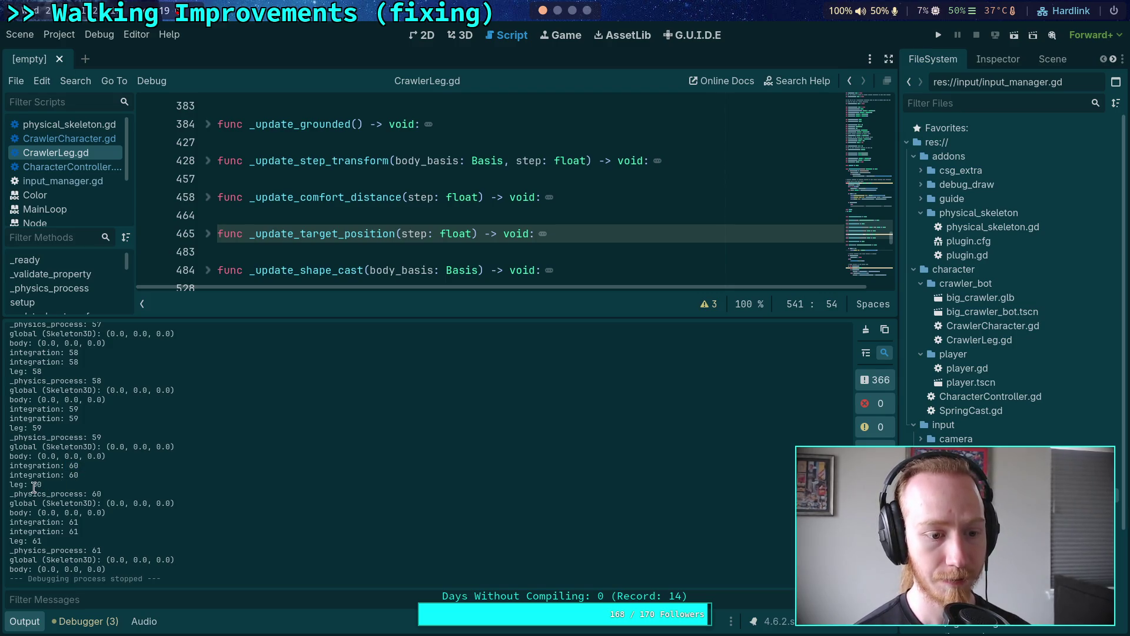
{"action": "double_click", "coordinate": [34, 487]}
{"action": "double_click", "coordinate": [96, 494]}
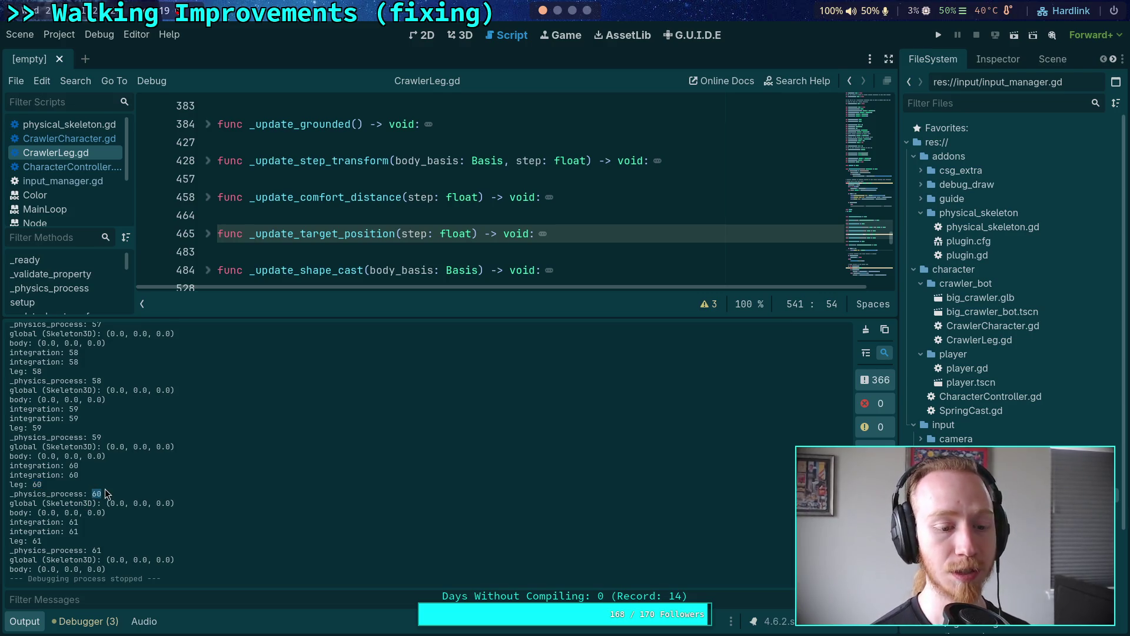
Collapse the Output log, reread it, collapse it again, and open CharacterController.gd.
{"action": "left_click", "coordinate": [32, 626]}
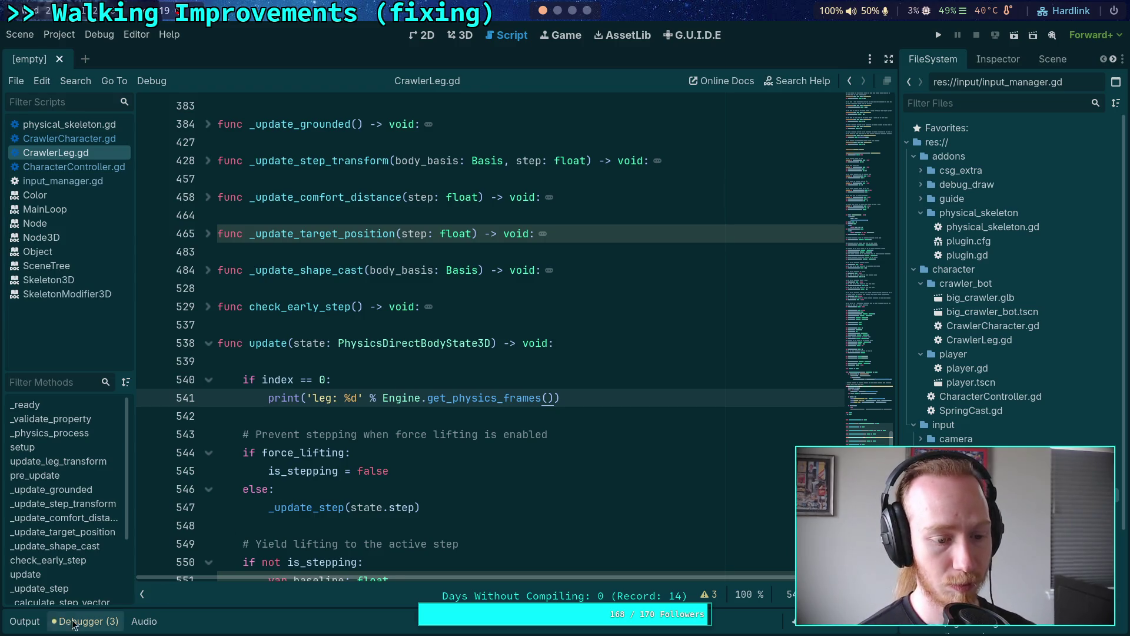
{"action": "left_click", "coordinate": [17, 621]}
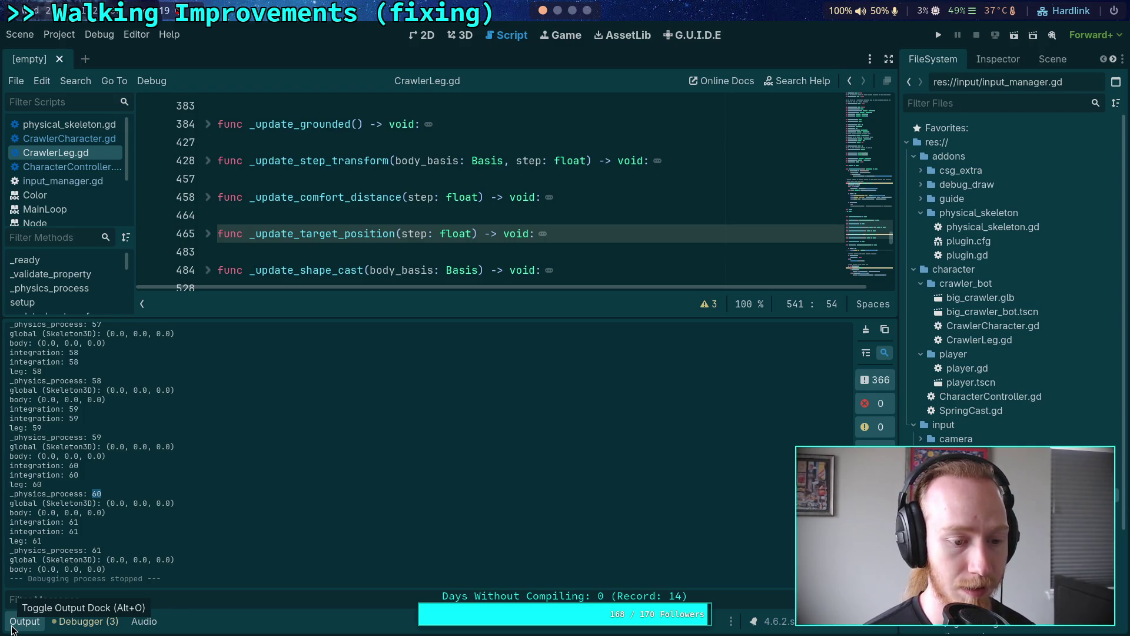
{"action": "left_click", "coordinate": [23, 621]}
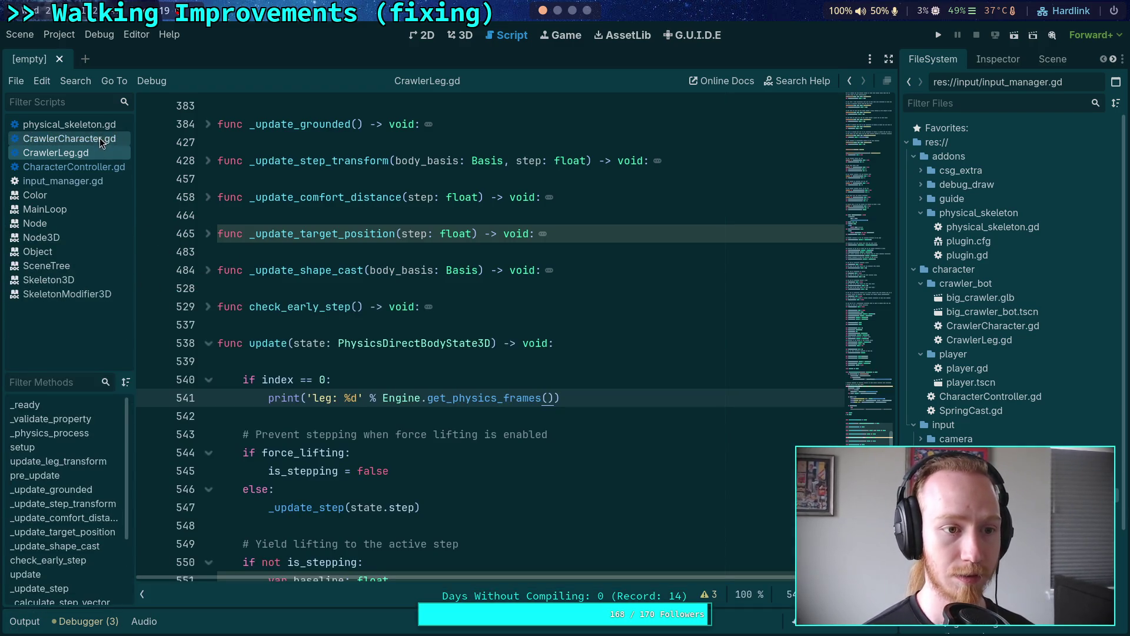
{"action": "left_click", "coordinate": [94, 166]}
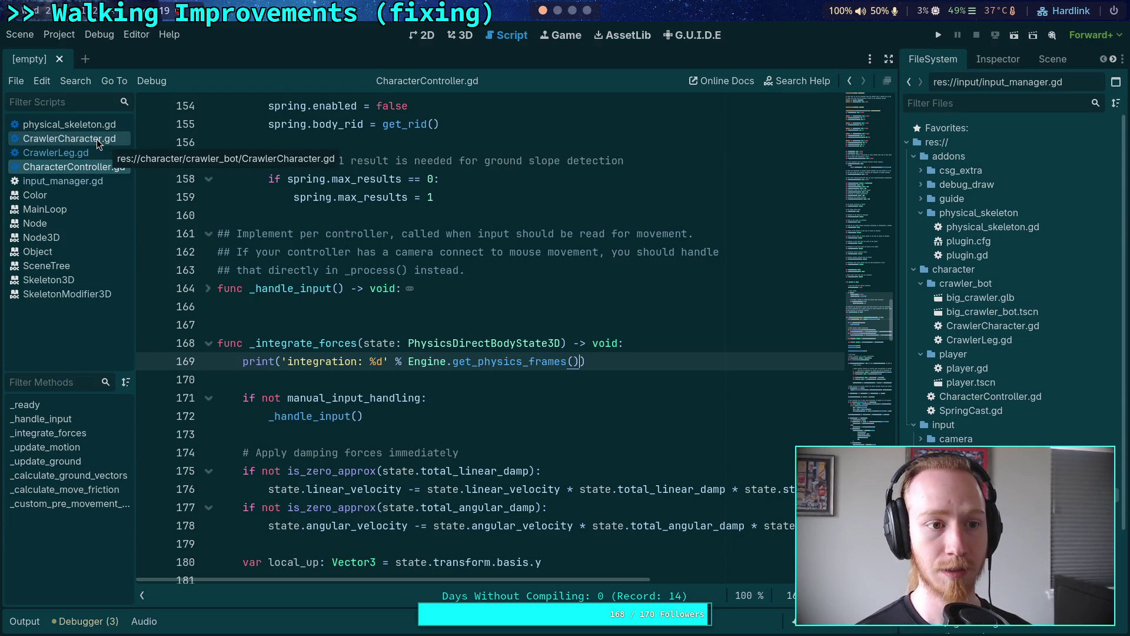
In CrawlerCharacter.gd, delete _handle_input's commented 'crawler physics_process' print and its blank lines.
{"action": "left_click", "coordinate": [97, 139]}
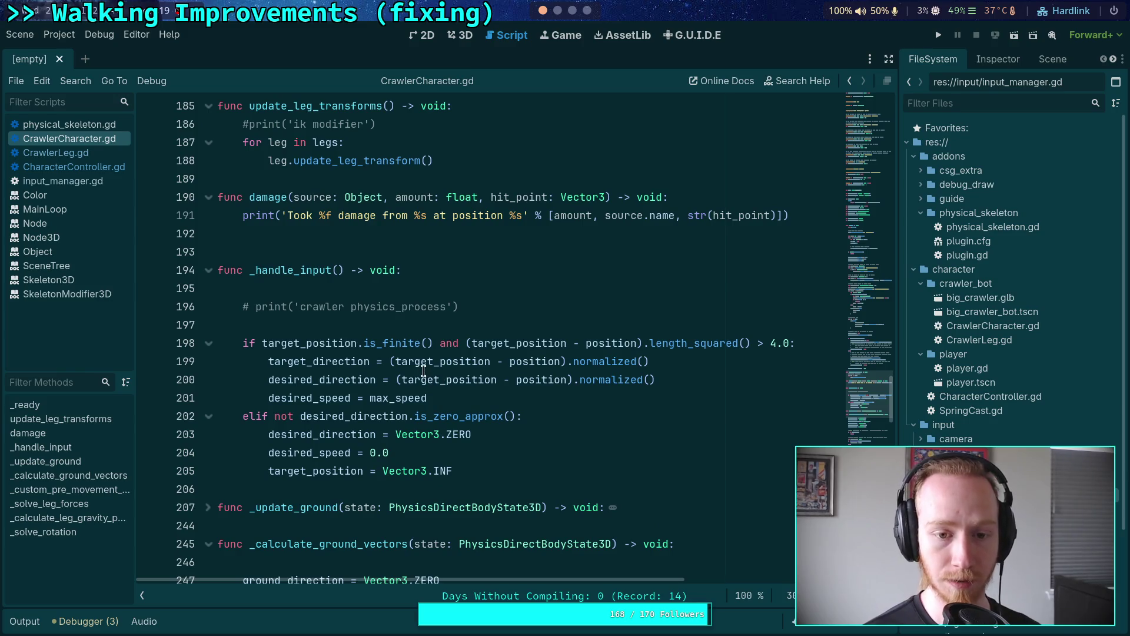
{"action": "left_click_drag", "start_coordinate": [463, 307], "coordinate": [469, 290]}
{"action": "key", "text": "BackSpace"}
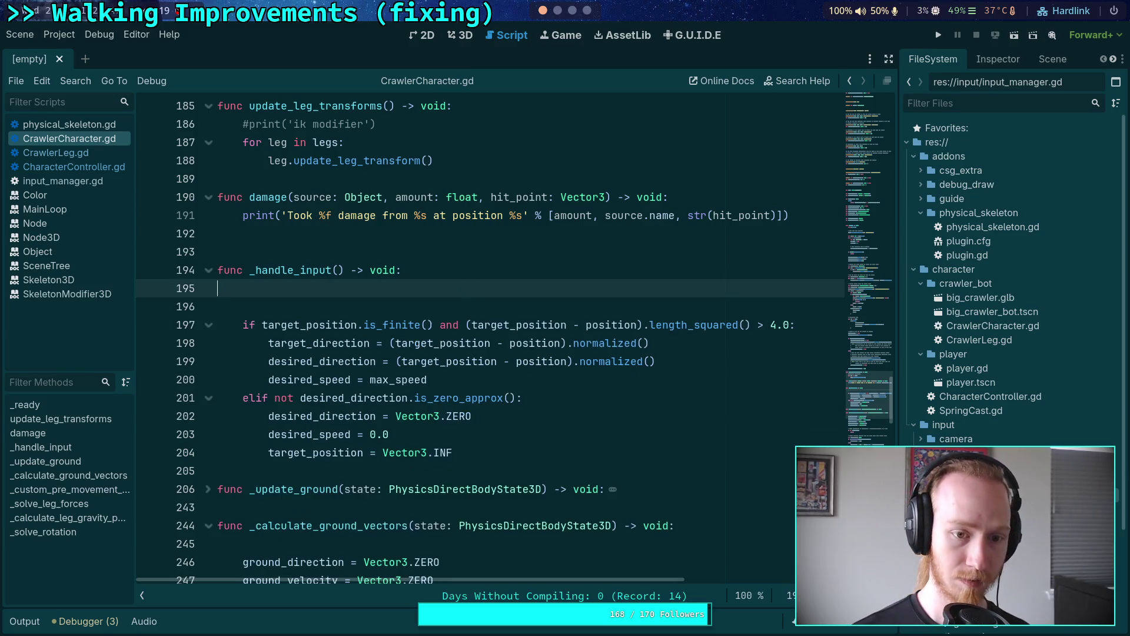
{"action": "key", "text": "Delete"}
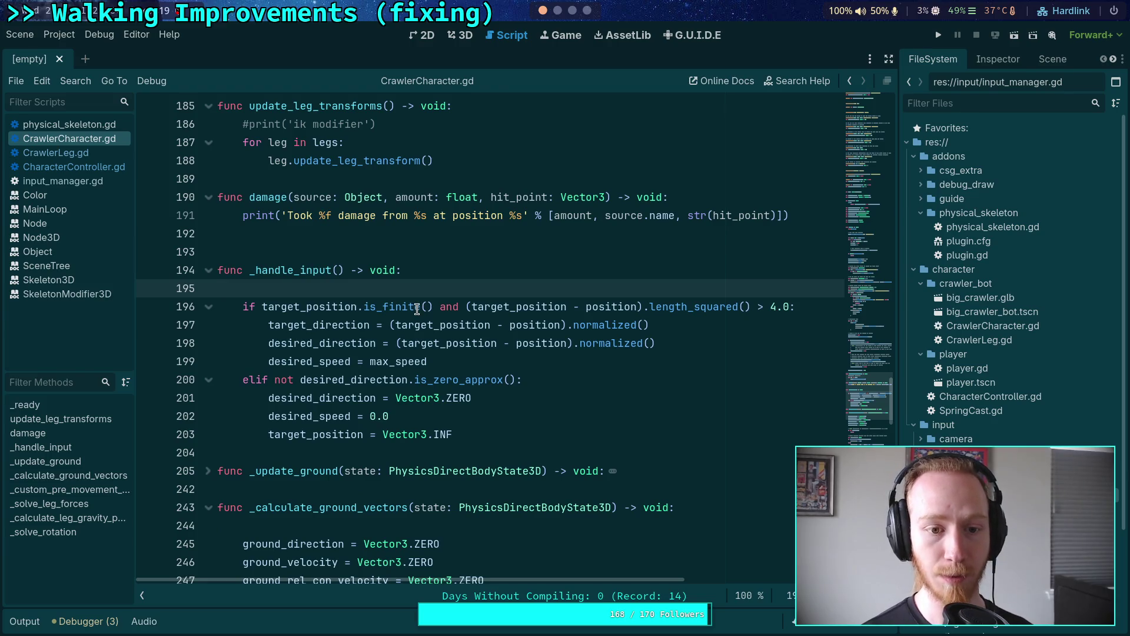
{"action": "key", "text": "BackSpace"}
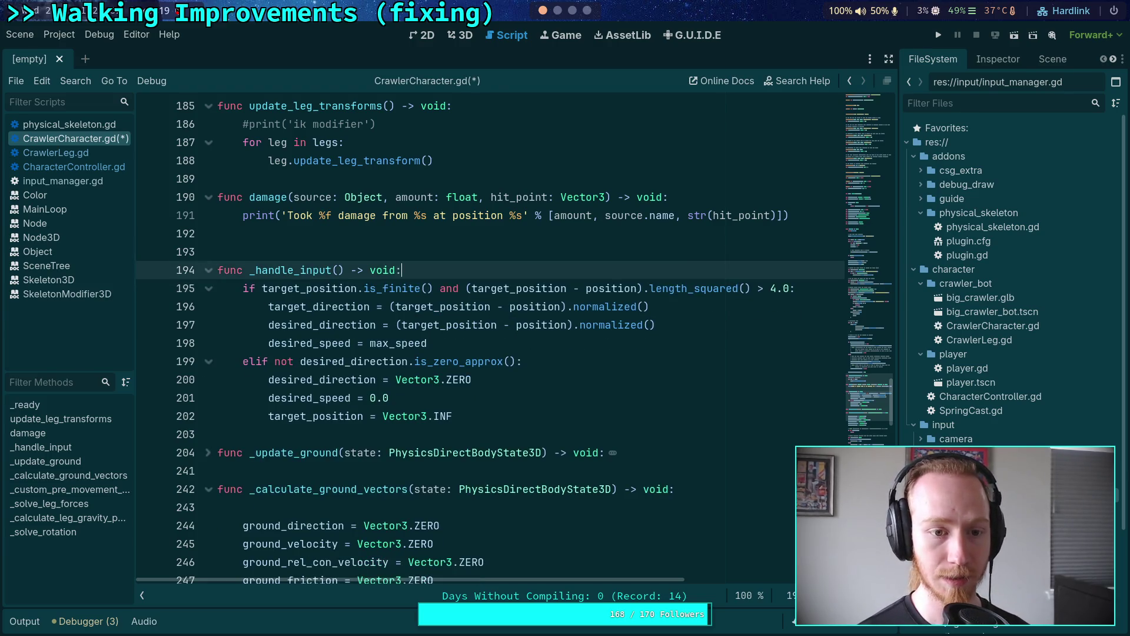
{"action": "scroll", "coordinate": [467, 345], "scroll_direction": "up", "scroll_amount": 2}
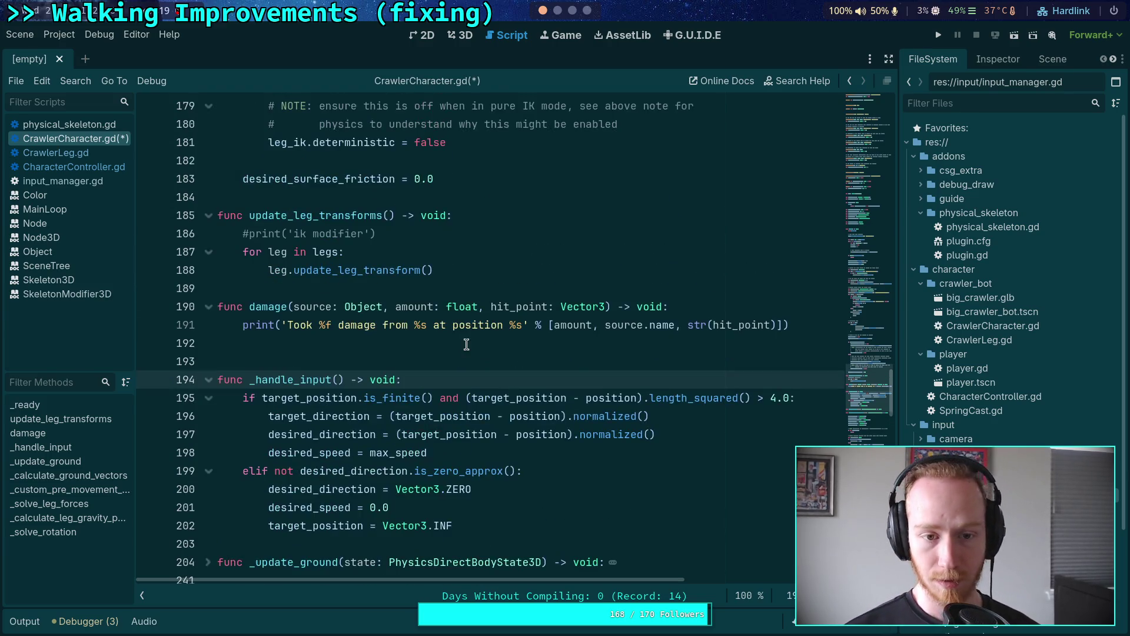
Browse the leg setup code around _handle_input in CrawlerCharacter.gd.
{"action": "left_click", "coordinate": [415, 359]}
{"action": "scroll", "coordinate": [426, 347], "scroll_direction": "up", "scroll_amount": 5}
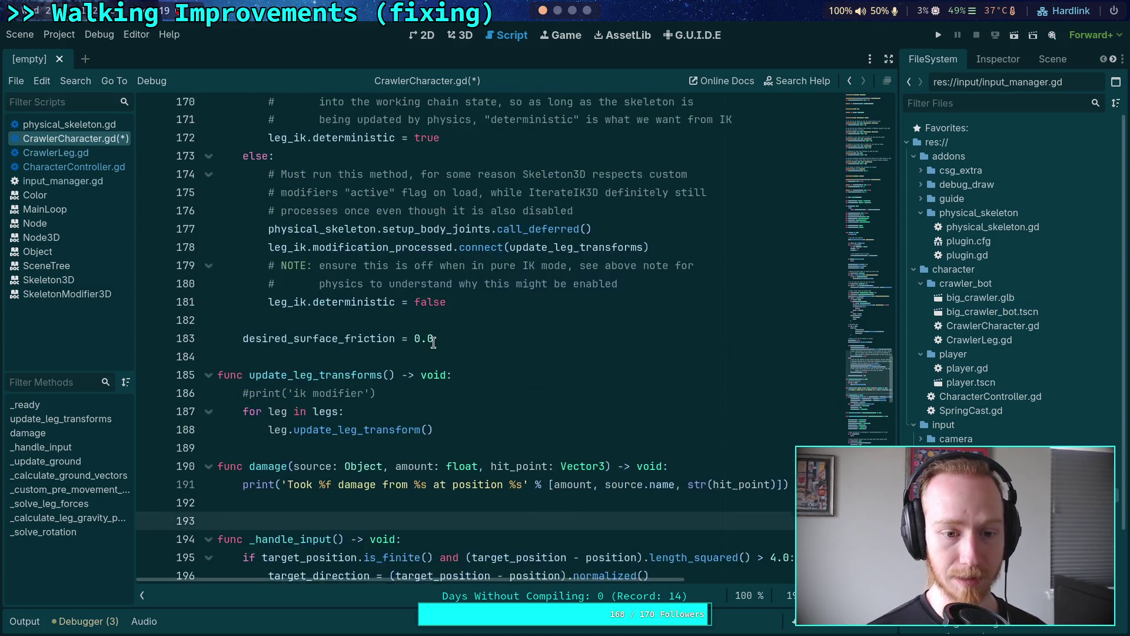
{"action": "scroll", "coordinate": [434, 343], "scroll_direction": "up", "scroll_amount": 20}
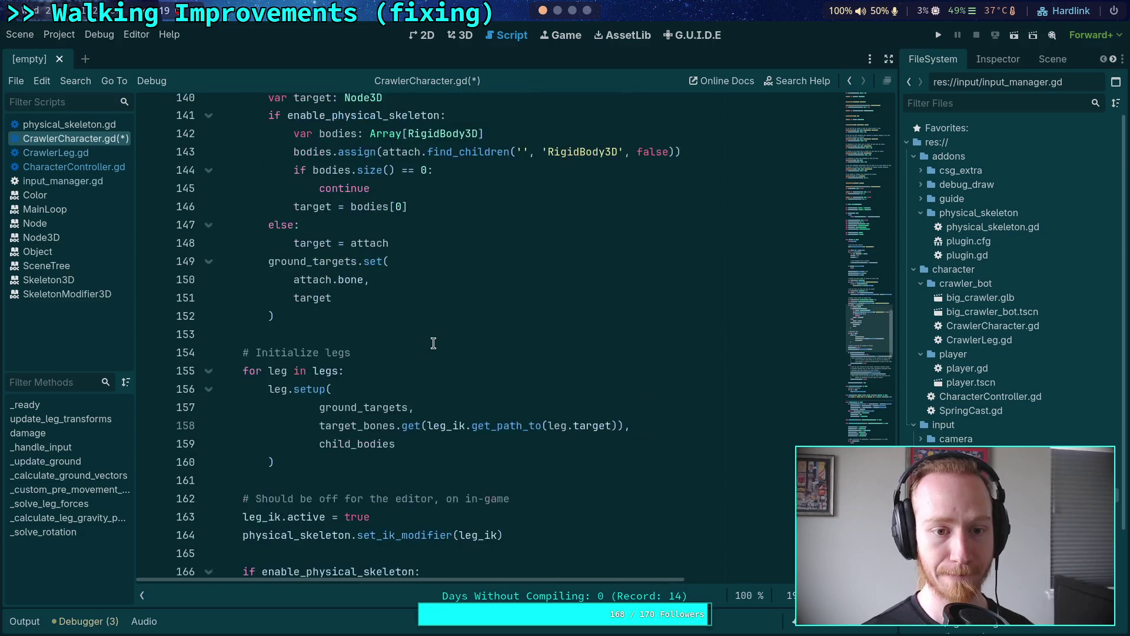
{"action": "scroll", "coordinate": [433, 343], "scroll_direction": "up", "scroll_amount": 6}
{"action": "scroll", "coordinate": [436, 343], "scroll_direction": "down", "scroll_amount": 20}
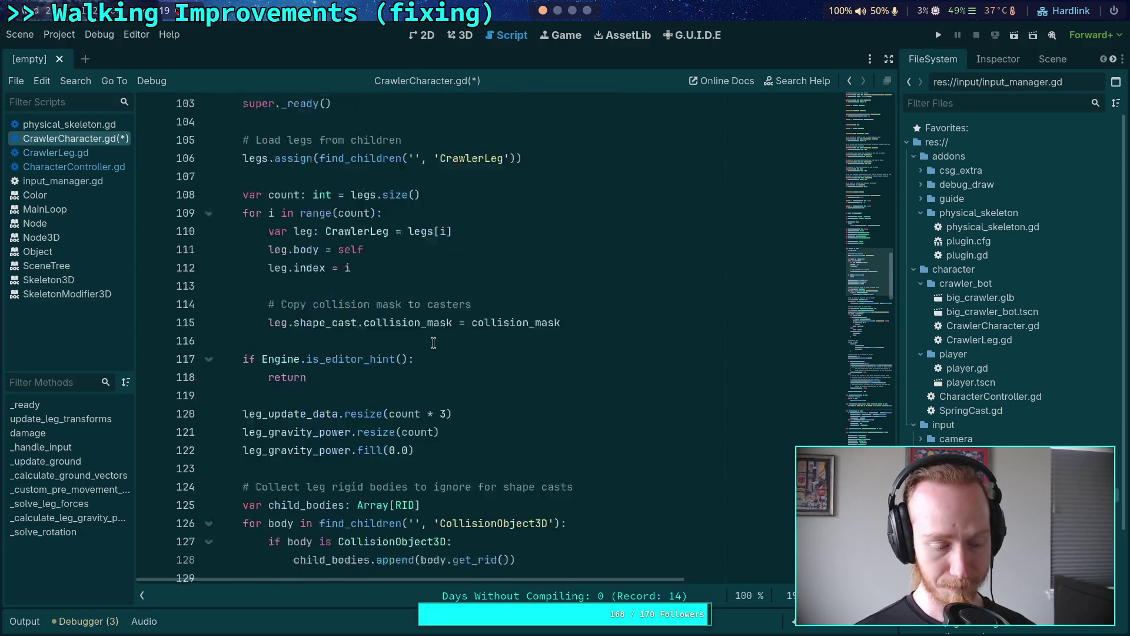
{"action": "scroll", "coordinate": [438, 341], "scroll_direction": "down", "scroll_amount": 14}
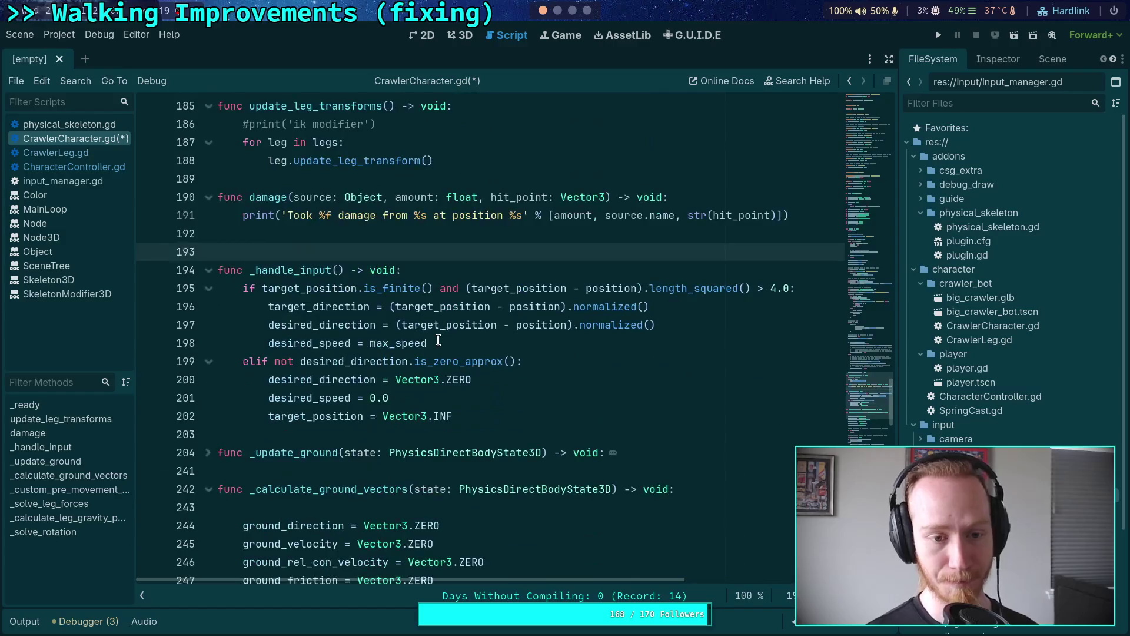
{"action": "scroll", "coordinate": [438, 340], "scroll_direction": "down", "scroll_amount": 5}
{"action": "scroll", "coordinate": [438, 340], "scroll_direction": "up", "scroll_amount": 5}
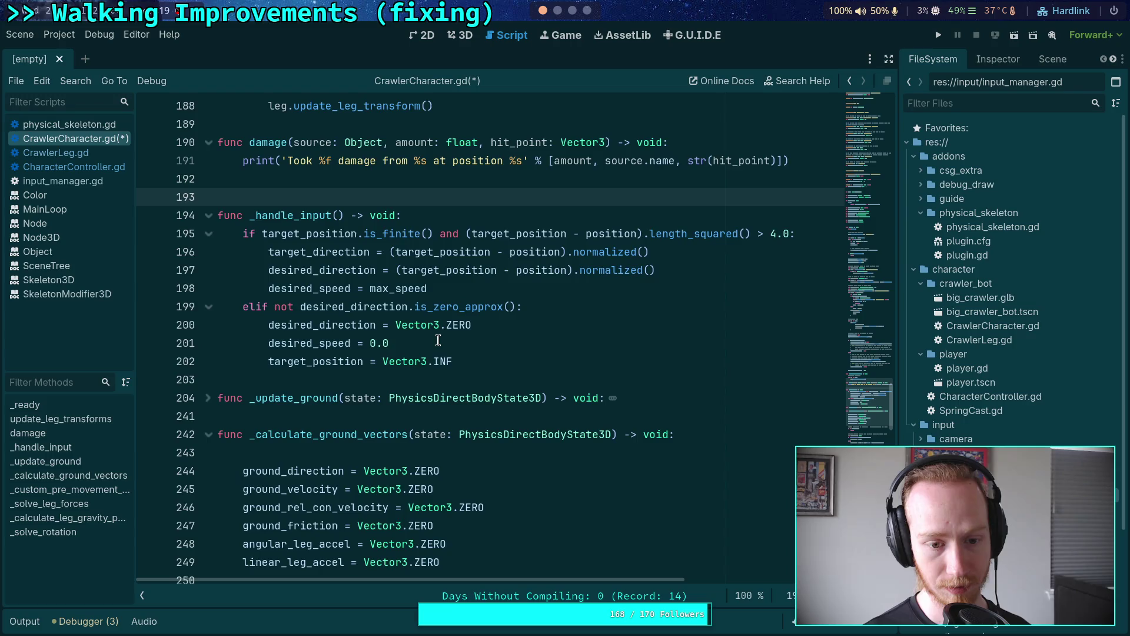
{"action": "scroll", "coordinate": [438, 340], "scroll_direction": "down", "scroll_amount": 5}
Collapse _calculate_ground_vectors and inspect _custom_pre_movement_forces and _solve_leg_forces.
{"action": "left_click", "coordinate": [208, 161]}
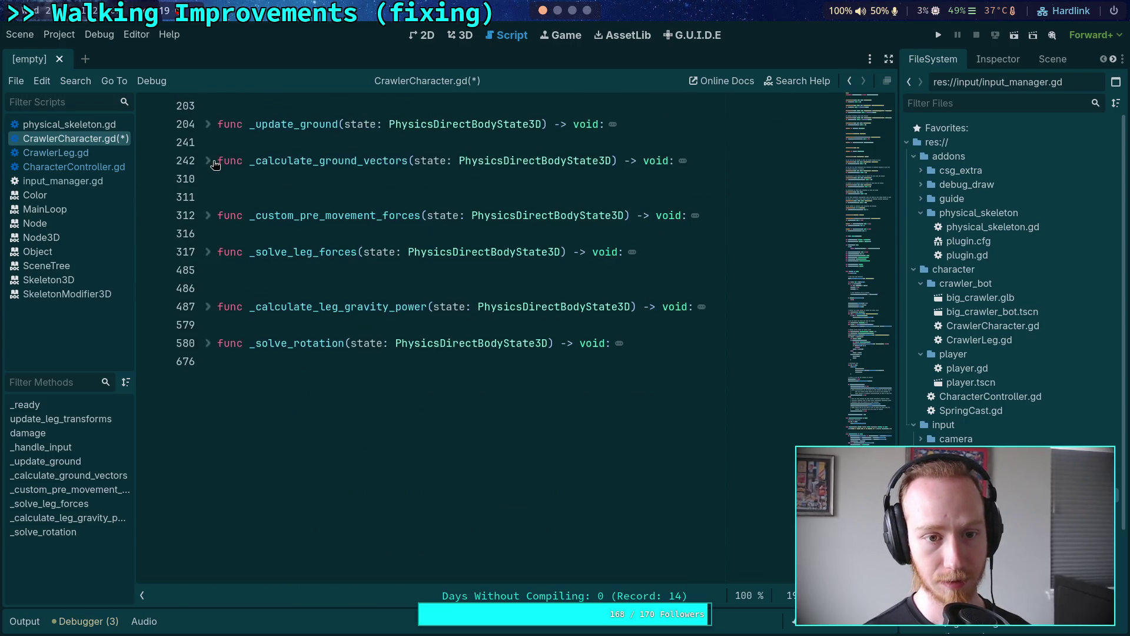
{"action": "left_click", "coordinate": [208, 216]}
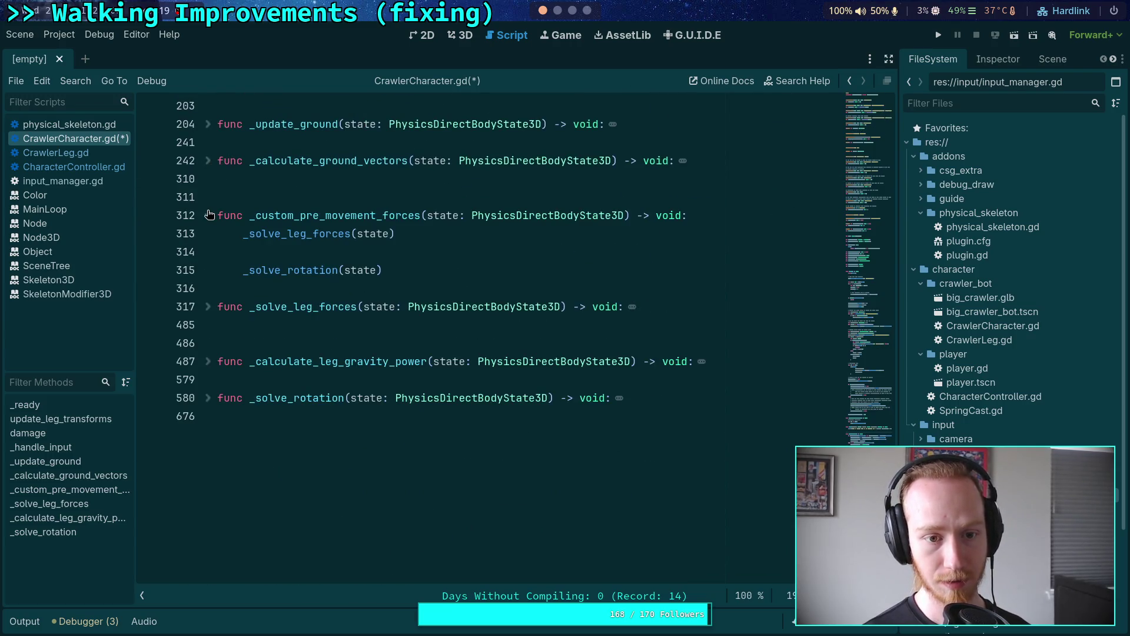
{"action": "left_click", "coordinate": [209, 307]}
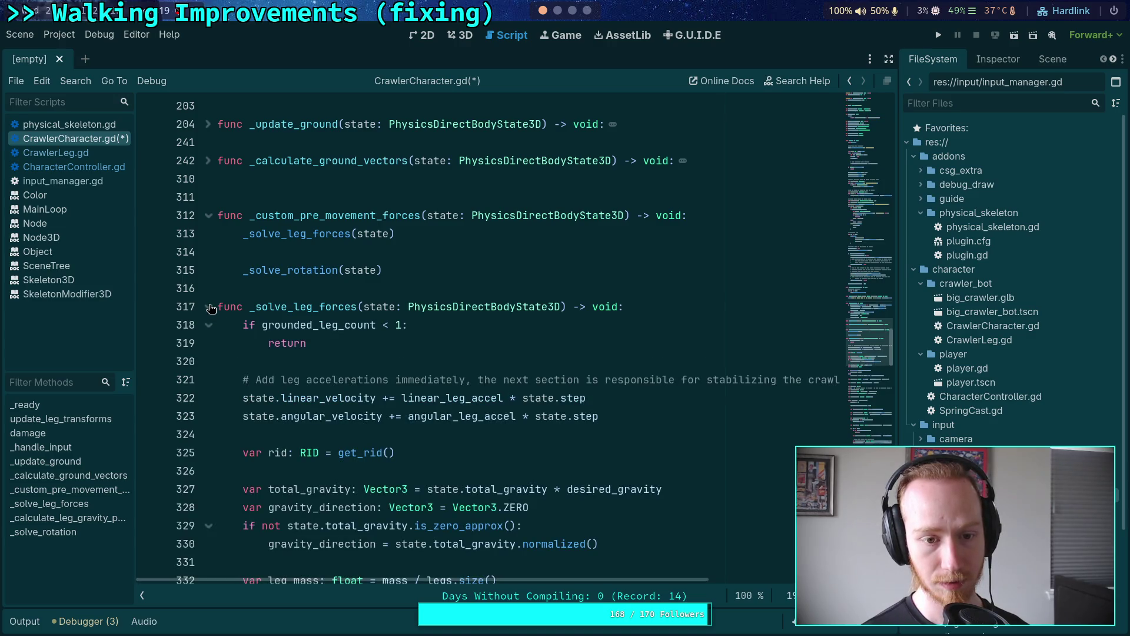
{"action": "left_click", "coordinate": [209, 307]}
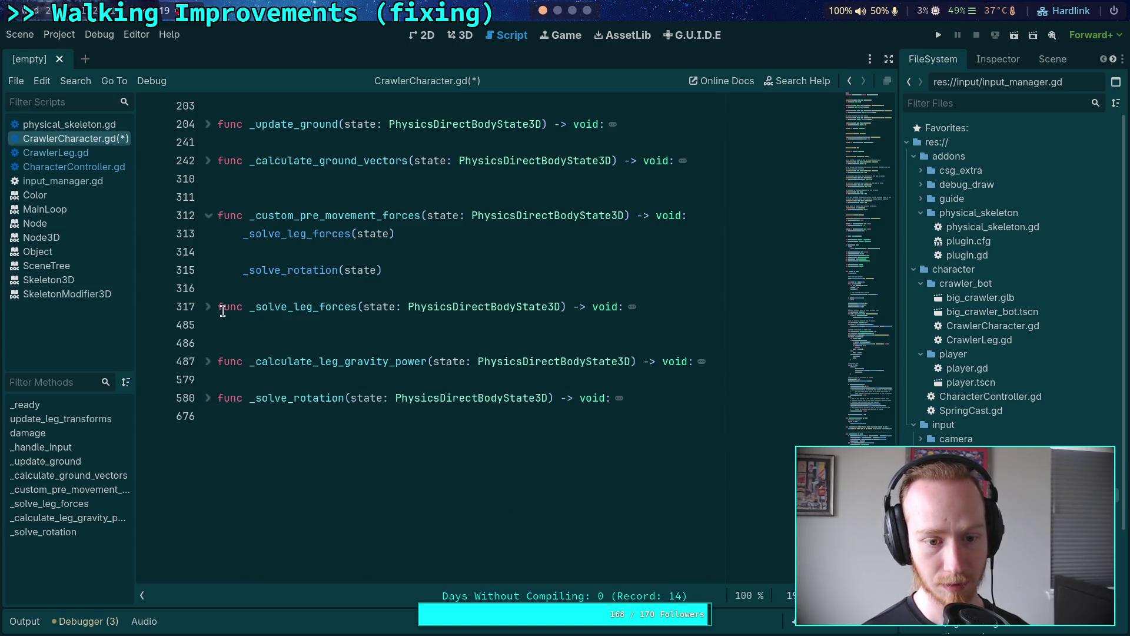
Scroll back to the leg_ik.deterministic = true line and start a text search.
{"action": "scroll", "coordinate": [256, 318], "scroll_direction": "up", "scroll_amount": 6}
{"action": "scroll", "coordinate": [256, 319], "scroll_direction": "up", "scroll_amount": 1}
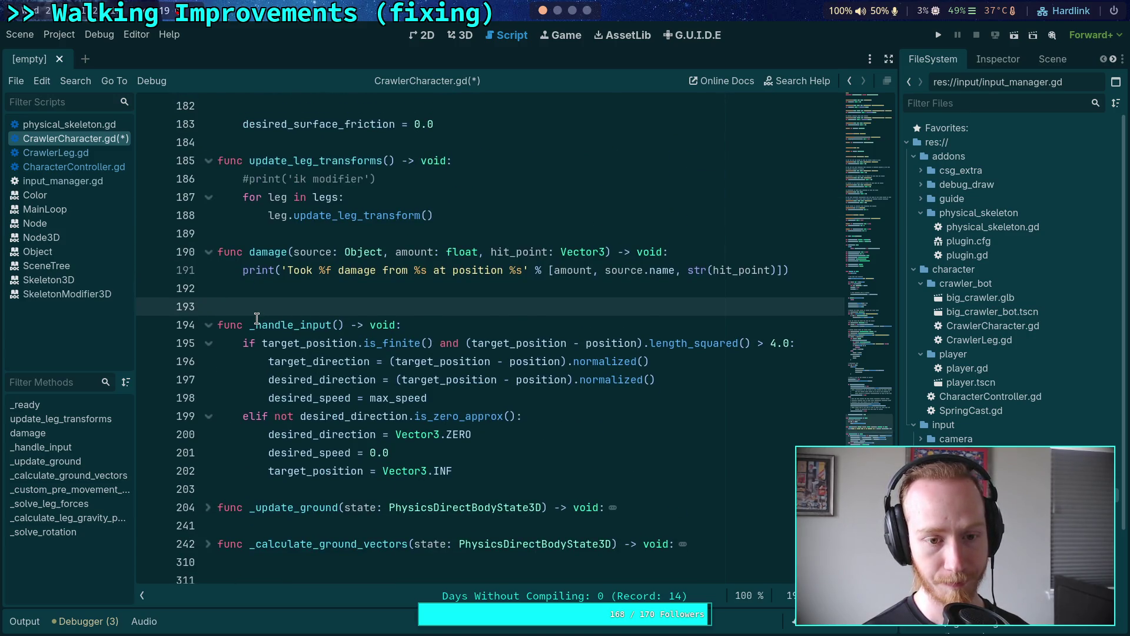
{"action": "scroll", "coordinate": [256, 318], "scroll_direction": "up", "scroll_amount": 1}
{"action": "scroll", "coordinate": [257, 318], "scroll_direction": "up", "scroll_amount": 13}
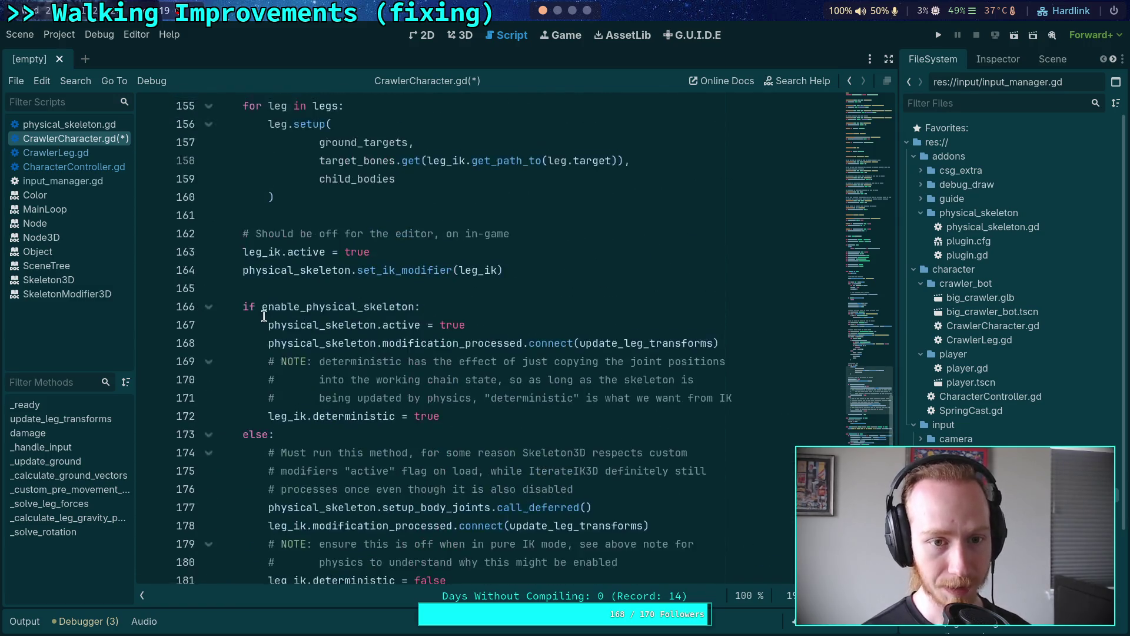
{"action": "scroll", "coordinate": [264, 316], "scroll_direction": "down", "scroll_amount": 7}
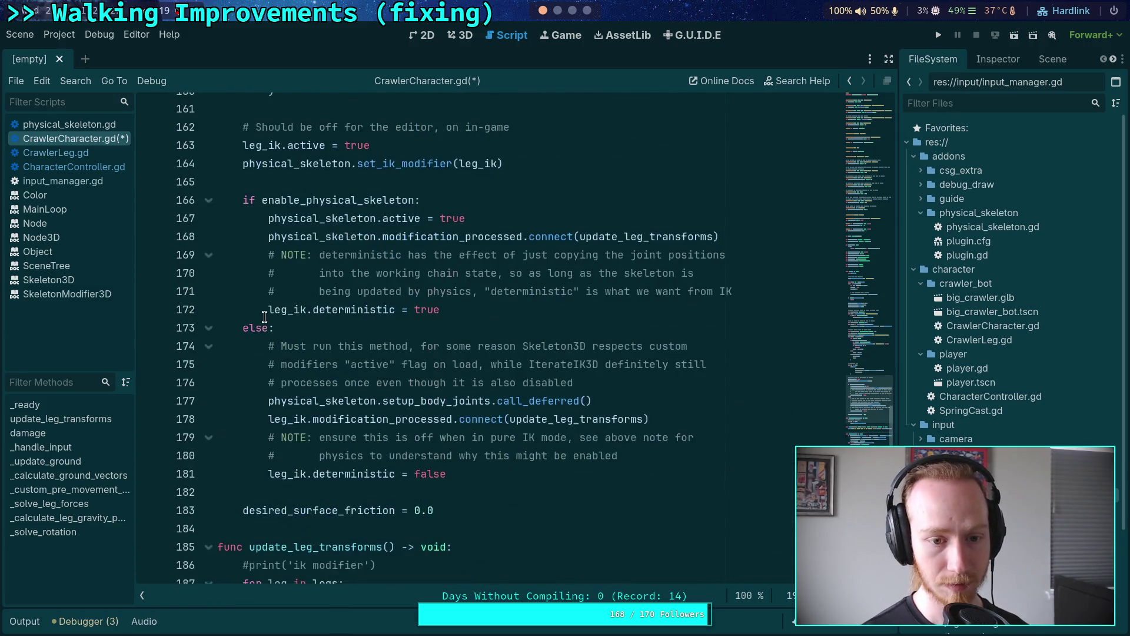
{"action": "left_click", "coordinate": [378, 307]}
{"action": "key", "text": "ctrl+f"}
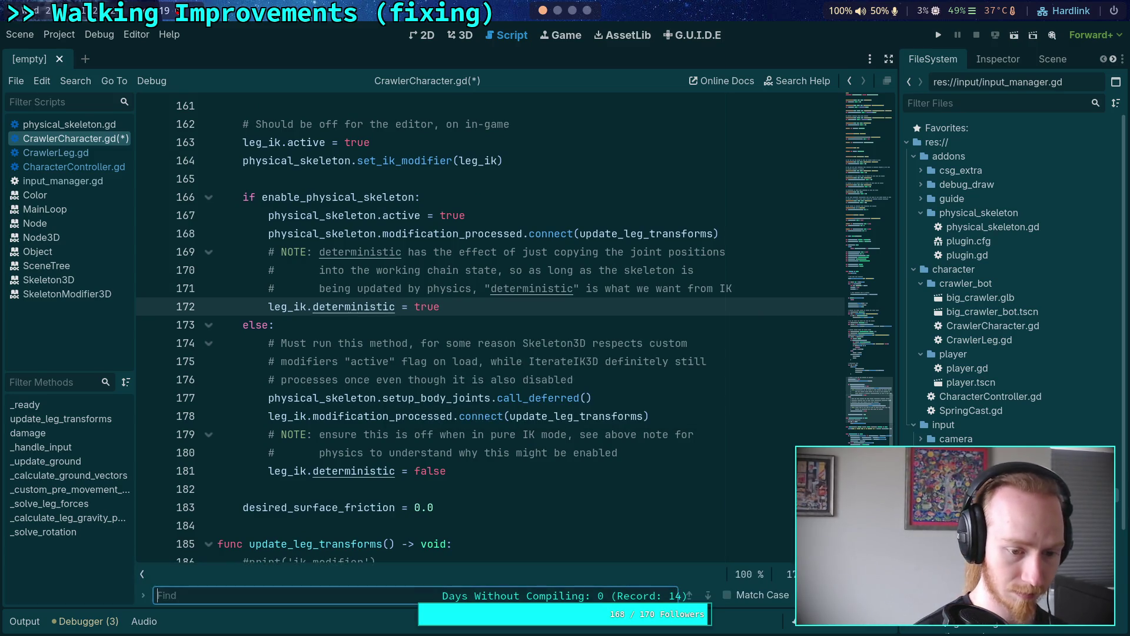
Search the script for 'leg.pre' and browse the surrounding code.
{"action": "type", "text": "leg.pree"}
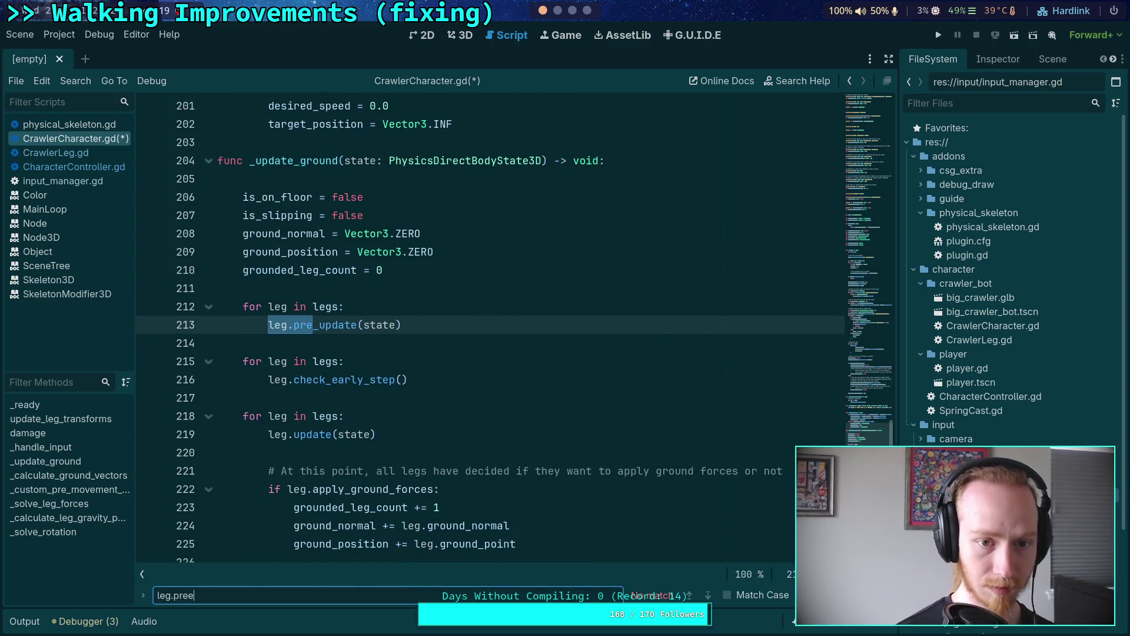
{"action": "key", "text": "Escape"}
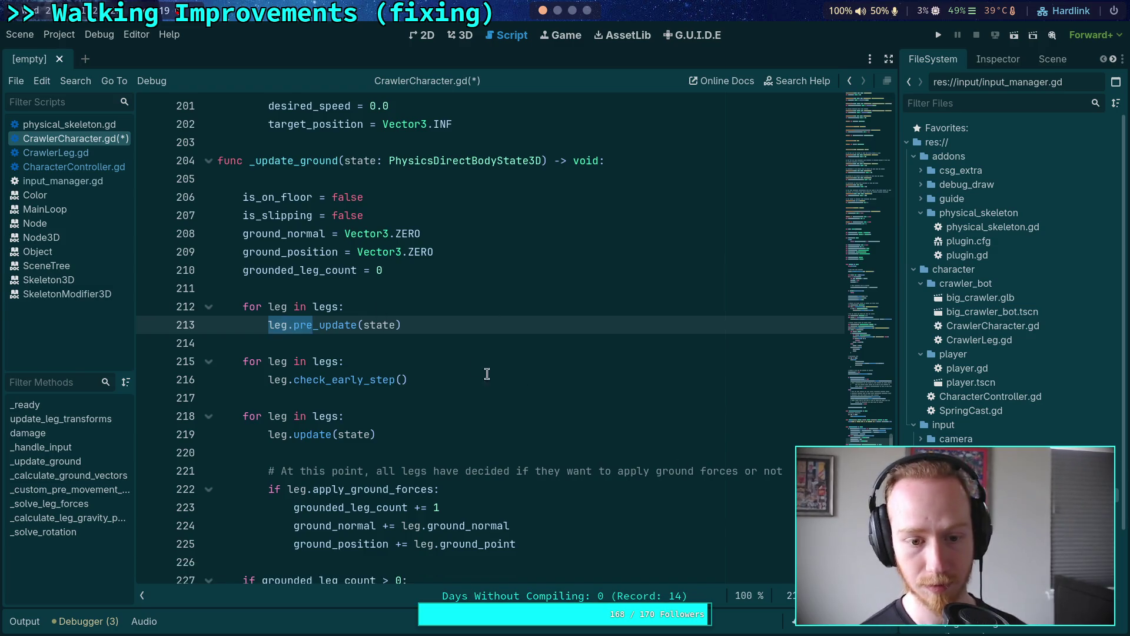
{"action": "scroll", "coordinate": [472, 366], "scroll_direction": "down", "scroll_amount": 6}
{"action": "scroll", "coordinate": [473, 366], "scroll_direction": "up", "scroll_amount": 8}
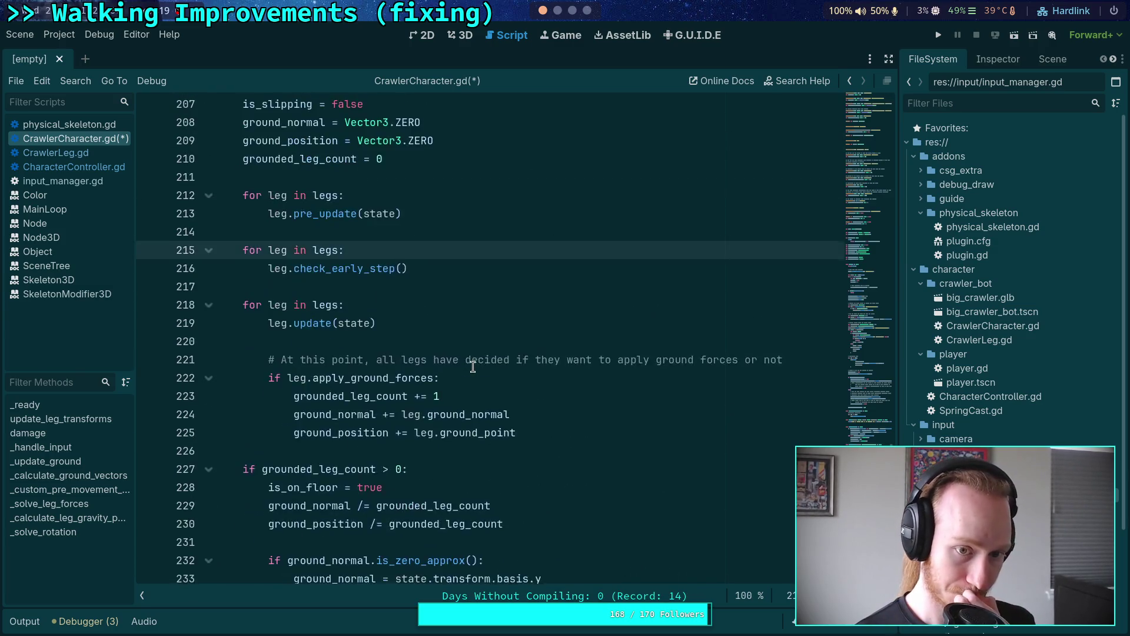
{"action": "scroll", "coordinate": [472, 366], "scroll_direction": "down", "scroll_amount": 1}
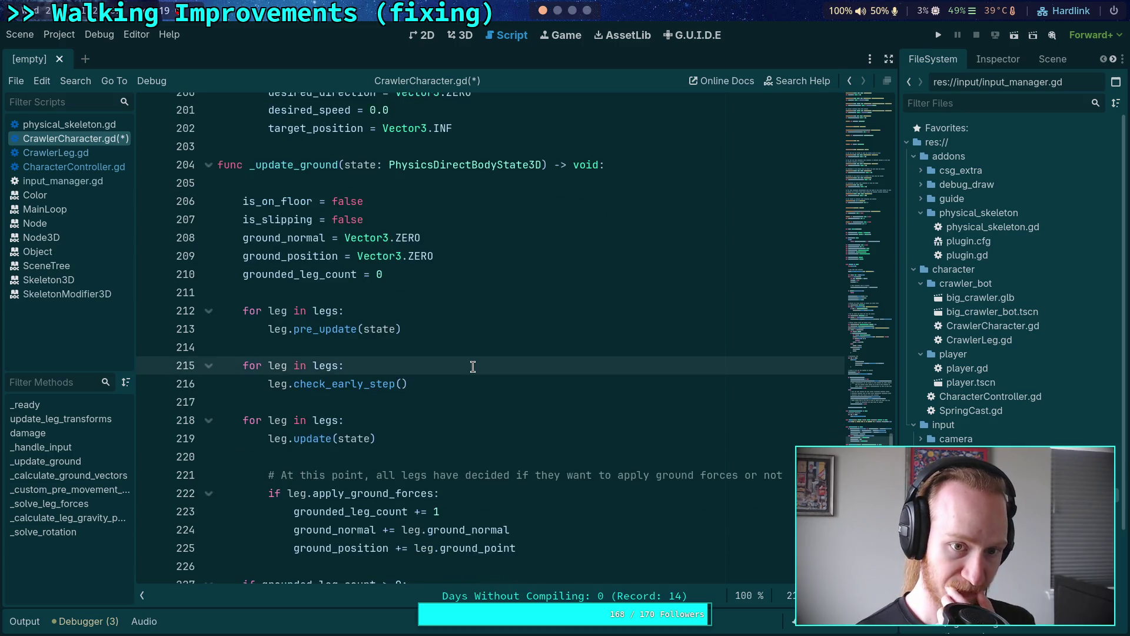
{"action": "scroll", "coordinate": [384, 357], "scroll_direction": "down", "scroll_amount": 3}
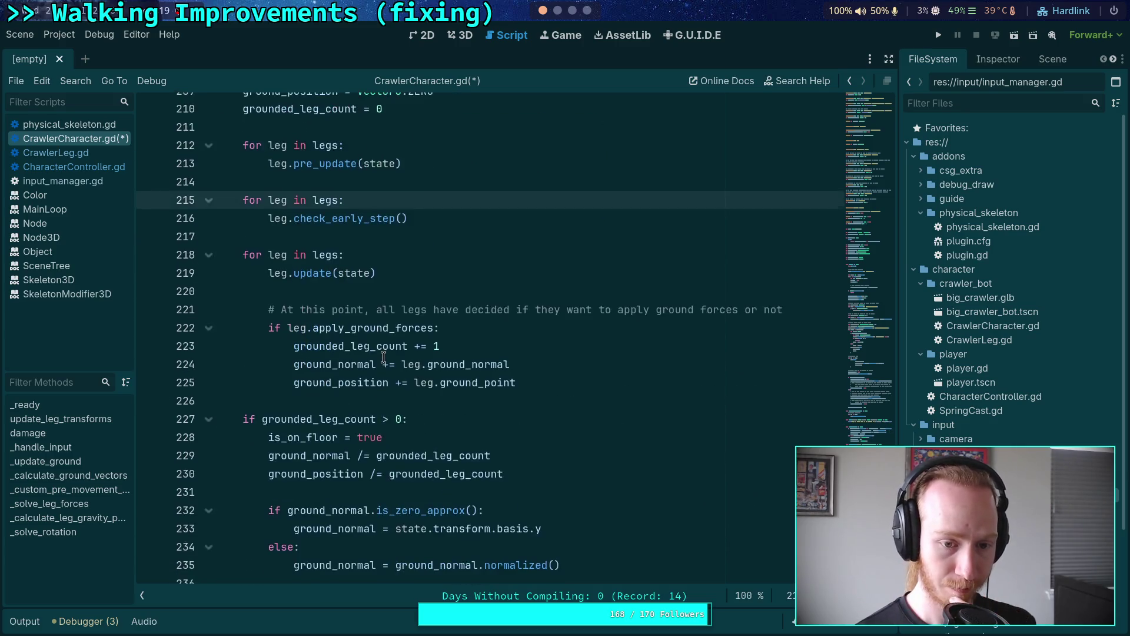
{"action": "scroll", "coordinate": [384, 358], "scroll_direction": "down", "scroll_amount": 3}
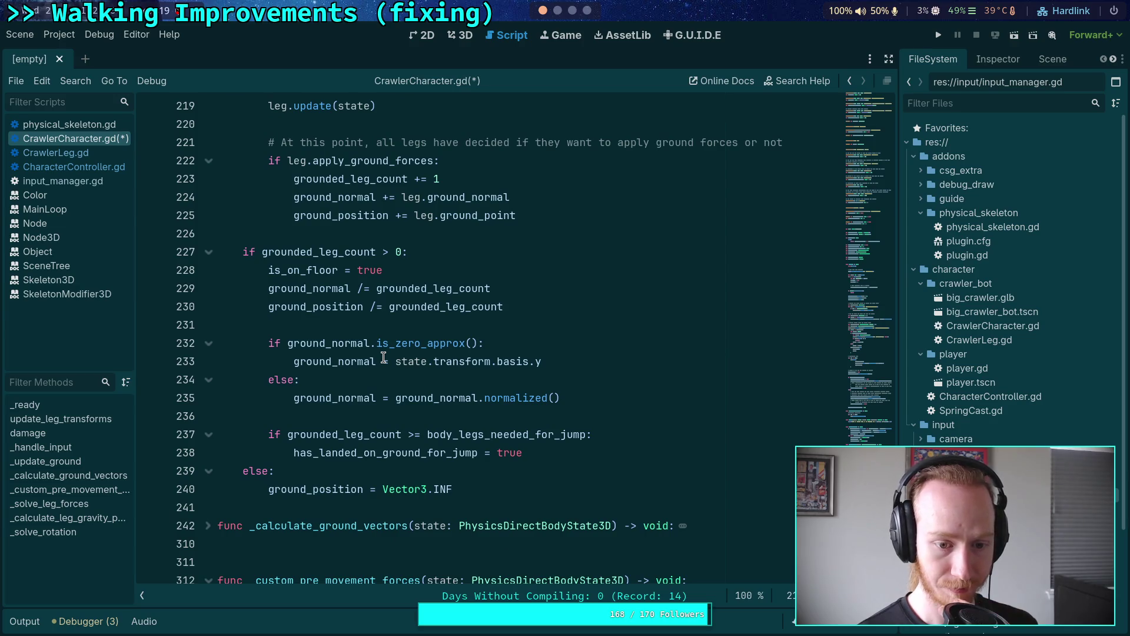
{"action": "scroll", "coordinate": [384, 358], "scroll_direction": "up", "scroll_amount": 8}
Search for _update_ground and jump to its function definition.
{"action": "left_click", "coordinate": [292, 274]}
{"action": "double_click", "coordinate": [293, 274]}
{"action": "key", "text": "ctrl+f"}
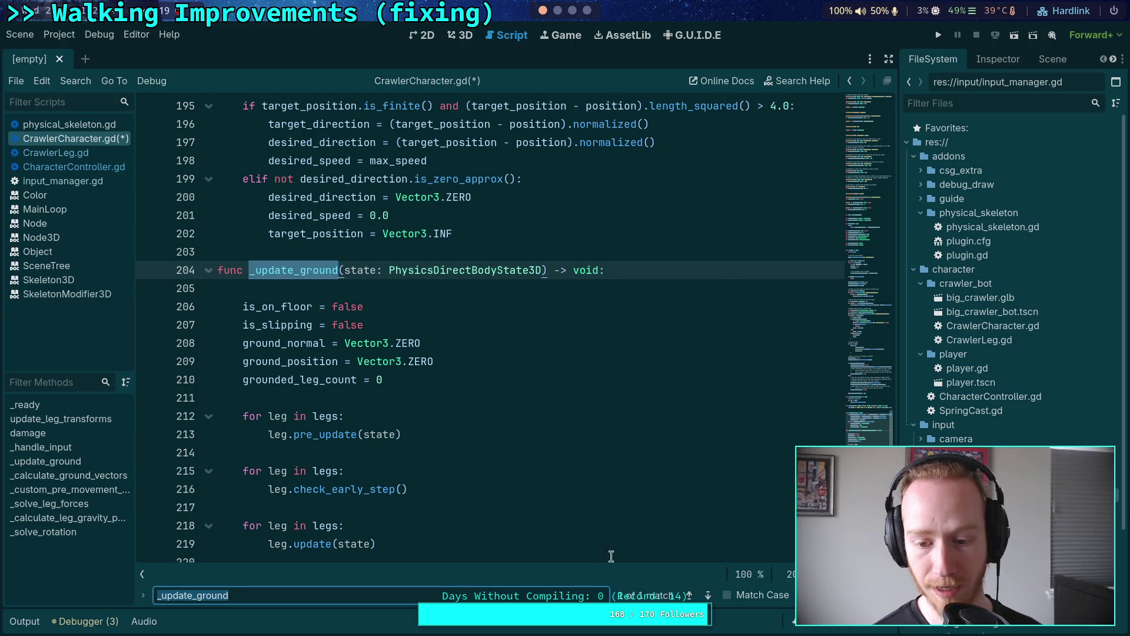
{"action": "left_click", "coordinate": [708, 597]}
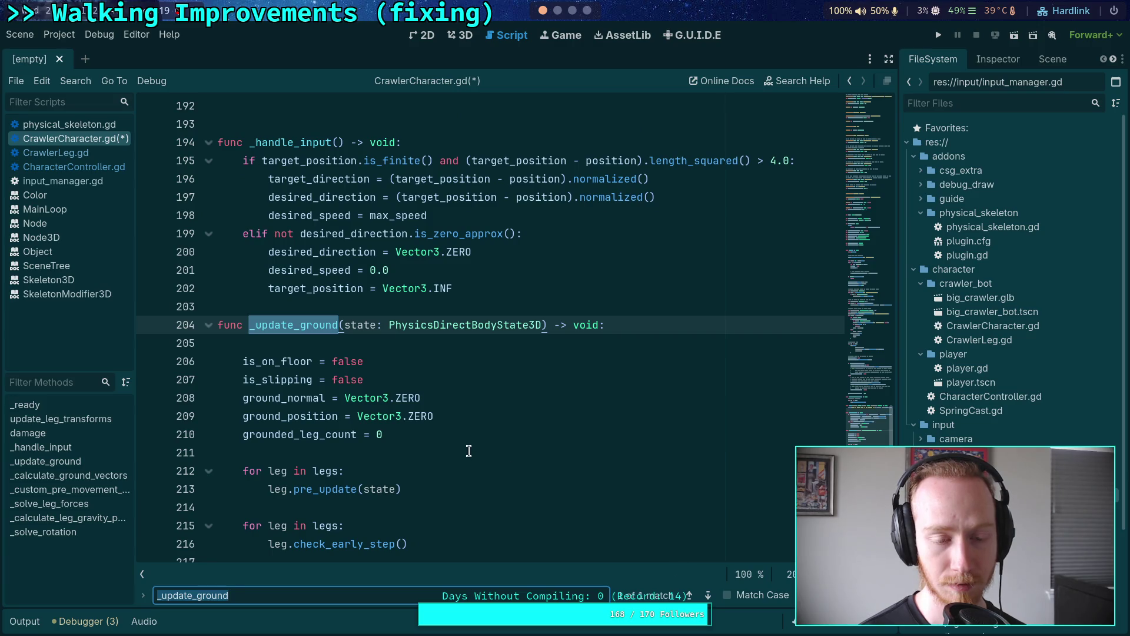
Read through _update_ground, marking ground_position and placing the caret on lines 240, 211 and 220.
{"action": "scroll", "coordinate": [468, 451], "scroll_direction": "down", "scroll_amount": 3}
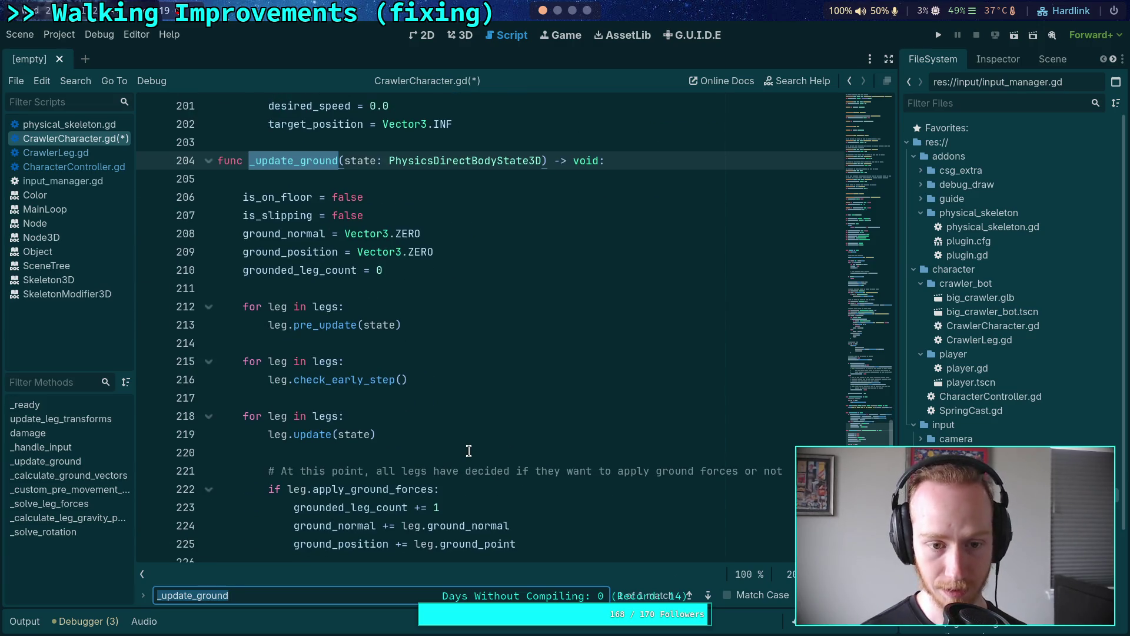
{"action": "scroll", "coordinate": [468, 451], "scroll_direction": "down", "scroll_amount": 4}
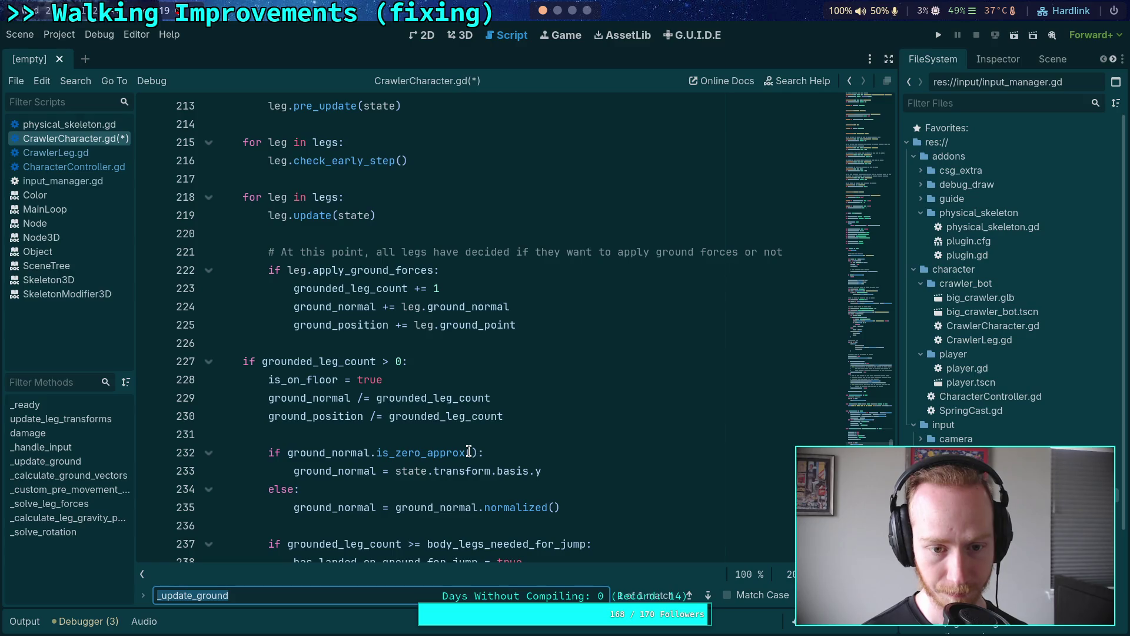
{"action": "scroll", "coordinate": [469, 451], "scroll_direction": "up", "scroll_amount": 3}
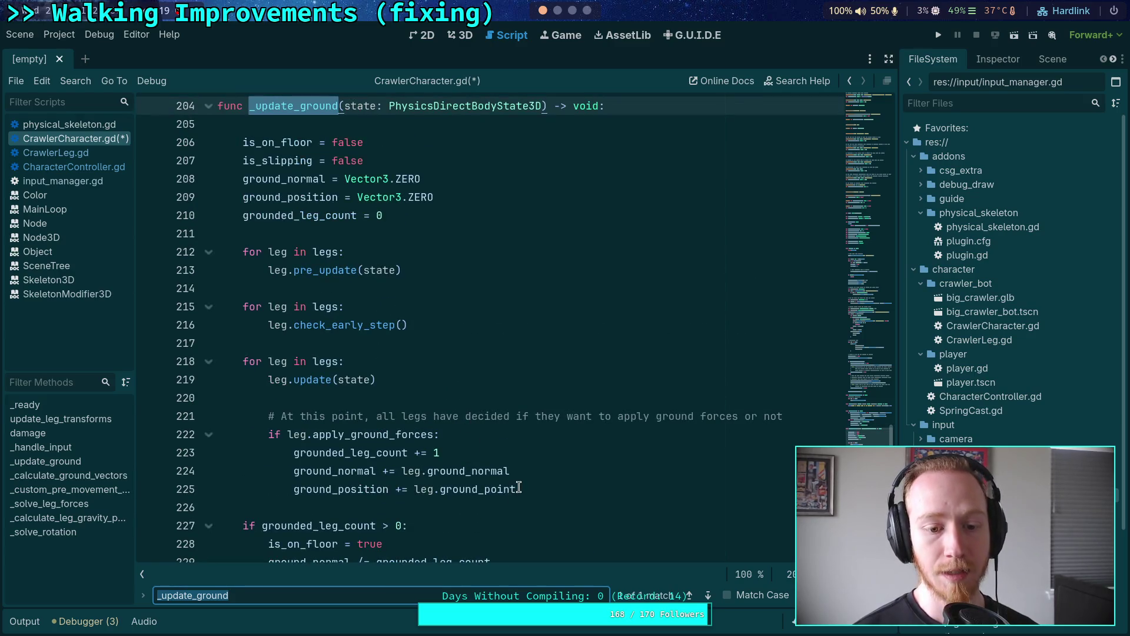
{"action": "double_click", "coordinate": [349, 488]}
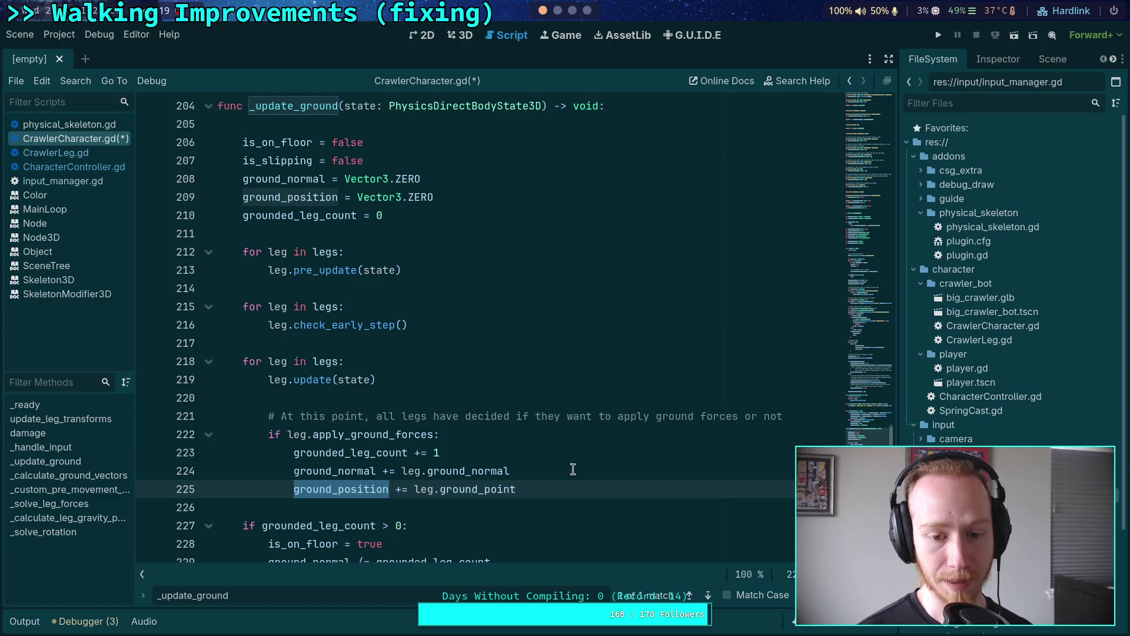
{"action": "scroll", "coordinate": [574, 465], "scroll_direction": "down", "scroll_amount": 4}
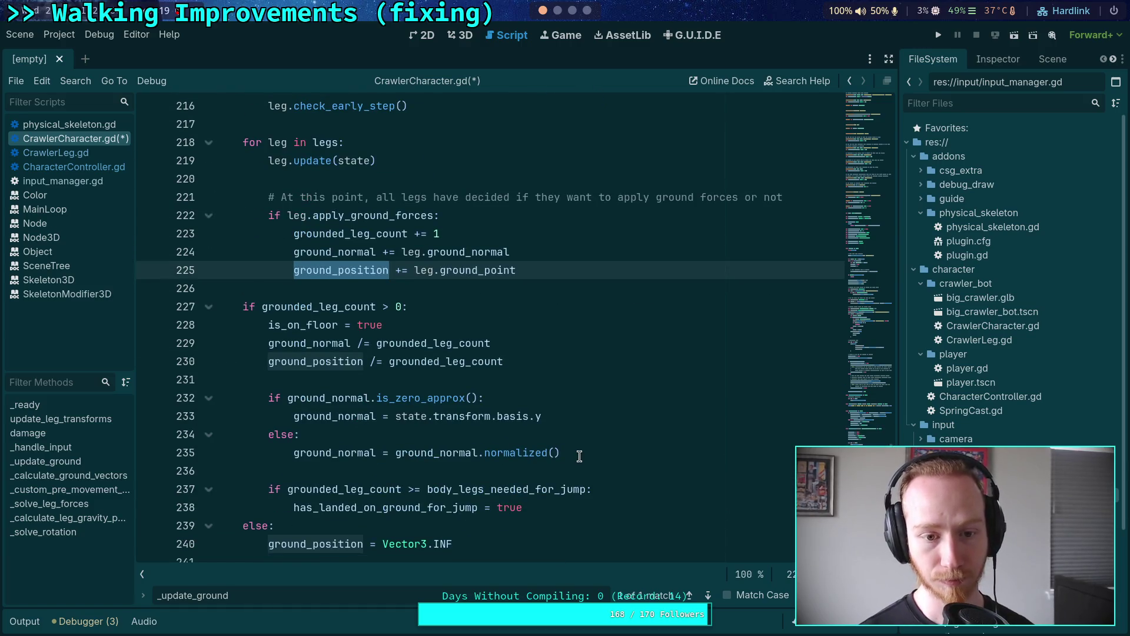
{"action": "scroll", "coordinate": [580, 456], "scroll_direction": "down", "scroll_amount": 2}
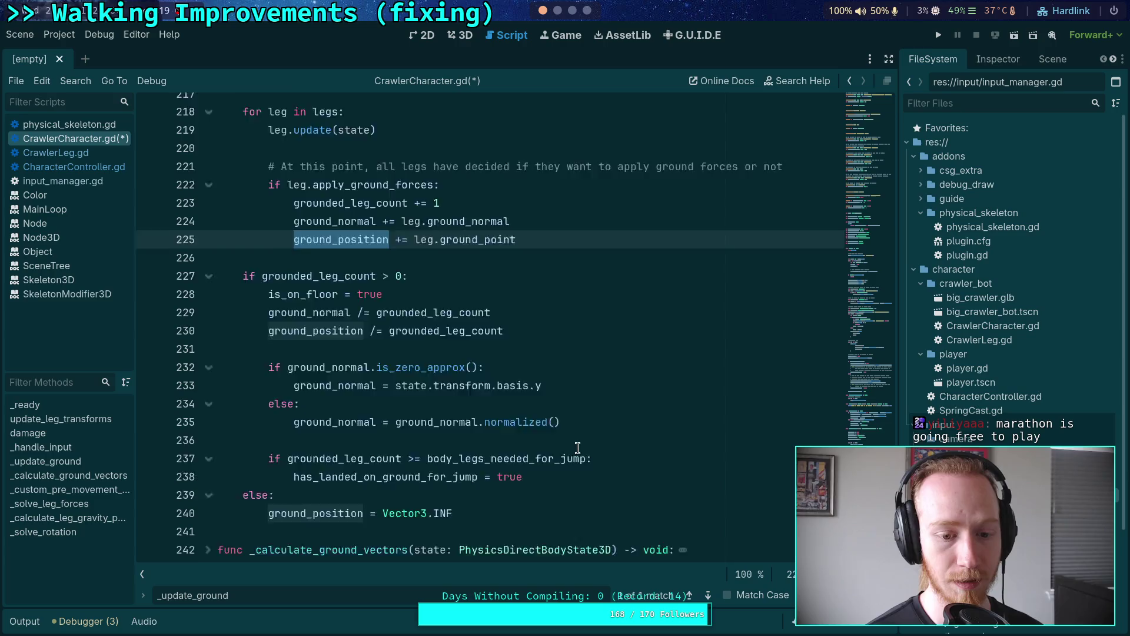
{"action": "left_click", "coordinate": [512, 434]}
{"action": "scroll", "coordinate": [512, 434], "scroll_direction": "up", "scroll_amount": 9}
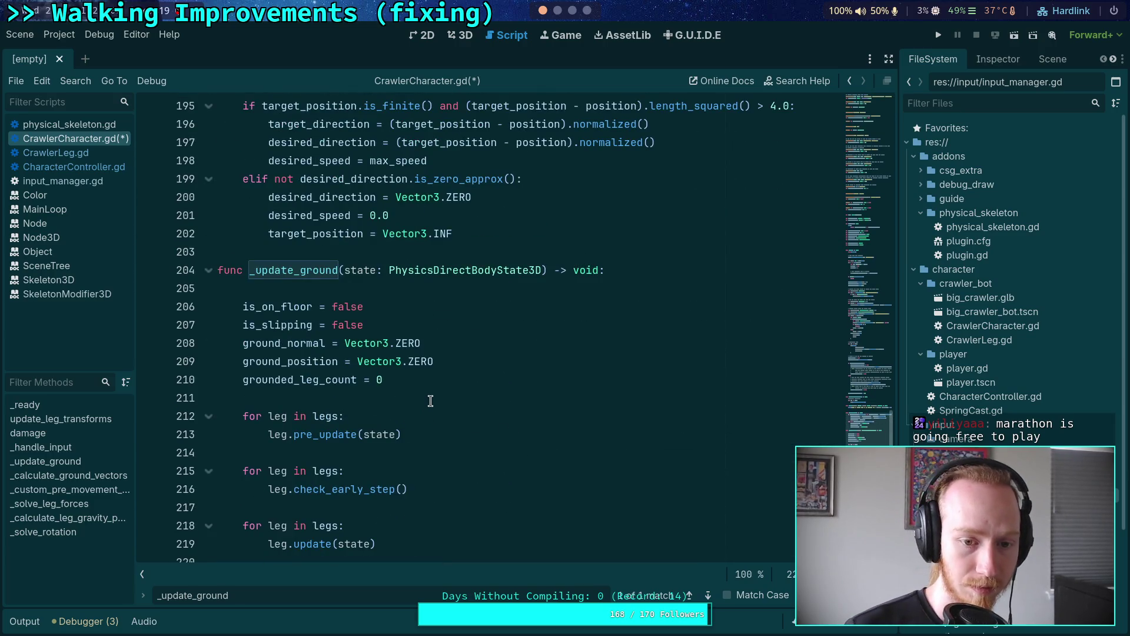
{"action": "left_click", "coordinate": [430, 397]}
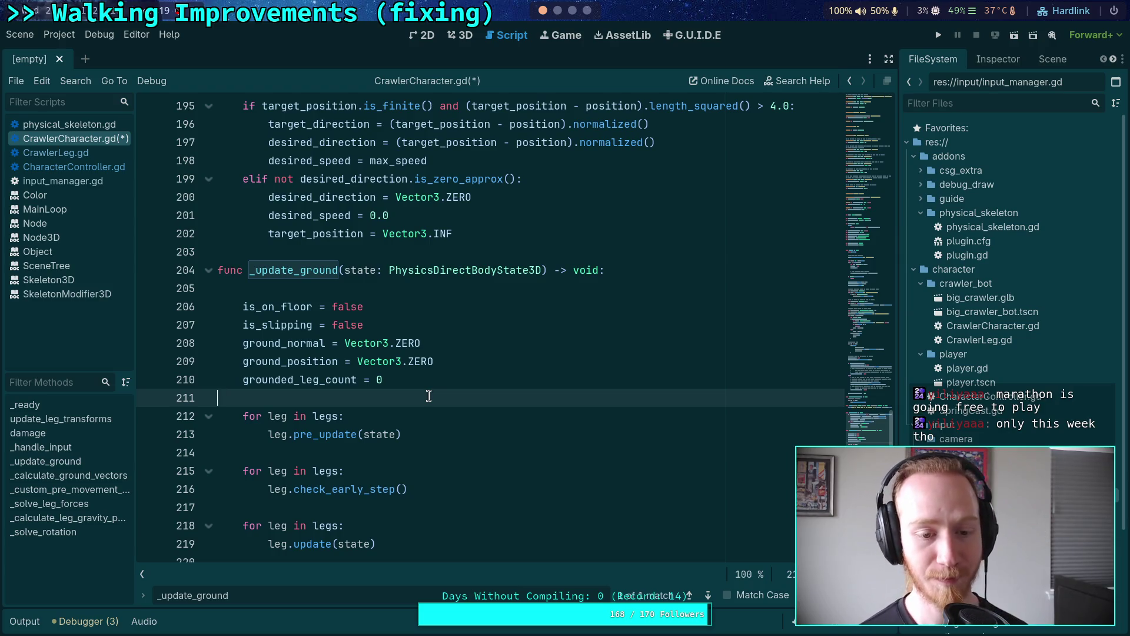
{"action": "scroll", "coordinate": [428, 393], "scroll_direction": "down", "scroll_amount": 4}
{"action": "left_click", "coordinate": [395, 343]}
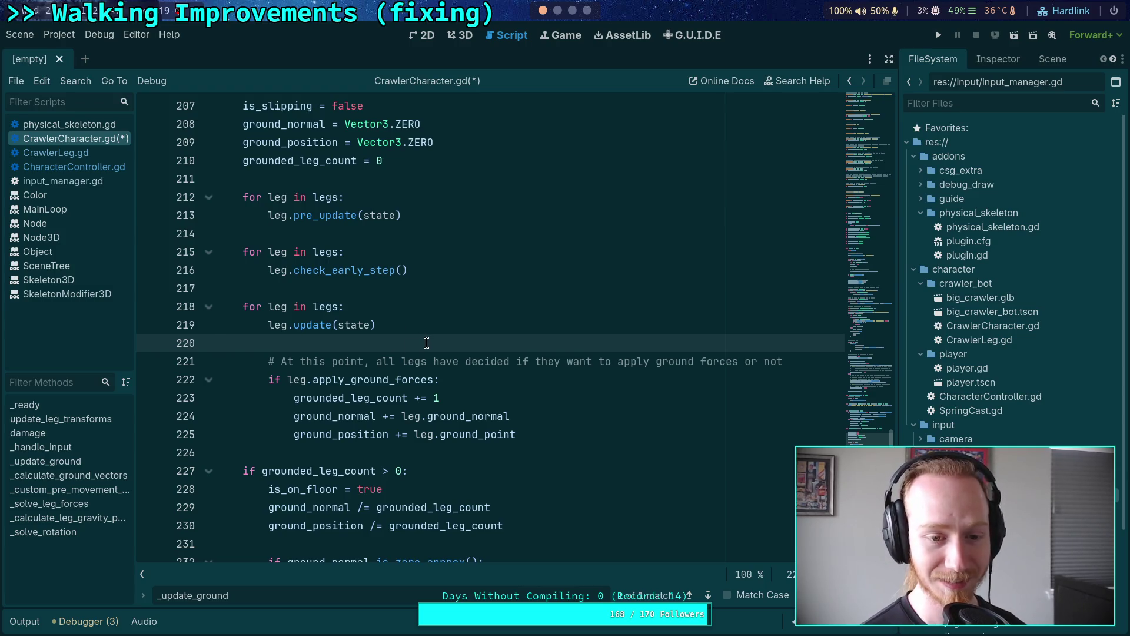
Put the caret on empty line 226, then switch to the browser on a blank tab.
{"action": "scroll", "coordinate": [426, 343], "scroll_direction": "down", "scroll_amount": 2}
{"action": "left_click", "coordinate": [405, 344]}
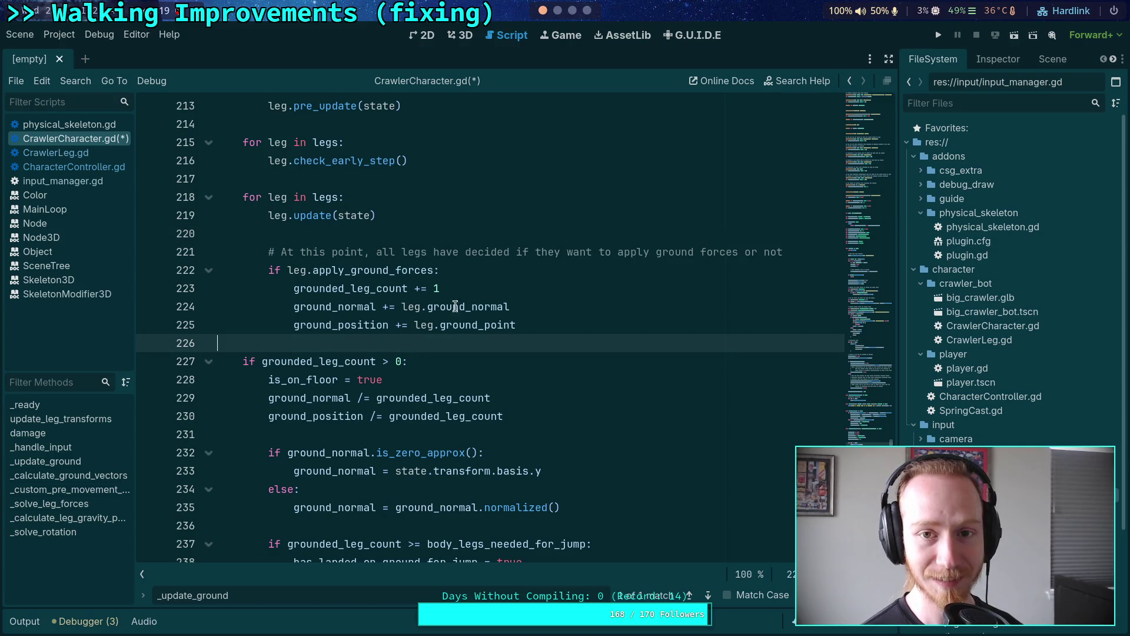
{"action": "key", "text": "alt+Tab"}
{"action": "left_click", "coordinate": [22, 365]}
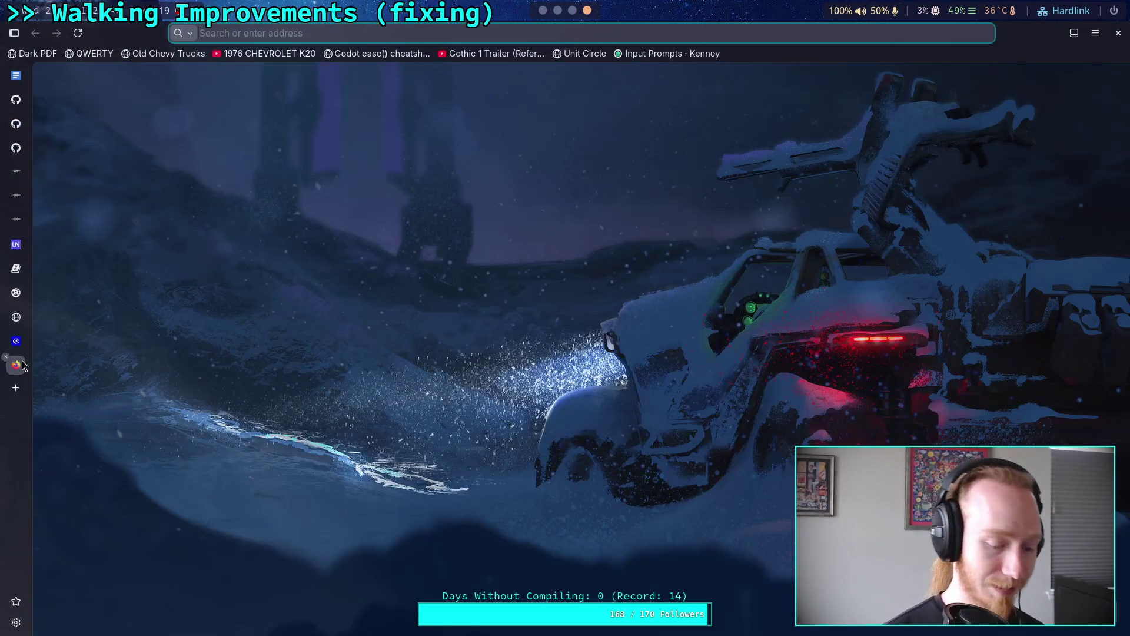
Search 'steam charts marathon' and open Marathon's Steam Charts page.
{"action": "type", "text": "steam charts marathon"}
{"action": "key", "text": "Return"}
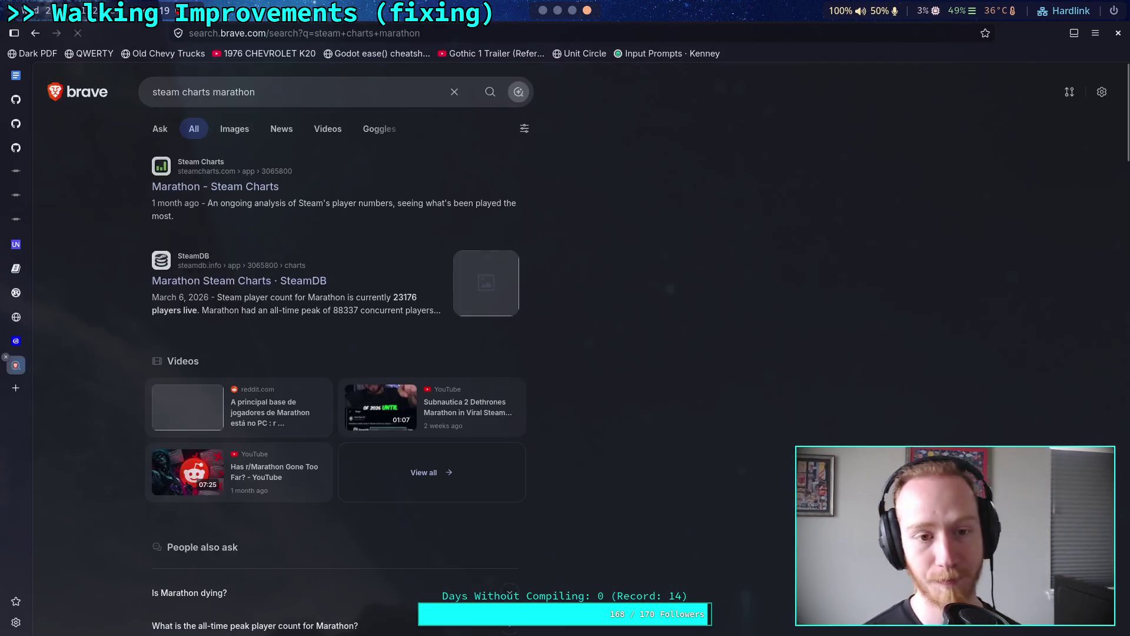
{"action": "left_click", "coordinate": [232, 188]}
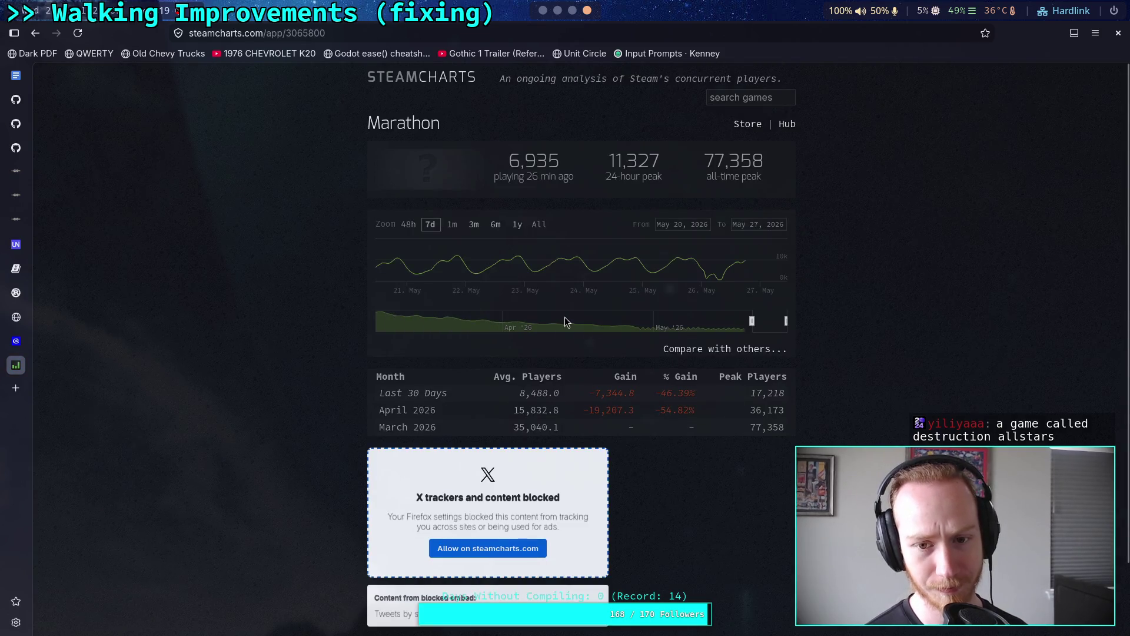
Widen the player chart back to mid-April, then close the page.
{"action": "mouse_move", "coordinate": [751, 263]}
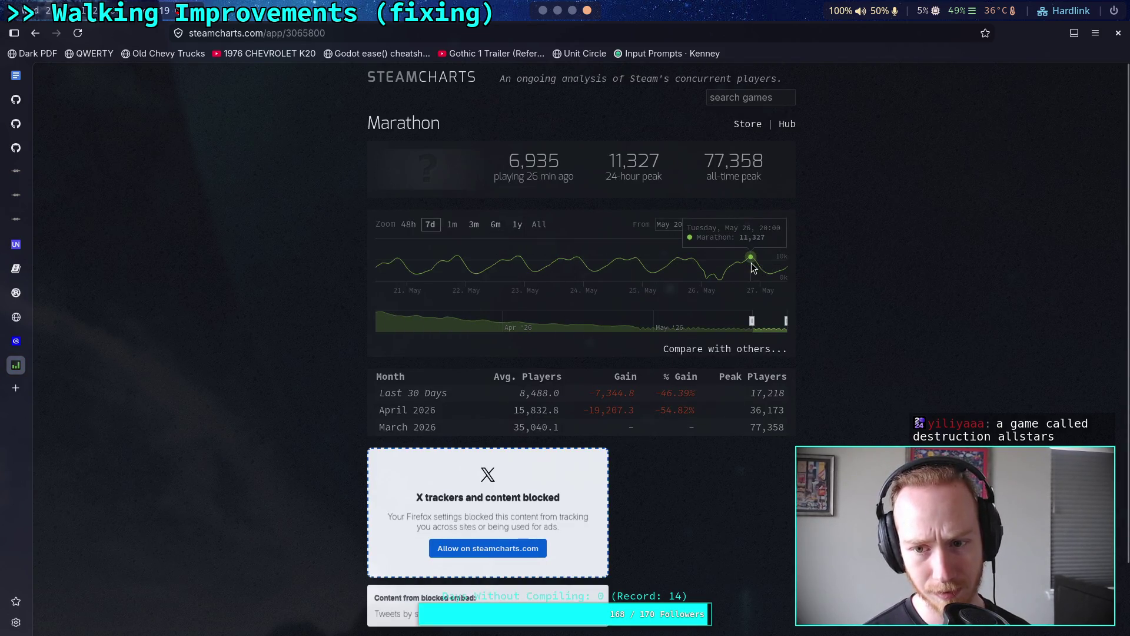
{"action": "left_click_drag", "start_coordinate": [748, 317], "coordinate": [648, 323]}
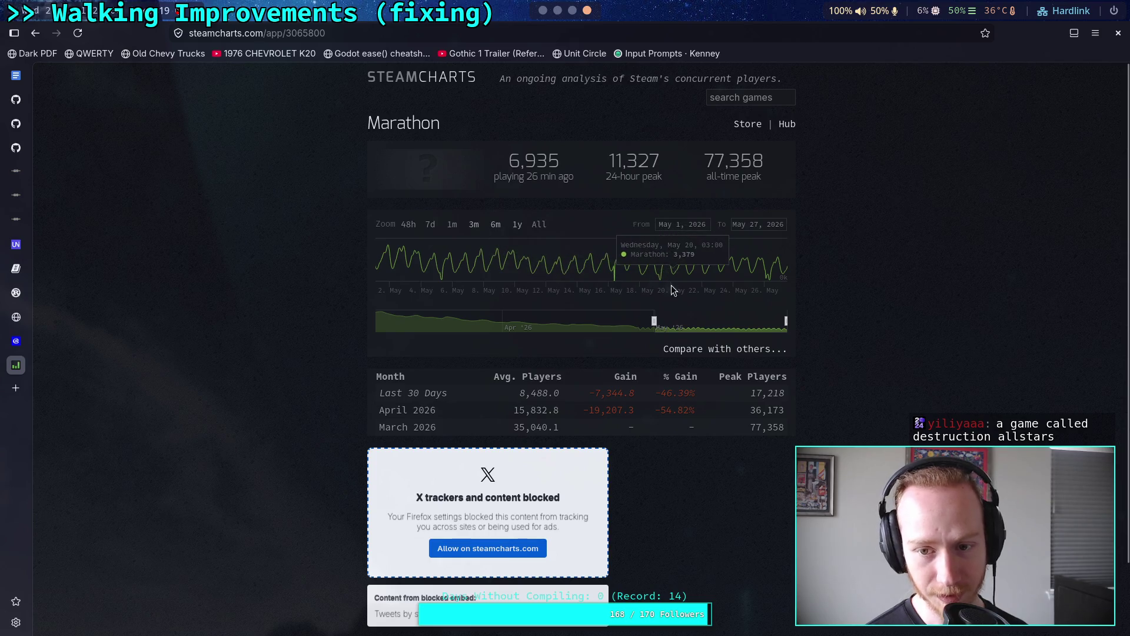
{"action": "left_click_drag", "start_coordinate": [654, 320], "coordinate": [330, 305]}
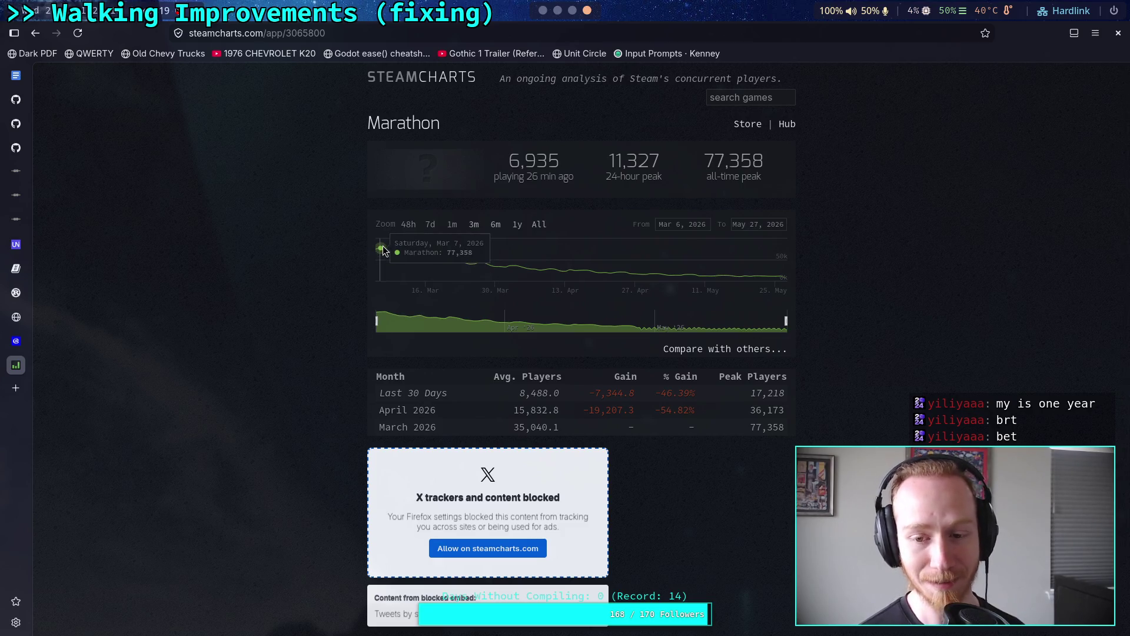
{"action": "left_click", "coordinate": [6, 360]}
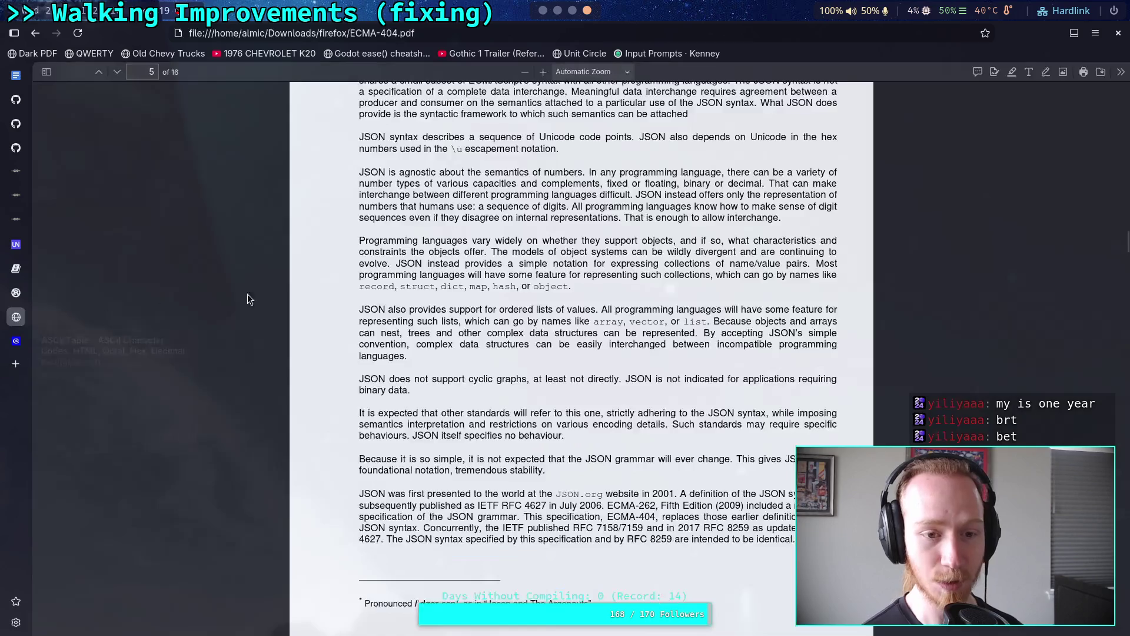
Switch back to the Godot script editor.
{"action": "left_click", "coordinate": [543, 12]}
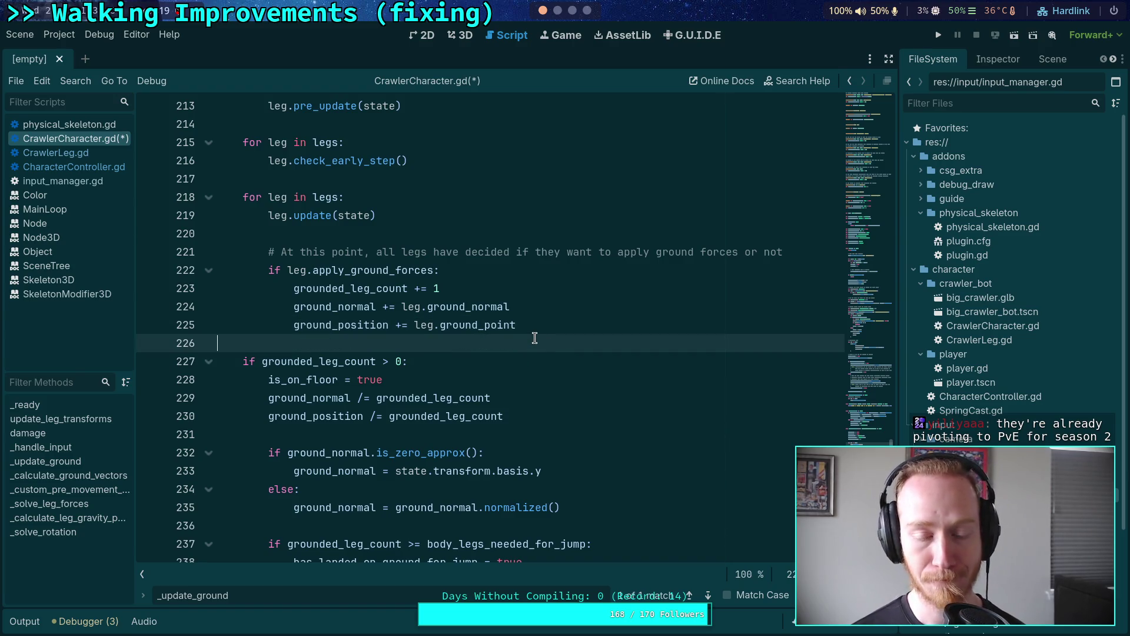
Jump from the pre_update call in _update_ground to its definition in CrawlerLeg.gd.
{"action": "scroll", "coordinate": [535, 339], "scroll_direction": "up", "scroll_amount": 4}
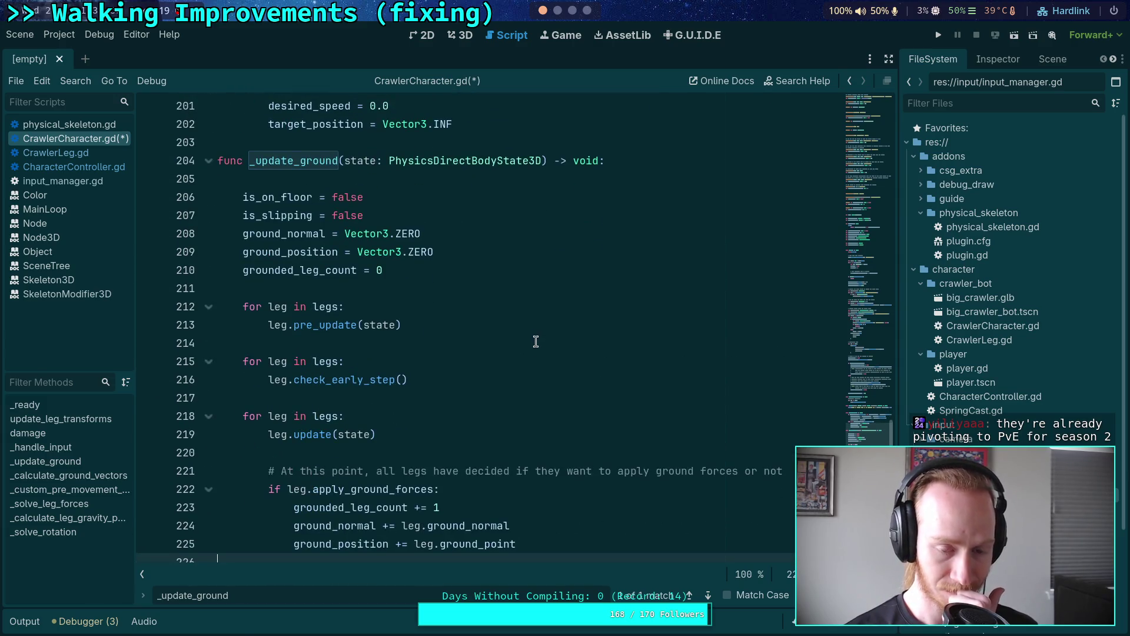
{"action": "scroll", "coordinate": [536, 341], "scroll_direction": "down", "scroll_amount": 1}
{"action": "left_click", "coordinate": [323, 272]}
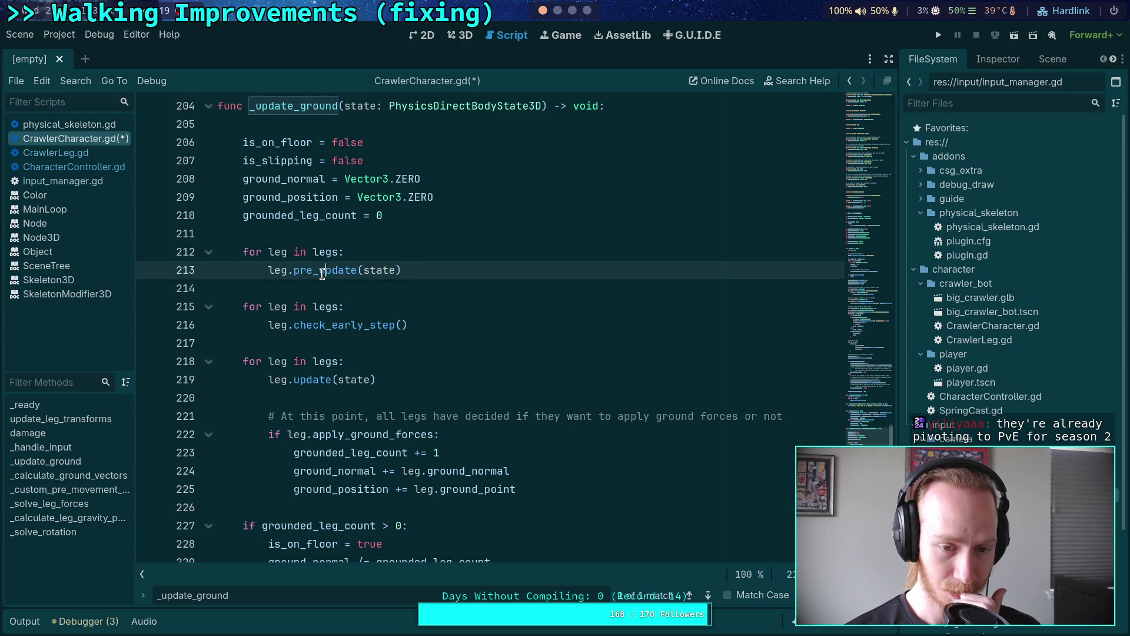
{"action": "right_click", "coordinate": [324, 274]}
{"action": "left_click", "coordinate": [376, 452]}
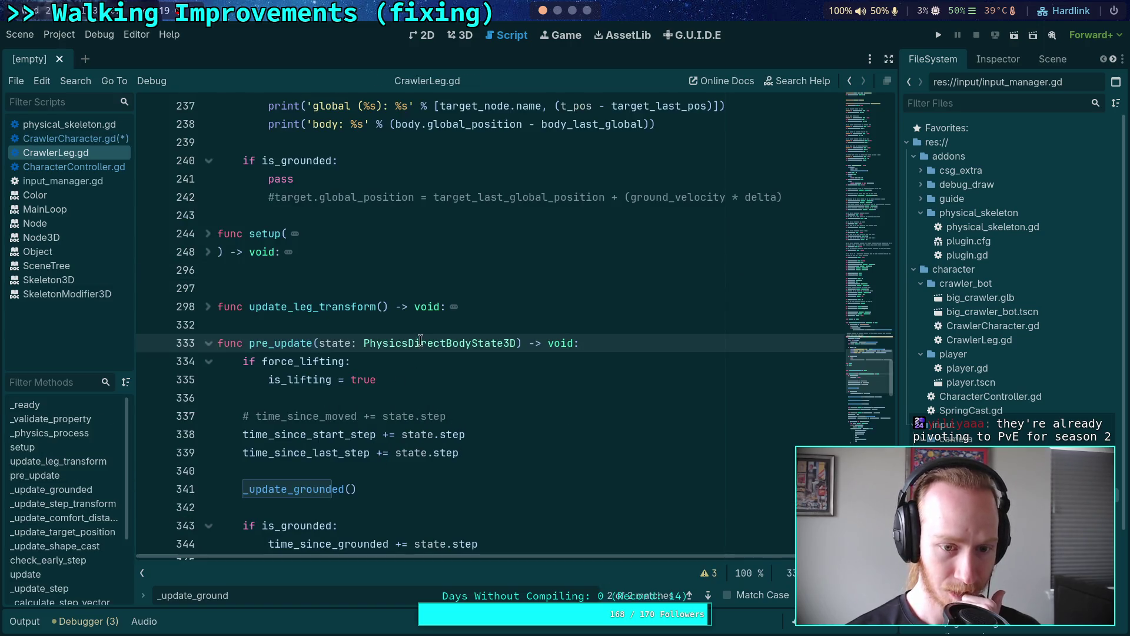
{"action": "scroll", "coordinate": [412, 338], "scroll_direction": "down", "scroll_amount": 3}
{"action": "scroll", "coordinate": [409, 336], "scroll_direction": "down", "scroll_amount": 1}
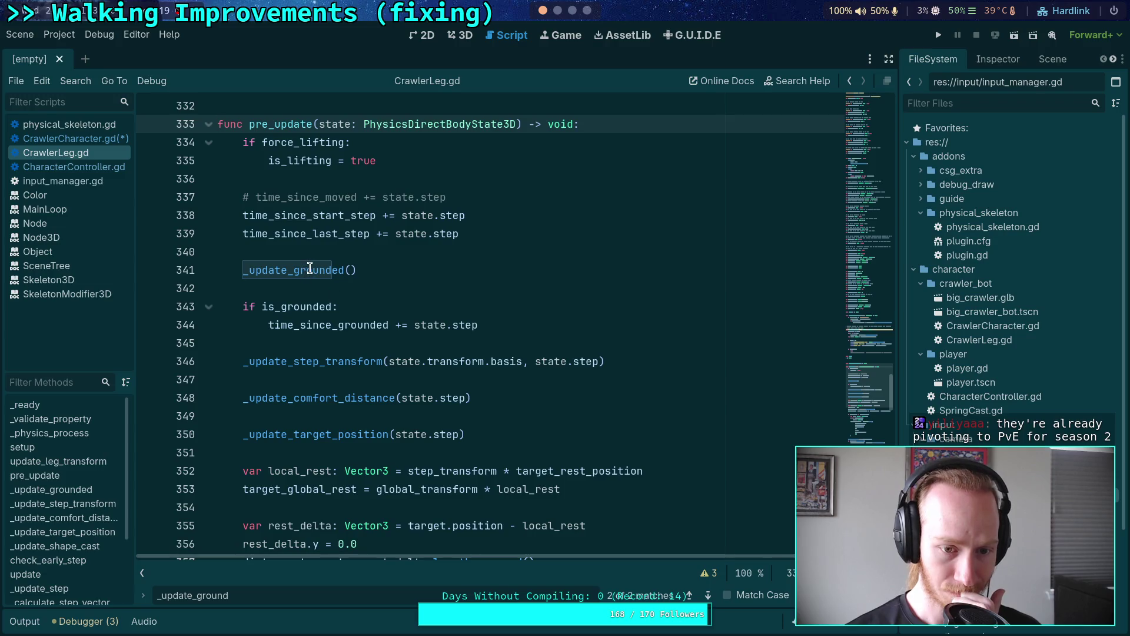
{"action": "scroll", "coordinate": [221, 296], "scroll_direction": "up", "scroll_amount": 4}
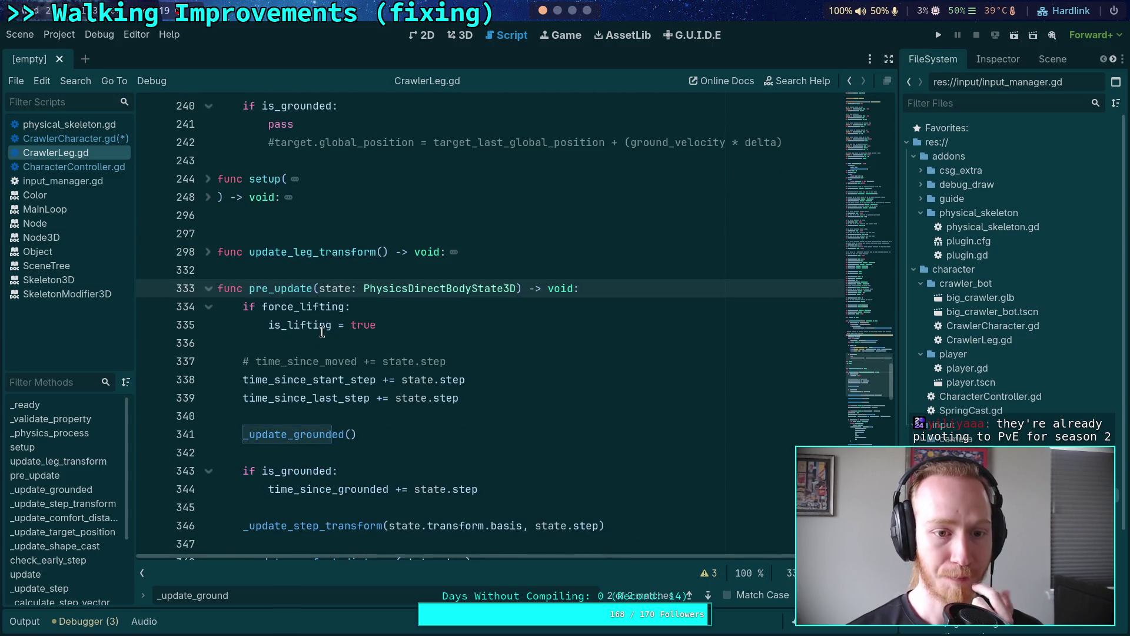
Add 'if index == 0: print('xform: %d' % Engine.get_physics_frames())' to update_leg_transform, save, and run.
{"action": "left_click", "coordinate": [208, 307]}
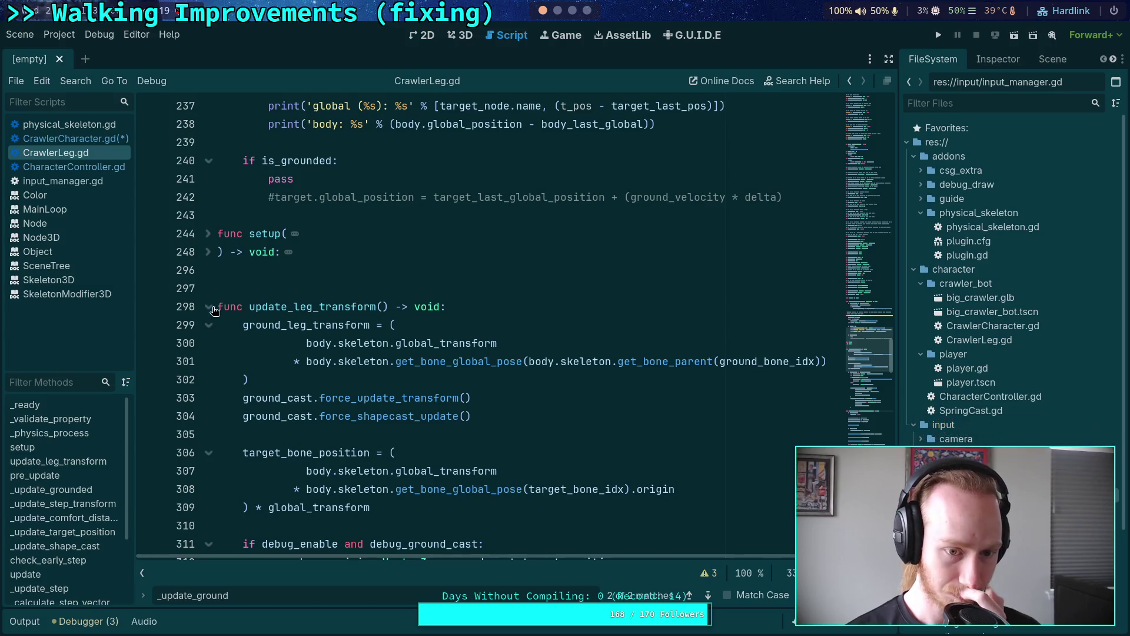
{"action": "left_click", "coordinate": [481, 299]}
{"action": "key", "text": "Return"}
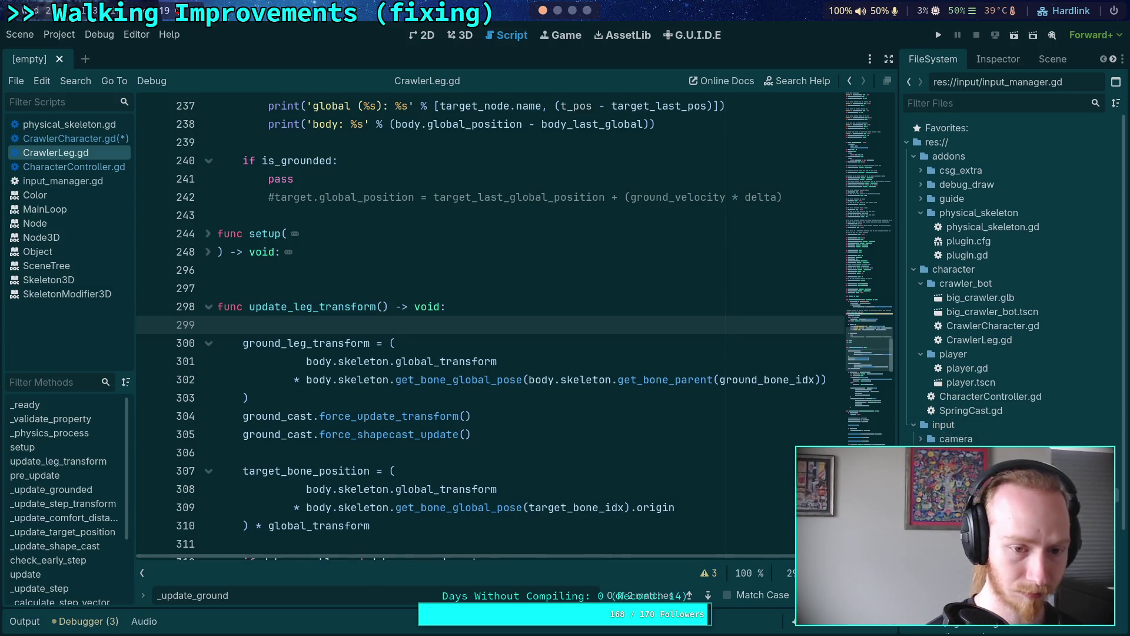
{"action": "type", "text": "print("}
{"action": "key", "text": "BackSpace"}
{"action": "key", "text": "BackSpace"}
{"action": "key", "text": "BackSpace"}
{"action": "key", "text": "BackSpace"}
{"action": "type", "text": "if index "}
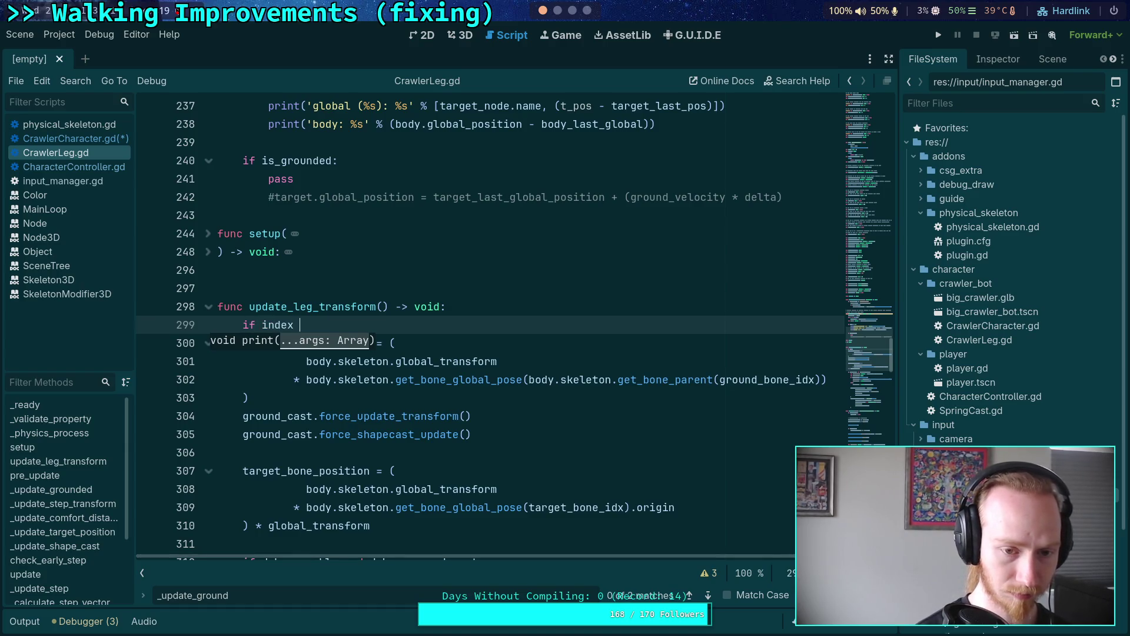
{"action": "type", "text": "== 0:"}
{"action": "key", "text": "Return"}
{"action": "type", "text": "print('"}
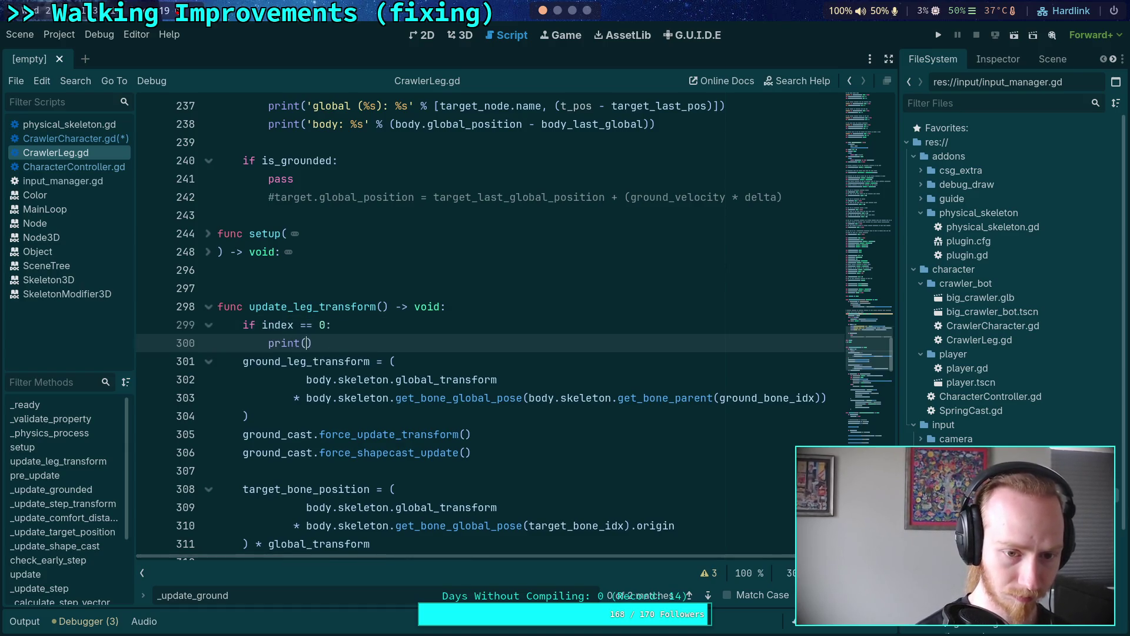
{"action": "type", "text": "xform"}
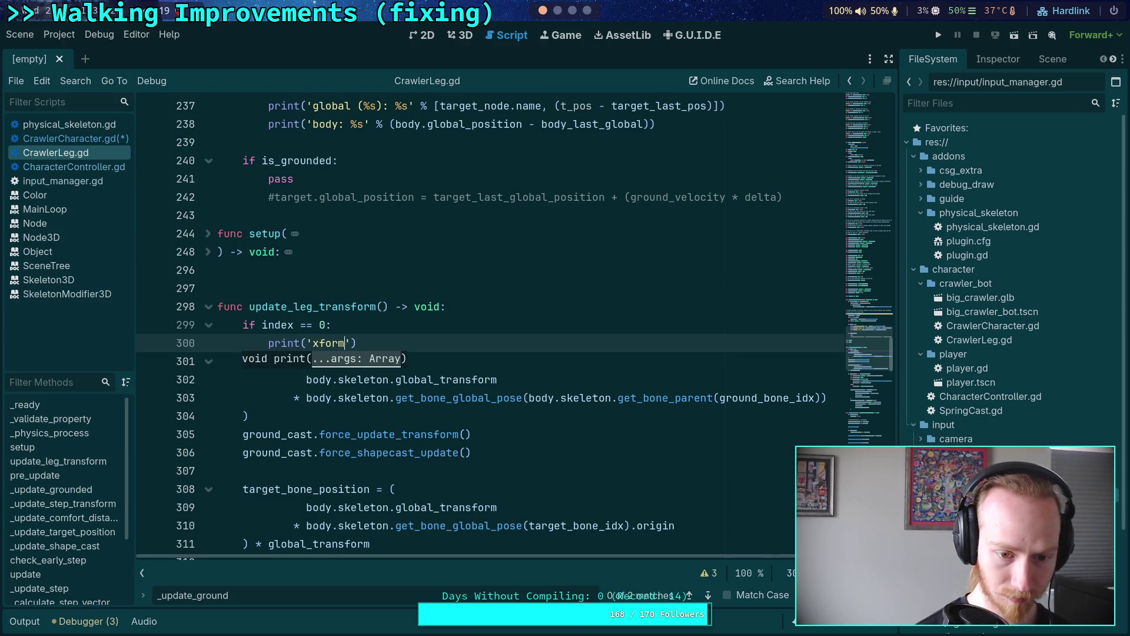
{"action": "type", "text": ": %d' % "}
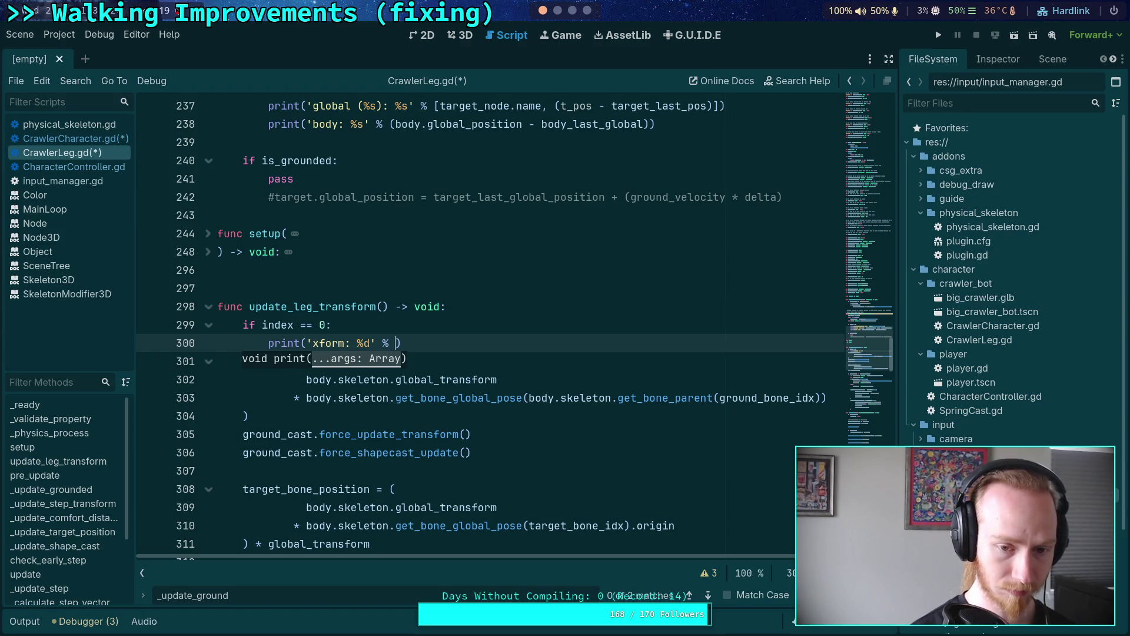
{"action": "type", "text": "Engine.get_"}
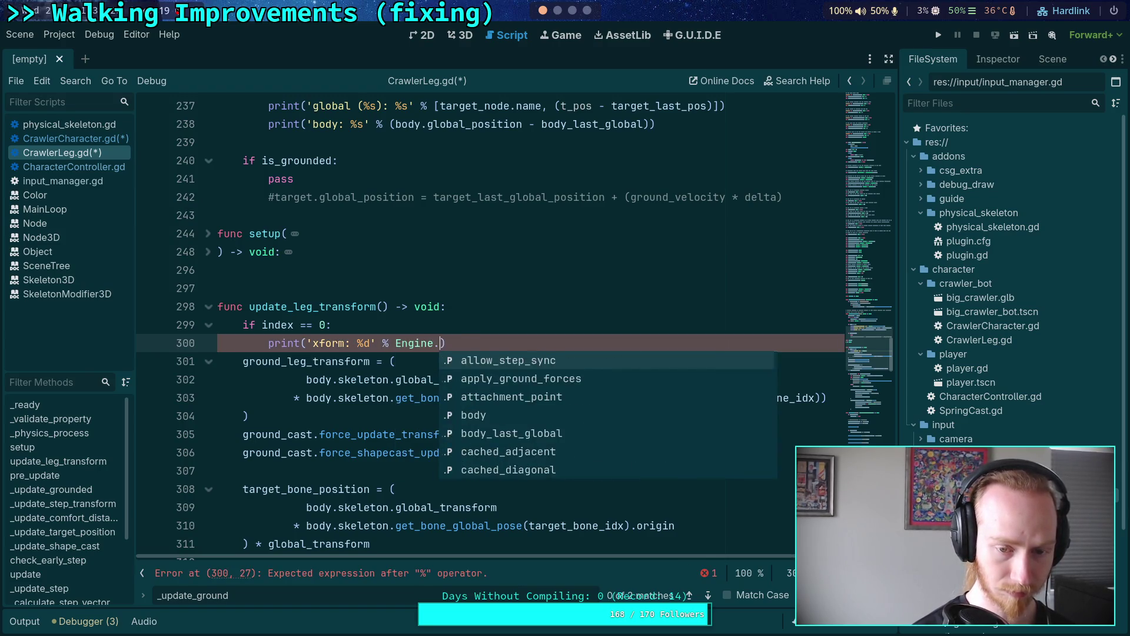
{"action": "type", "text": "physics"}
{"action": "key", "text": "Down"}
{"action": "key", "text": "Down"}
{"action": "key", "text": "Return"}
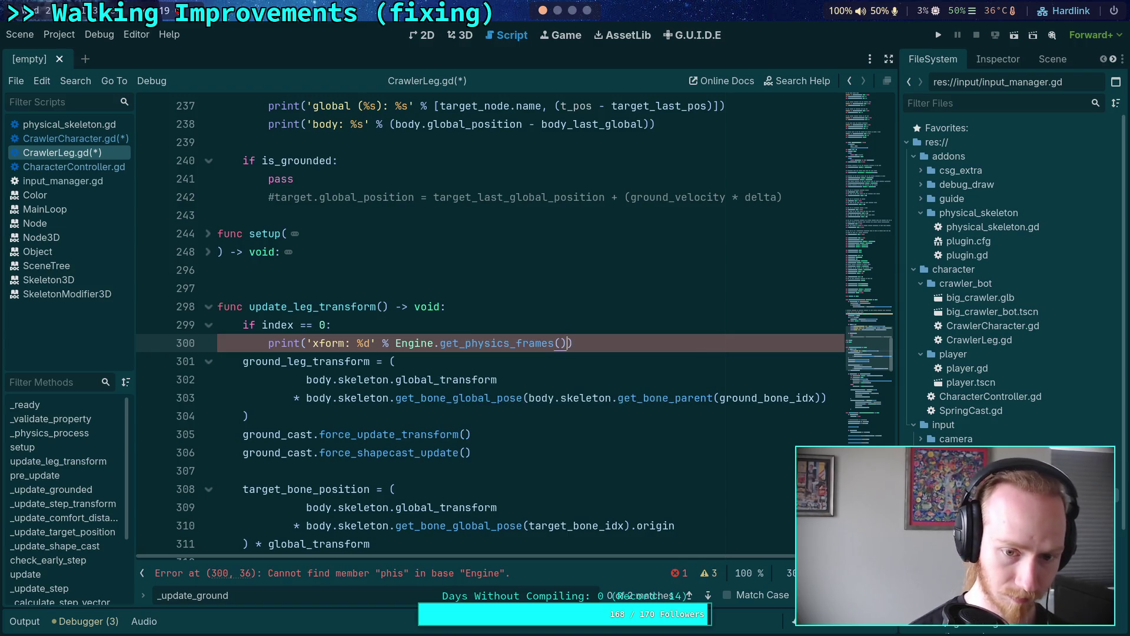
{"action": "key", "text": "ctrl+s"}
{"action": "key", "text": "F5"}
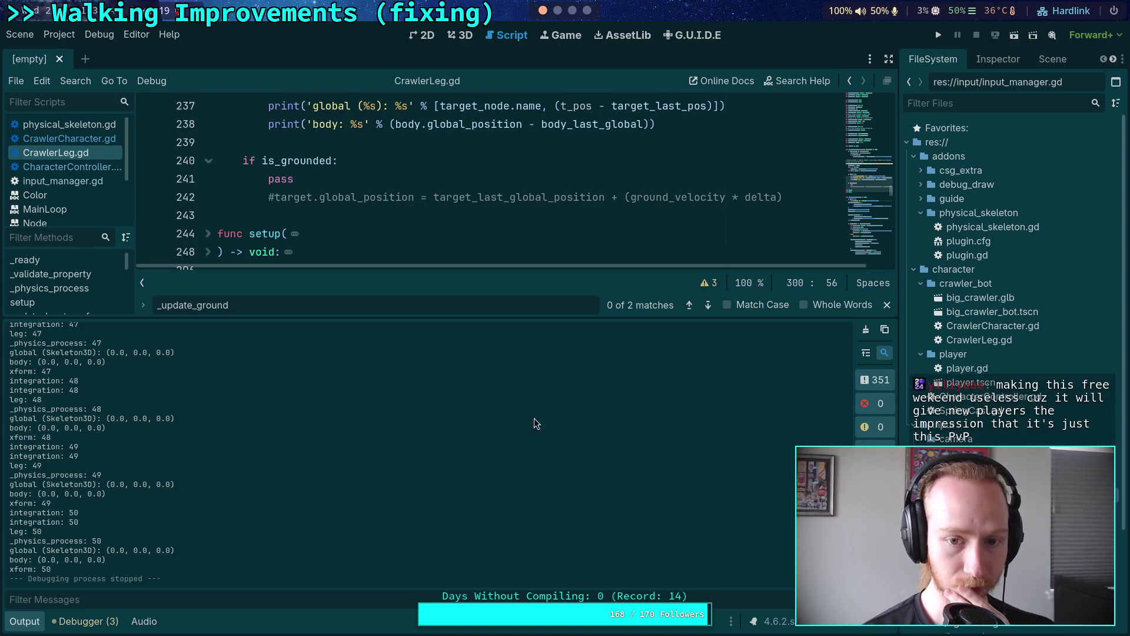
Hide the Output log, check CharacterController.gd, then go to the commented ik modifier print in CrawlerCharacter.gd.
{"action": "left_click", "coordinate": [39, 628]}
{"action": "left_click", "coordinate": [99, 141]}
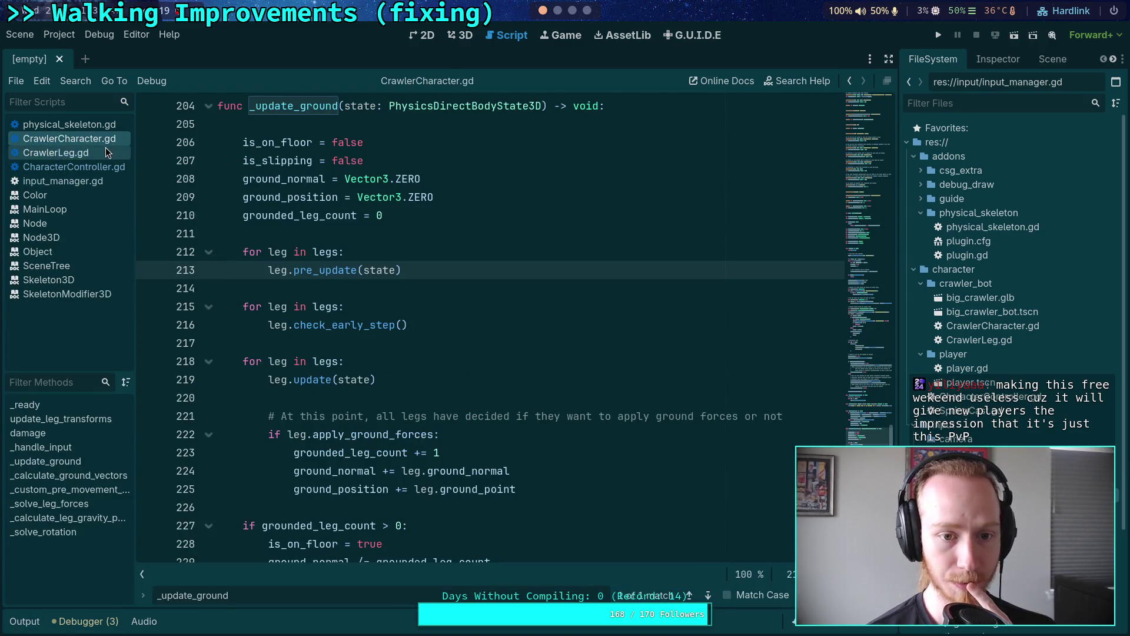
{"action": "left_click", "coordinate": [87, 170]}
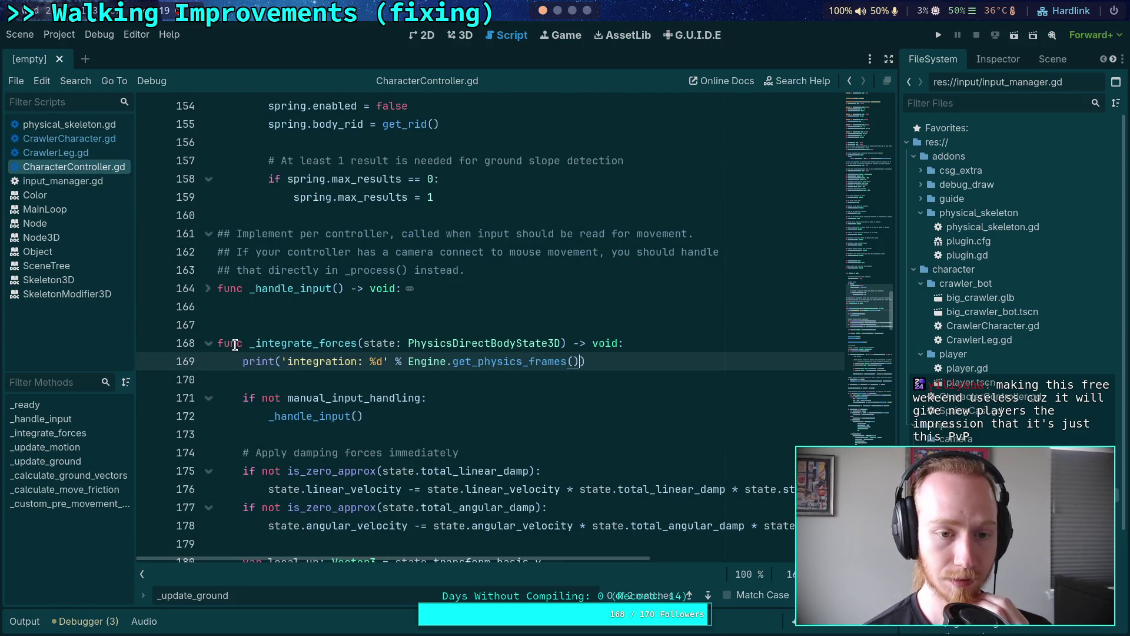
{"action": "left_click", "coordinate": [98, 139]}
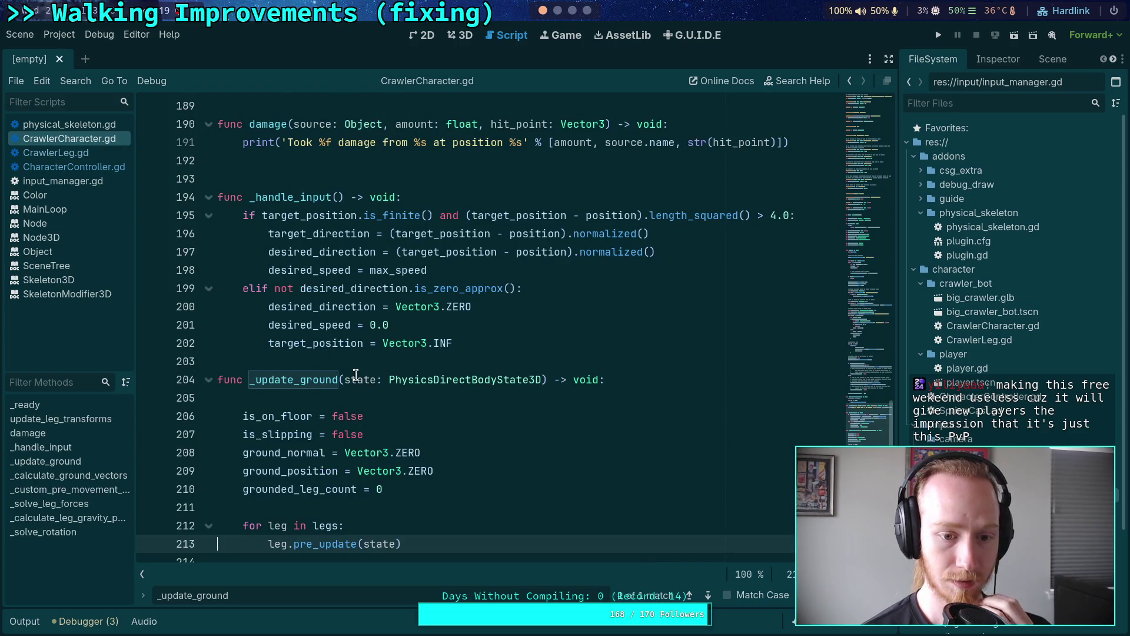
{"action": "scroll", "coordinate": [355, 375], "scroll_direction": "down", "scroll_amount": 15}
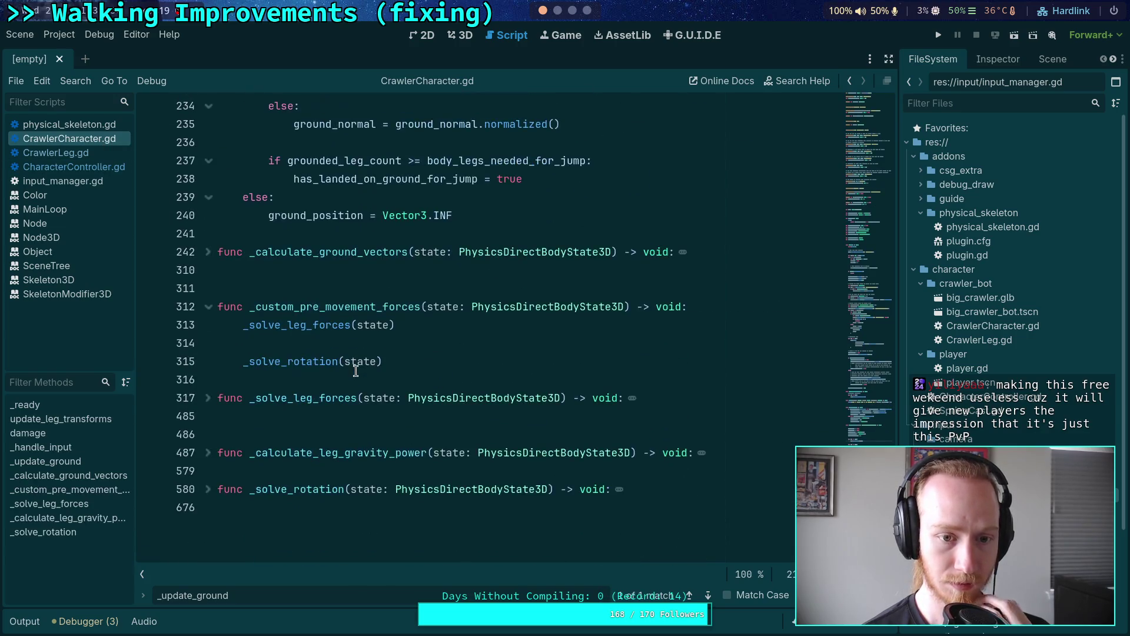
{"action": "scroll", "coordinate": [319, 357], "scroll_direction": "up", "scroll_amount": 12}
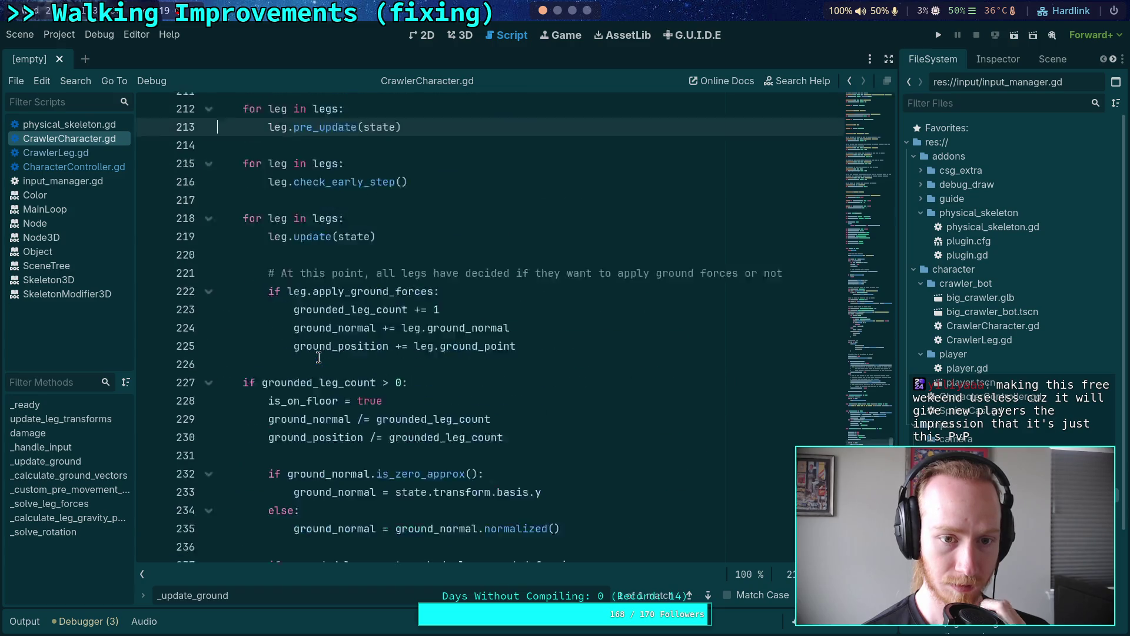
{"action": "scroll", "coordinate": [318, 357], "scroll_direction": "up", "scroll_amount": 9}
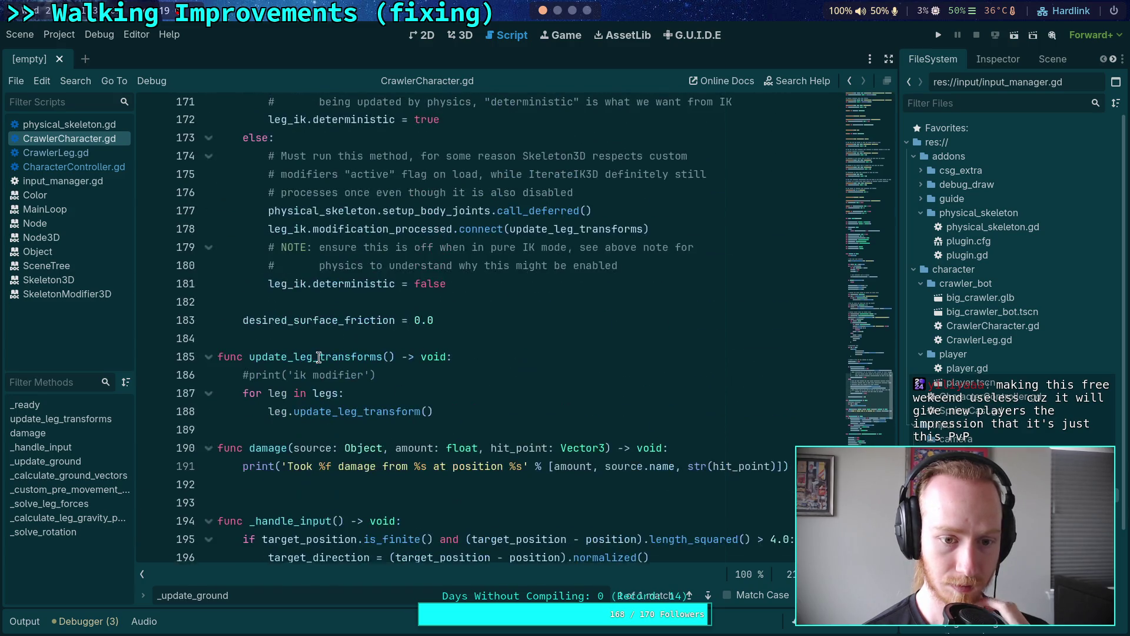
{"action": "left_click", "coordinate": [250, 379]}
Uncomment the ik print as print('ik: %d' % Engine.get_physics_frames()), save, and run the game.
{"action": "key", "text": "BackSpace"}
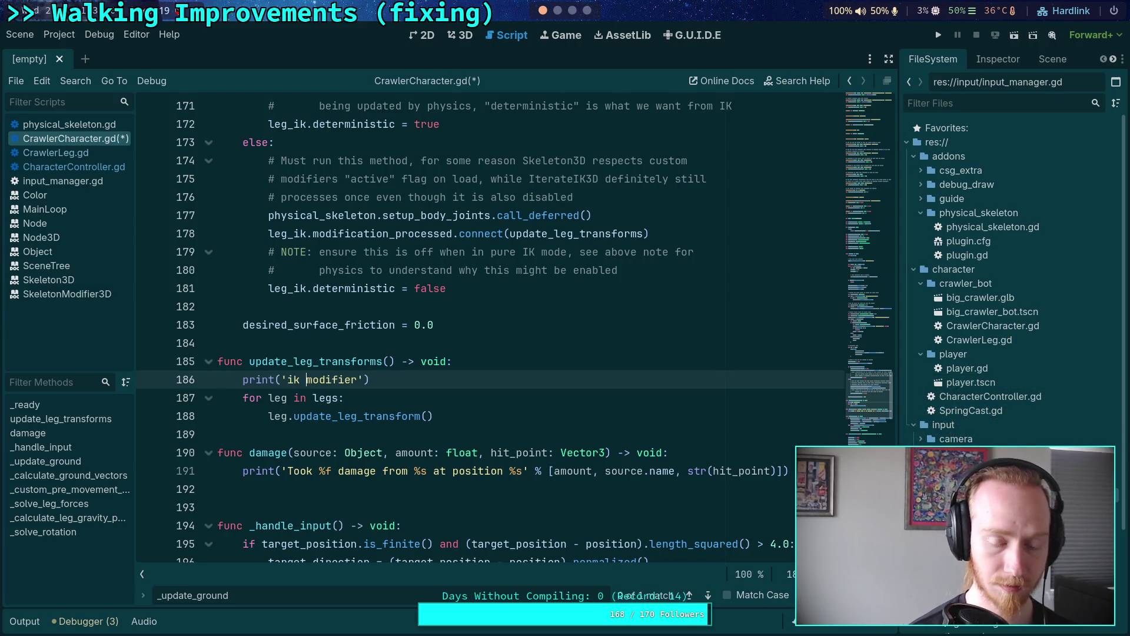
{"action": "key", "text": "BackSpace"}
{"action": "key", "text": "BackSpace"}
{"action": "key", "text": "BackSpace"}
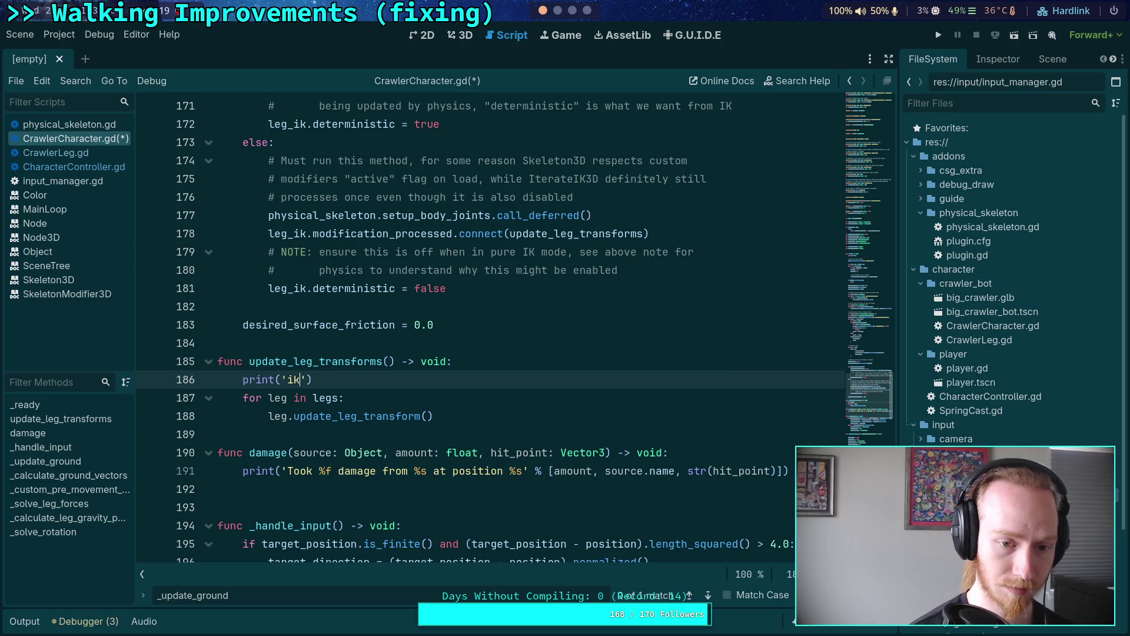
{"action": "type", "text": ": %d'"}
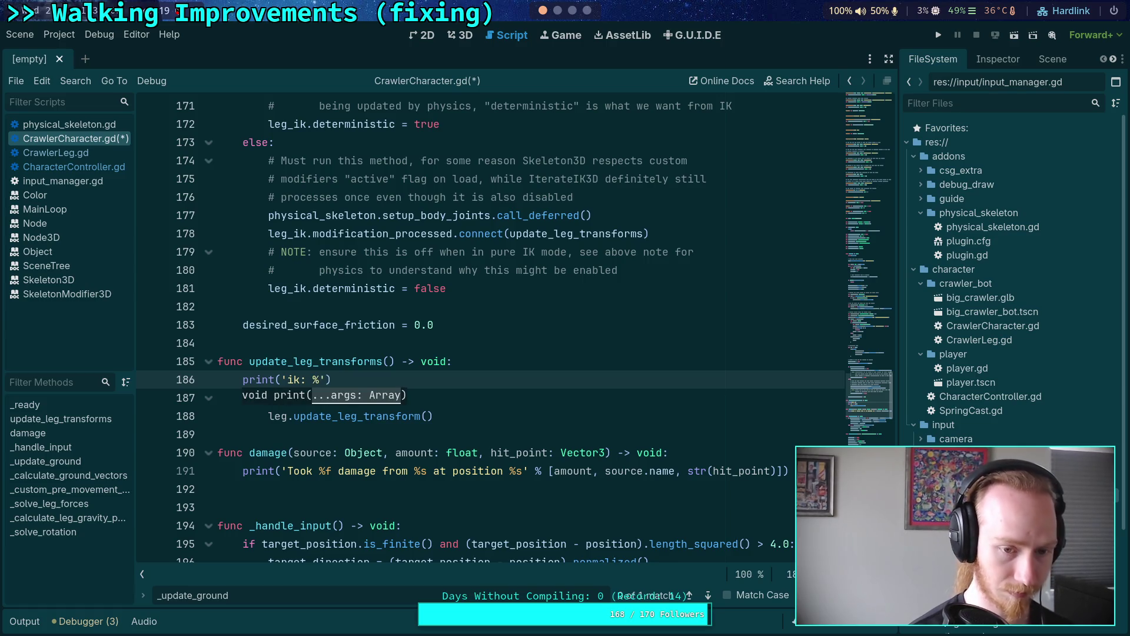
{"action": "type", "text": " % Engine"}
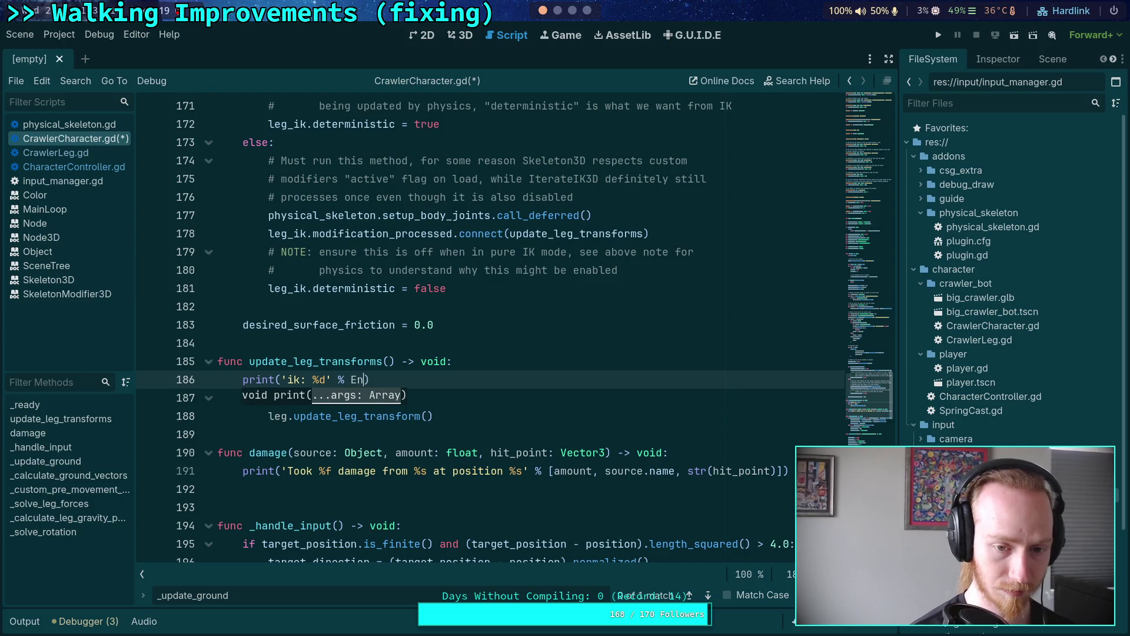
{"action": "type", "text": ".get_phy"}
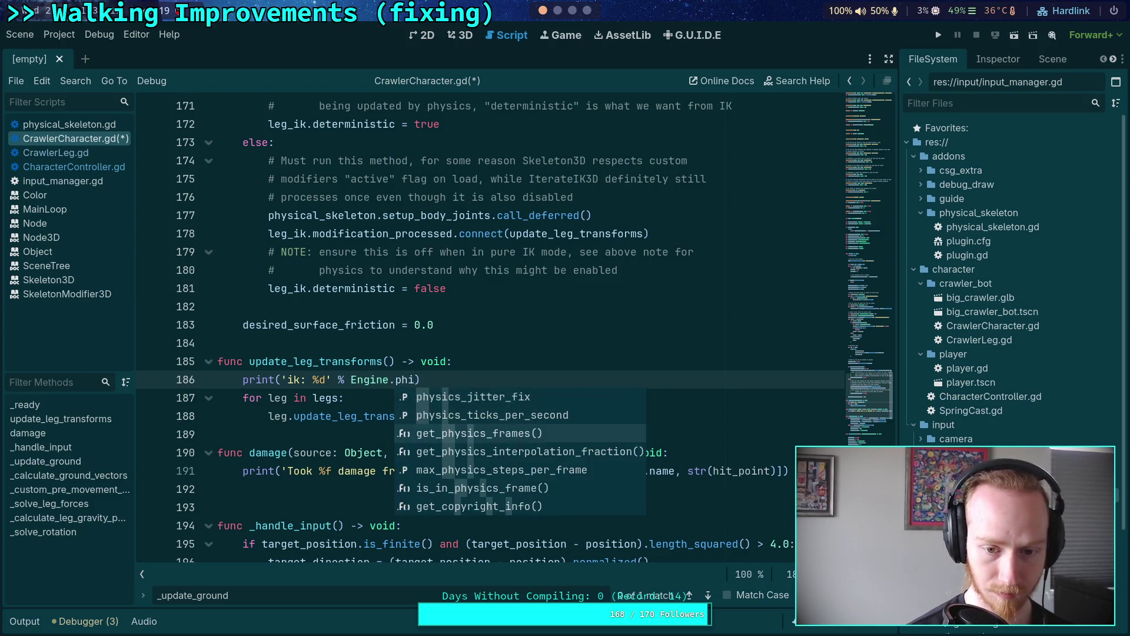
{"action": "key", "text": "Return"}
{"action": "key", "text": "F5"}
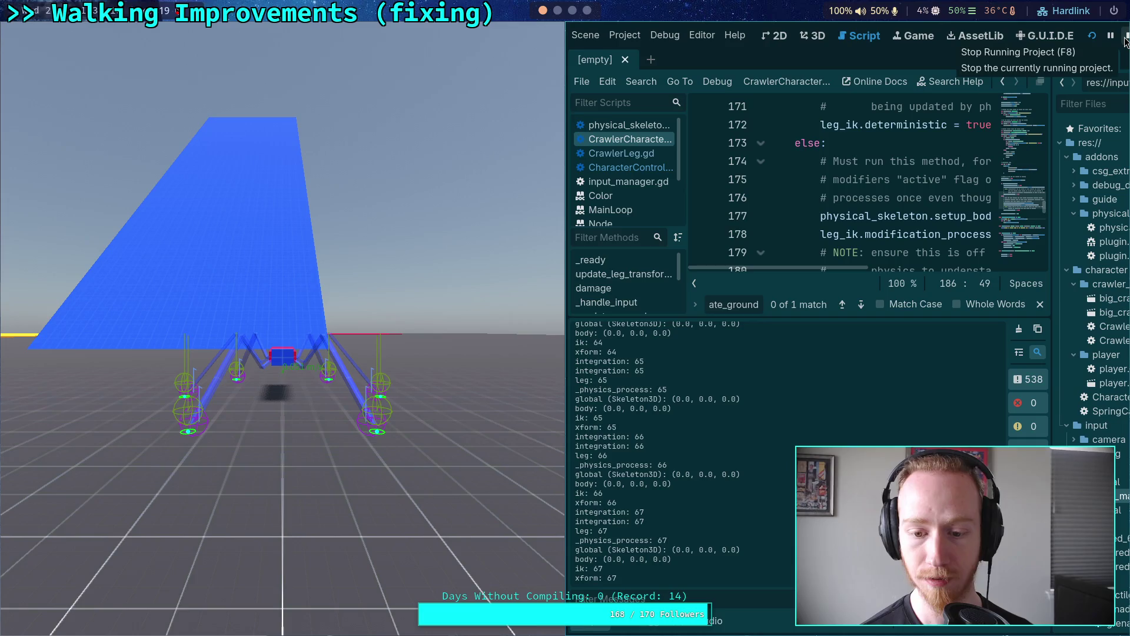
Stop the running game and scroll the Output log back to the frame 63 entries.
{"action": "left_click", "coordinate": [1125, 36]}
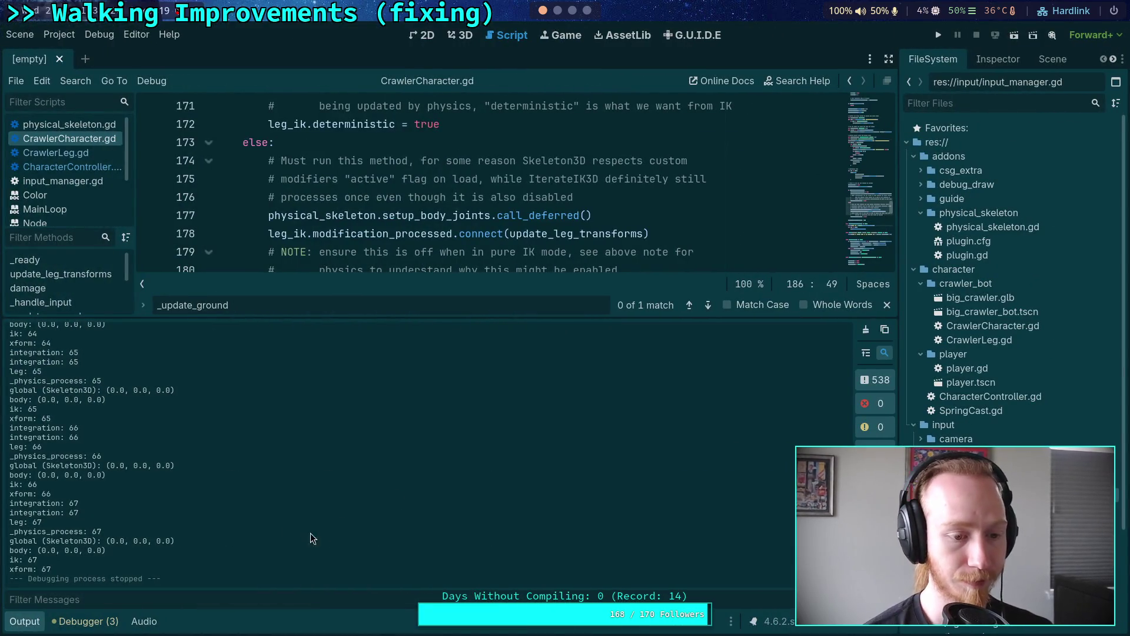
{"action": "scroll", "coordinate": [197, 469], "scroll_direction": "up", "scroll_amount": 5}
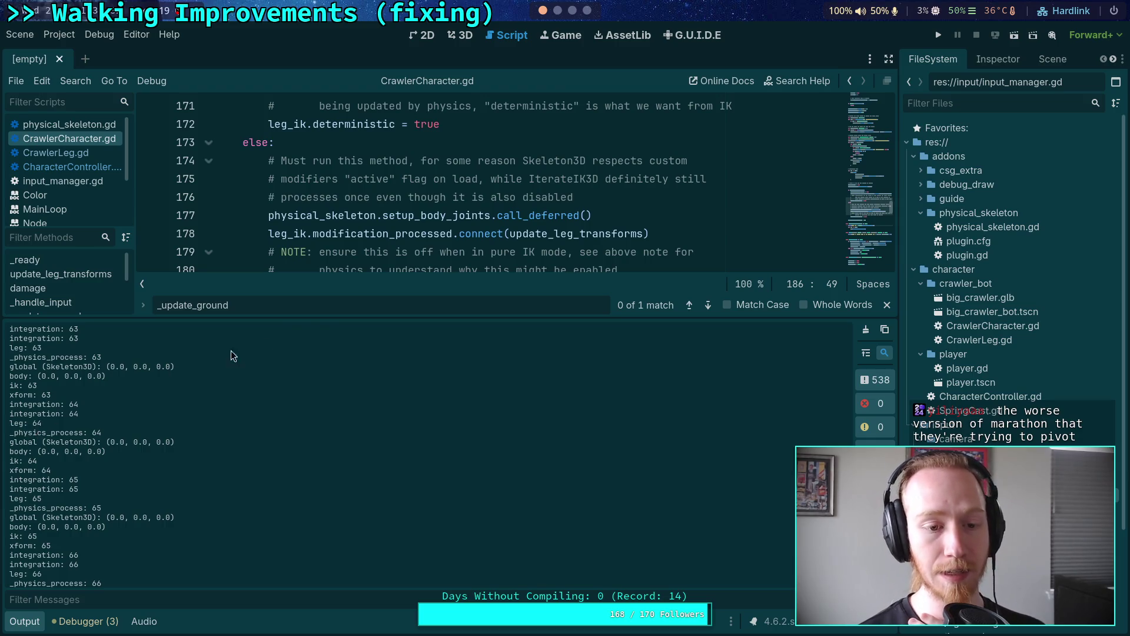
Highlight the frame 64 global (Skeleton3D) and body lines in the Output log.
{"action": "mouse_move", "coordinate": [321, 317]}
{"action": "left_mouse_down"}
{"action": "mouse_move", "coordinate": [325, 448]}
{"action": "mouse_move", "coordinate": [267, 327]}
{"action": "left_mouse_up"}
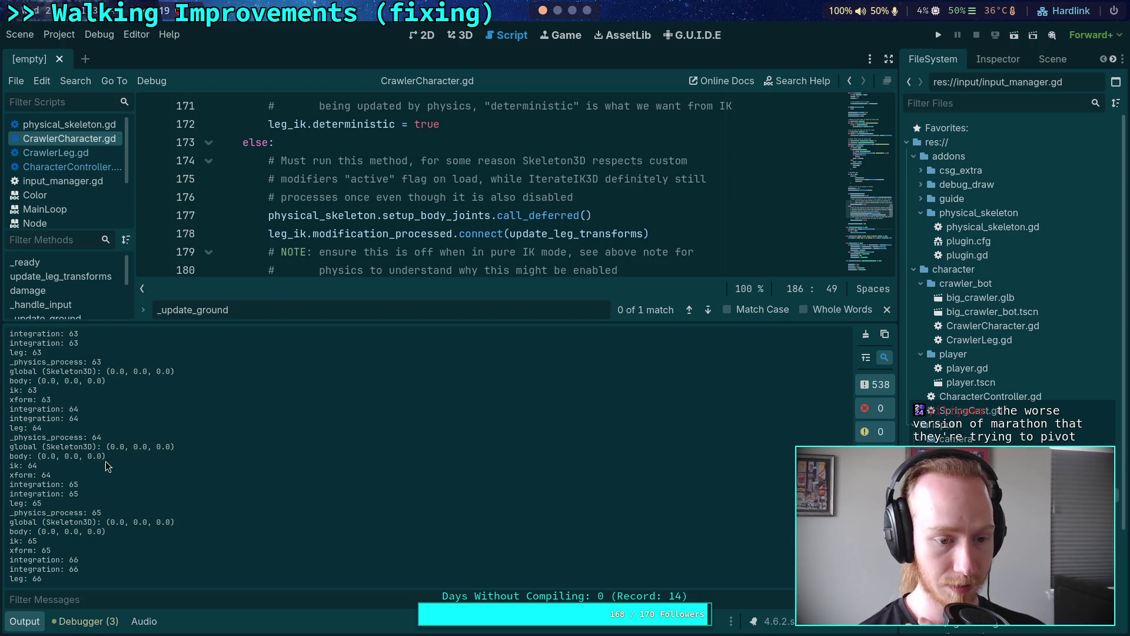
{"action": "left_click_drag", "start_coordinate": [74, 451], "coordinate": [7, 447]}
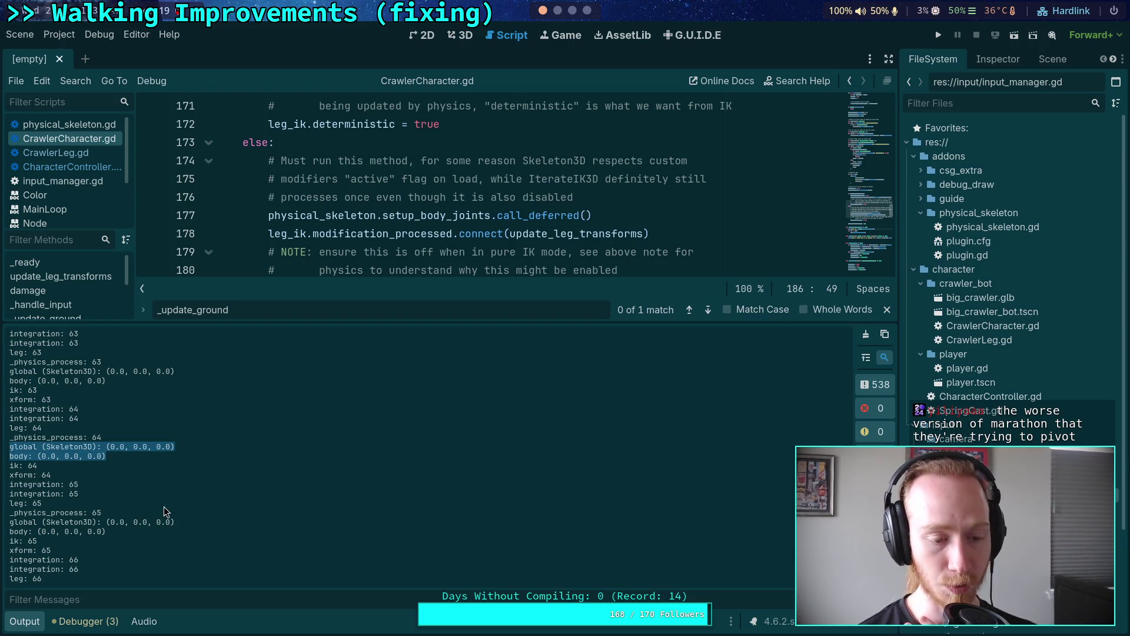
{"action": "left_click_drag", "start_coordinate": [310, 322], "coordinate": [297, 425]}
{"action": "scroll", "coordinate": [428, 341], "scroll_direction": "up", "scroll_amount": 6}
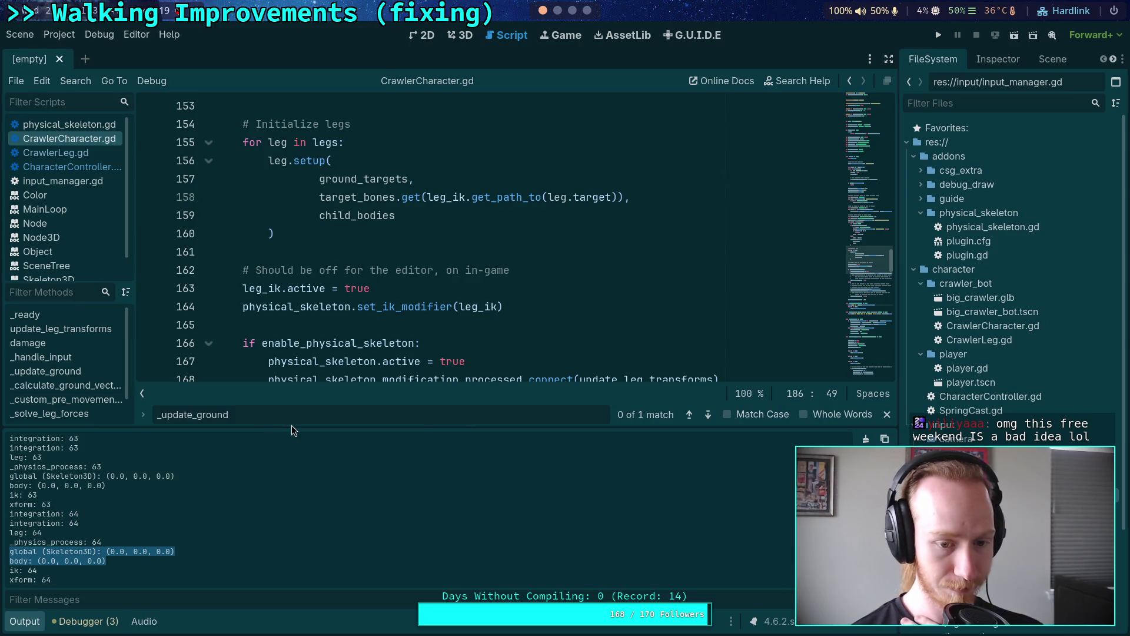
Enlarge the Output log and select every frame 64 entry from integration: 64 to xform: 64.
{"action": "left_click_drag", "start_coordinate": [292, 426], "coordinate": [300, 338]}
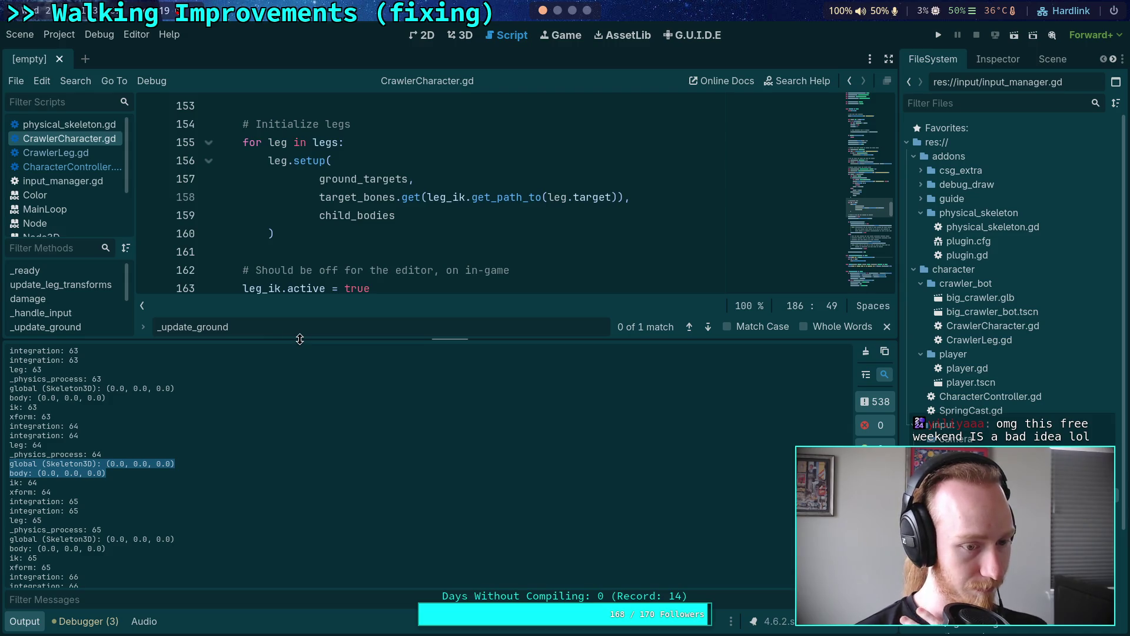
{"action": "left_click_drag", "start_coordinate": [97, 475], "coordinate": [7, 445]}
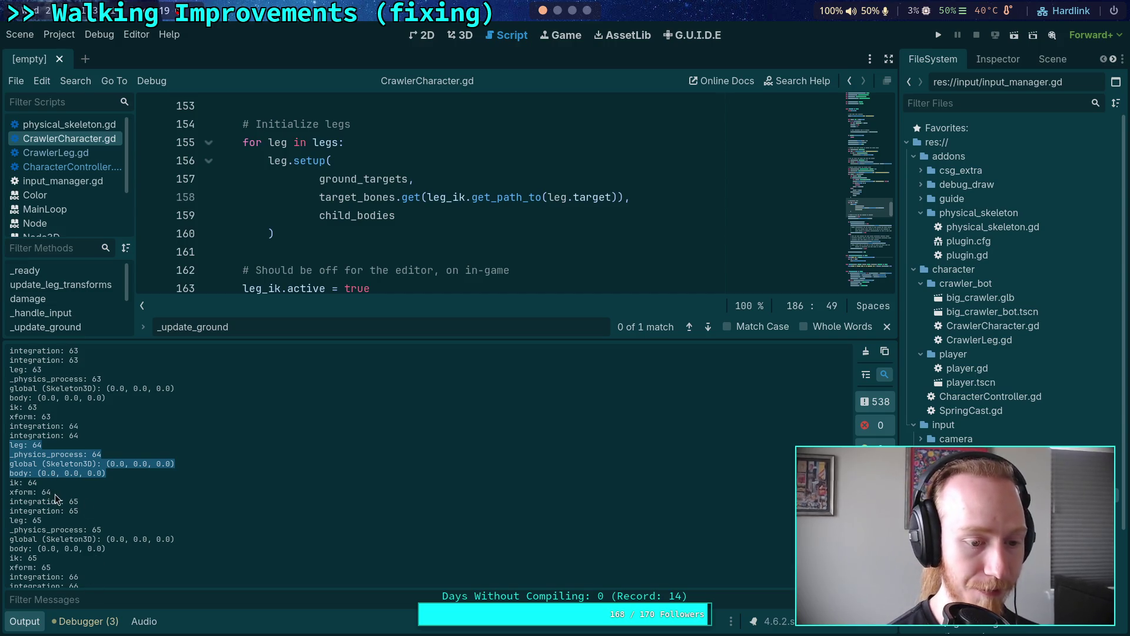
{"action": "left_click_drag", "start_coordinate": [52, 493], "coordinate": [5, 423]}
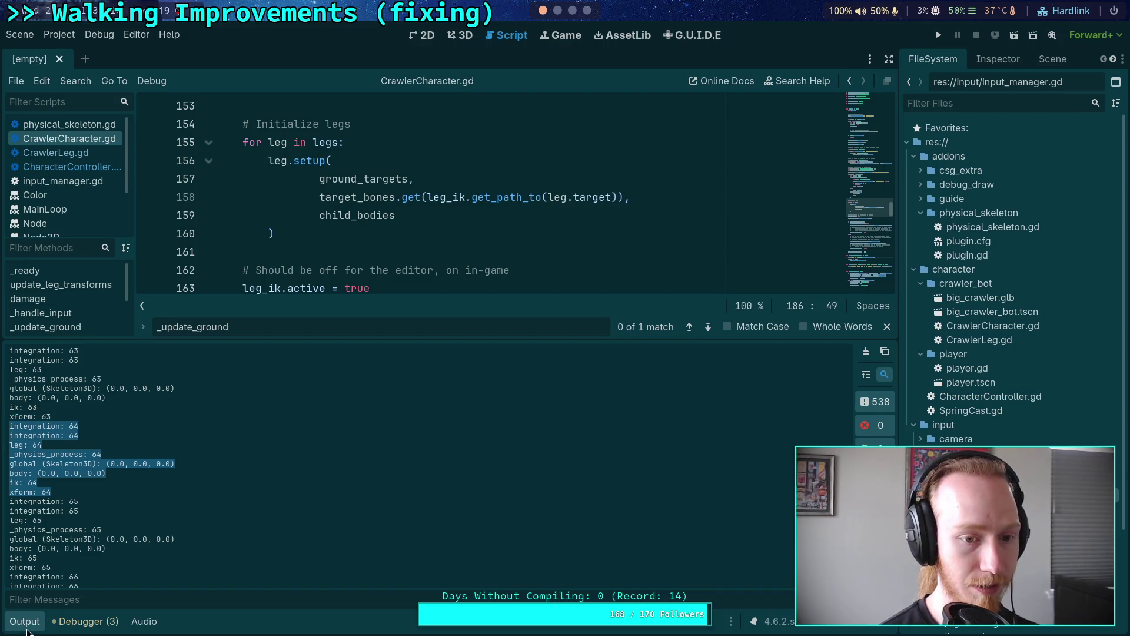
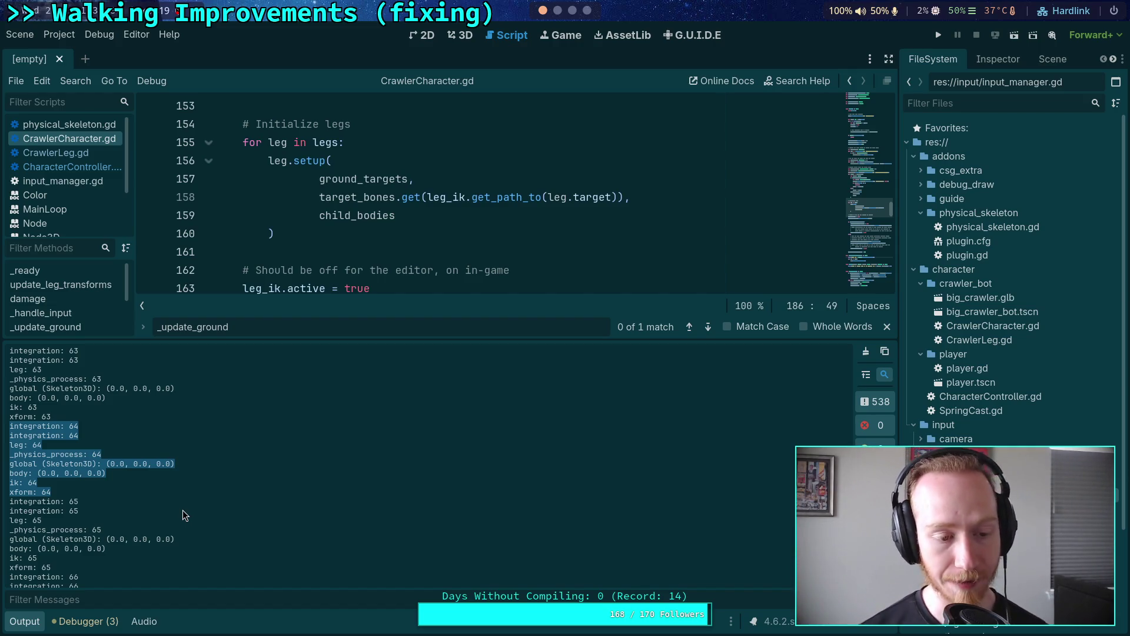
Enlarge the code editor and open CrawlerLeg.gd with the caret on line 243.
{"action": "left_click_drag", "start_coordinate": [348, 340], "coordinate": [342, 368]}
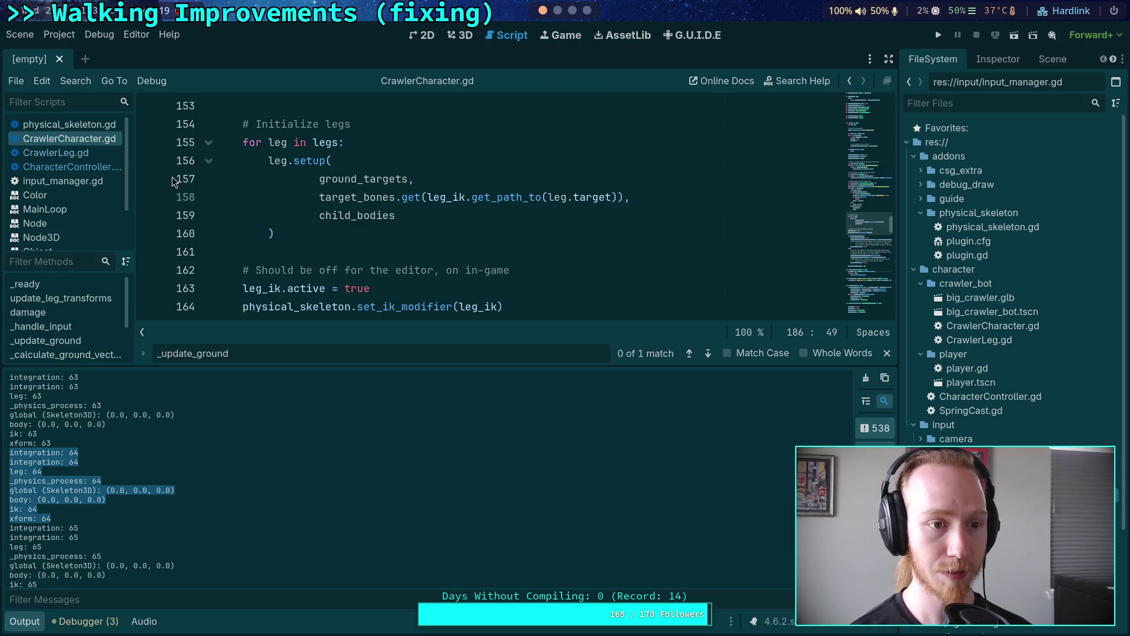
{"action": "left_click", "coordinate": [56, 152]}
{"action": "left_click", "coordinate": [409, 216]}
{"action": "key", "text": "ctrl+f"}
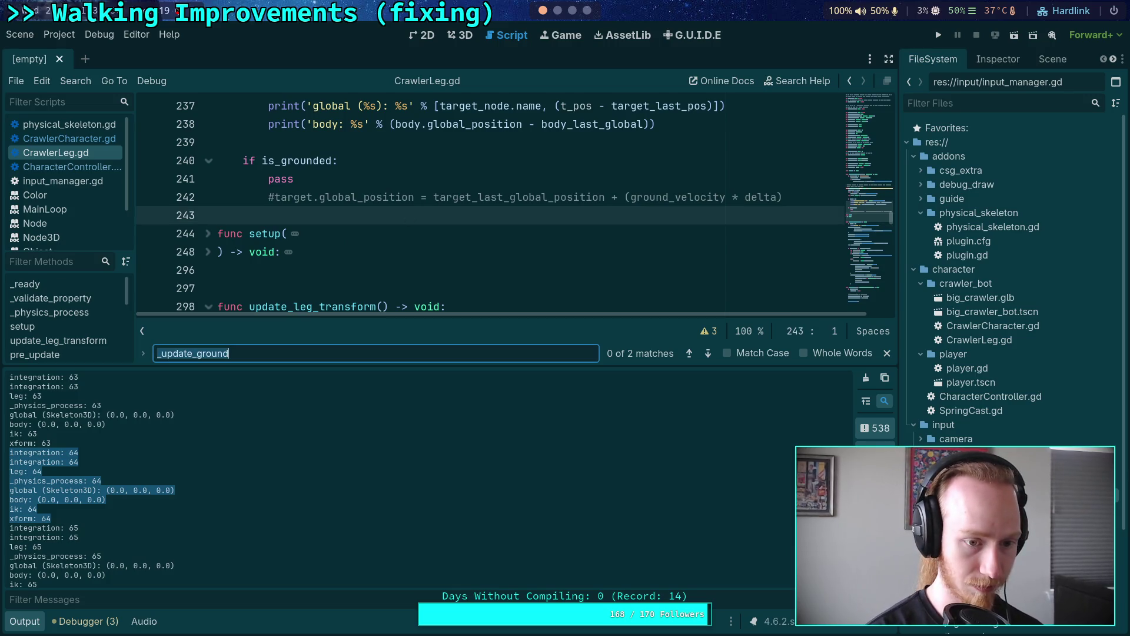
Search CrawlerLeg.gd for xform and collapse the debug ground-cast block at line 313.
{"action": "type", "text": "xform"}
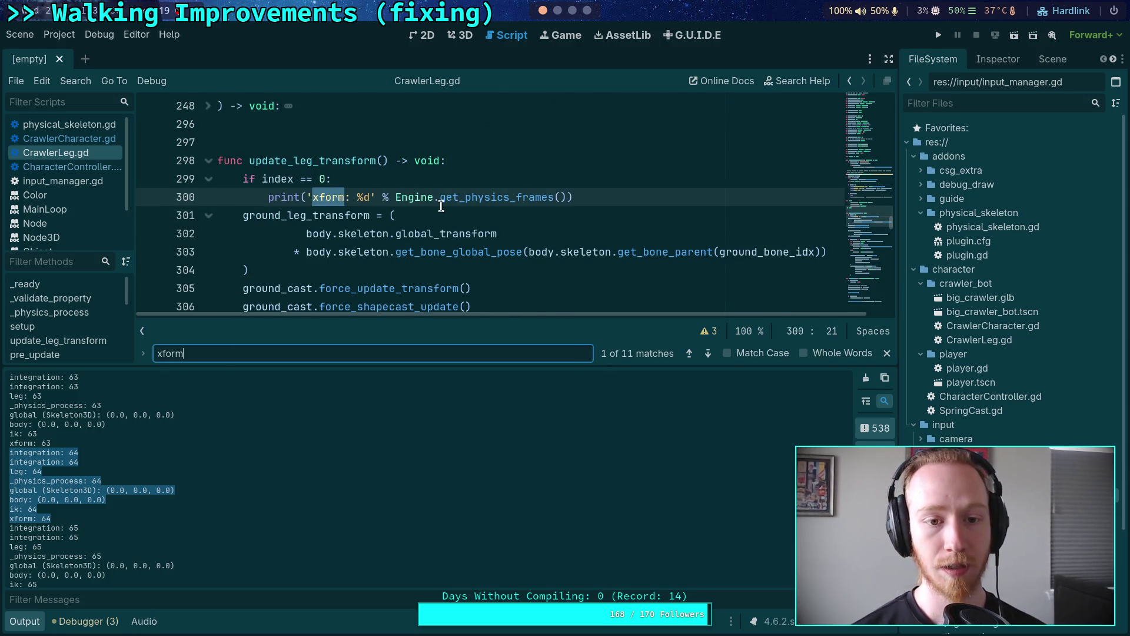
{"action": "scroll", "coordinate": [441, 206], "scroll_direction": "down", "scroll_amount": 5}
{"action": "left_click_drag", "start_coordinate": [177, 366], "coordinate": [213, 451]}
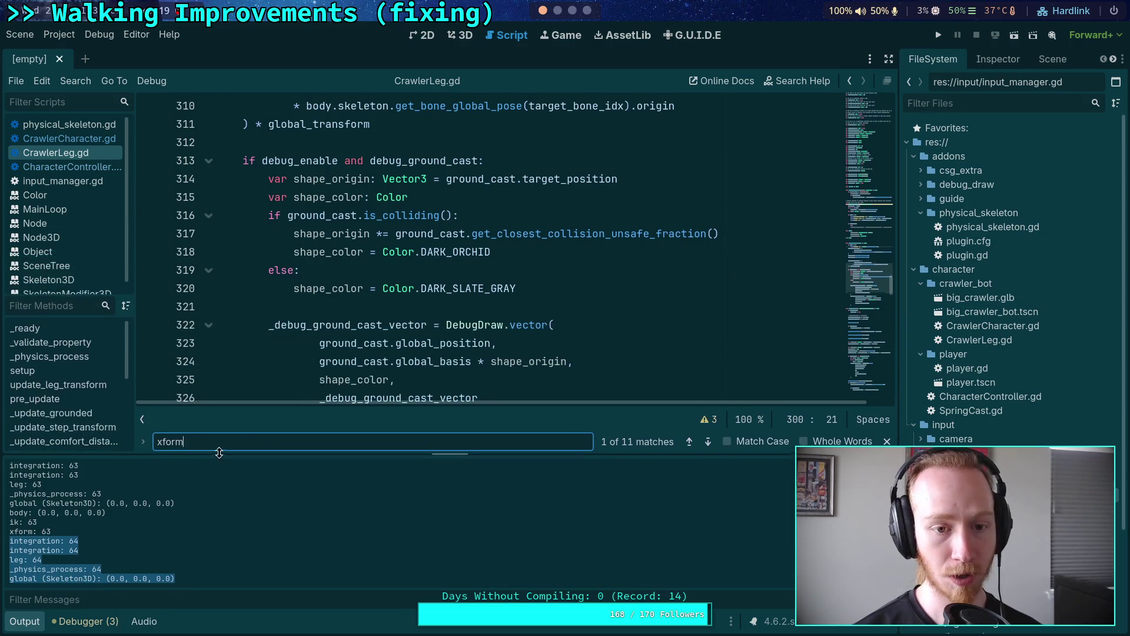
{"action": "scroll", "coordinate": [356, 362], "scroll_direction": "up", "scroll_amount": 5}
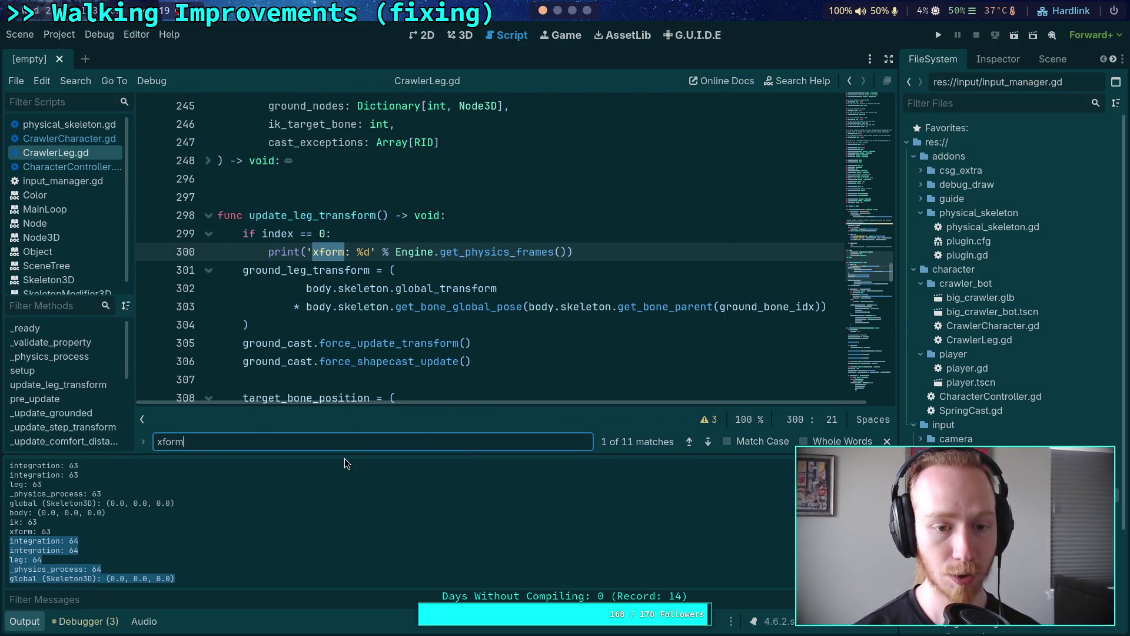
{"action": "left_click_drag", "start_coordinate": [348, 453], "coordinate": [348, 418]}
{"action": "scroll", "coordinate": [305, 303], "scroll_direction": "down", "scroll_amount": 10}
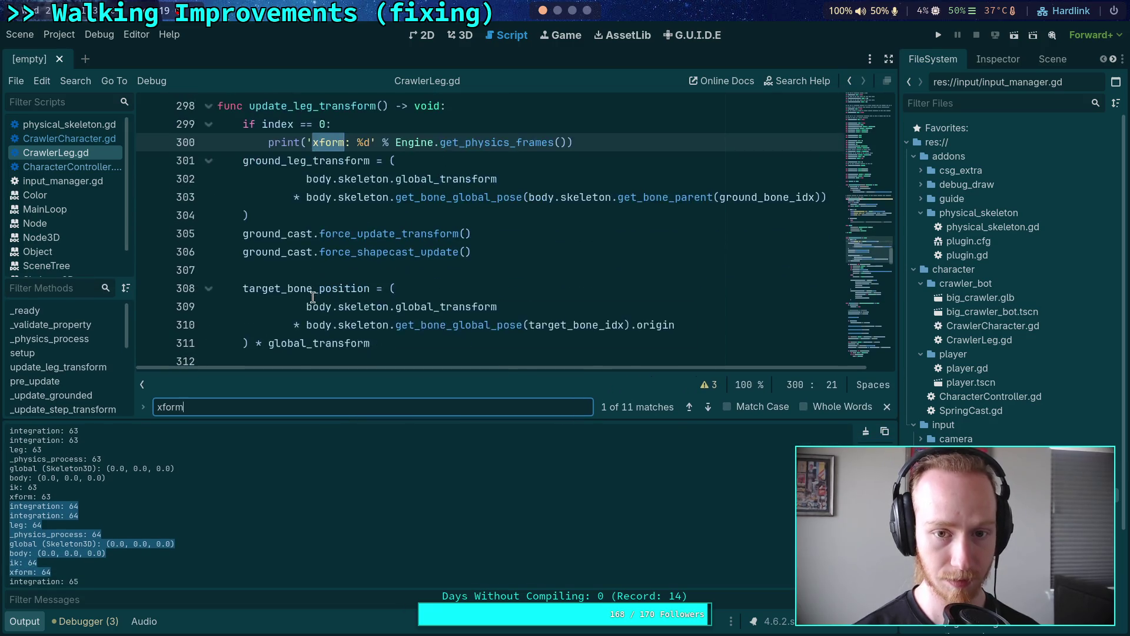
{"action": "scroll", "coordinate": [305, 303], "scroll_direction": "up", "scroll_amount": 12}
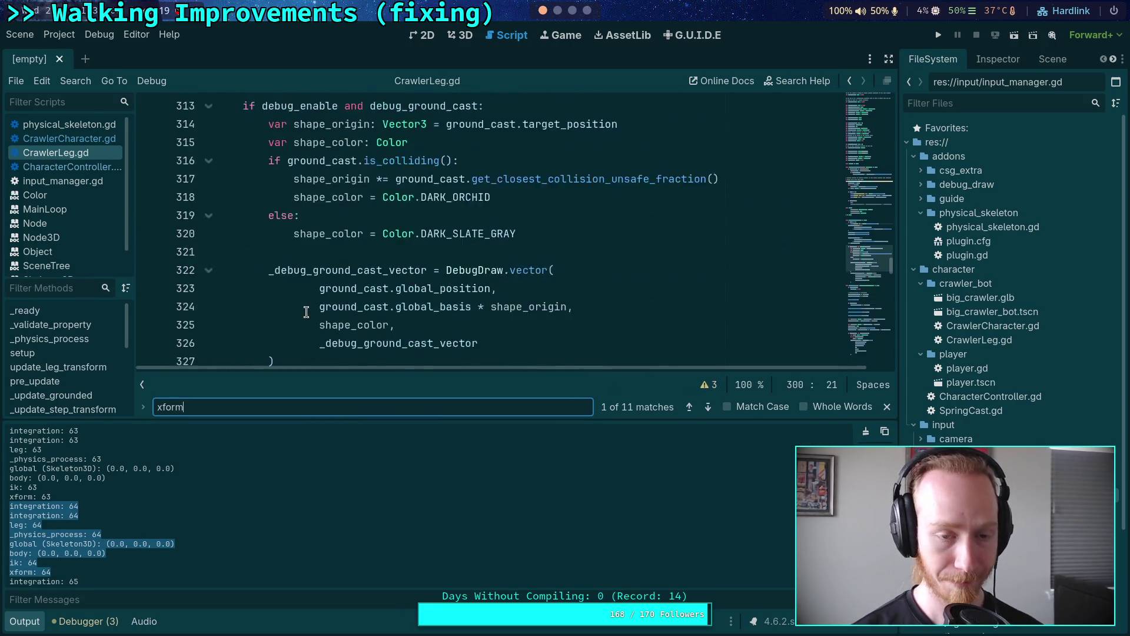
{"action": "scroll", "coordinate": [278, 309], "scroll_direction": "down", "scroll_amount": 6}
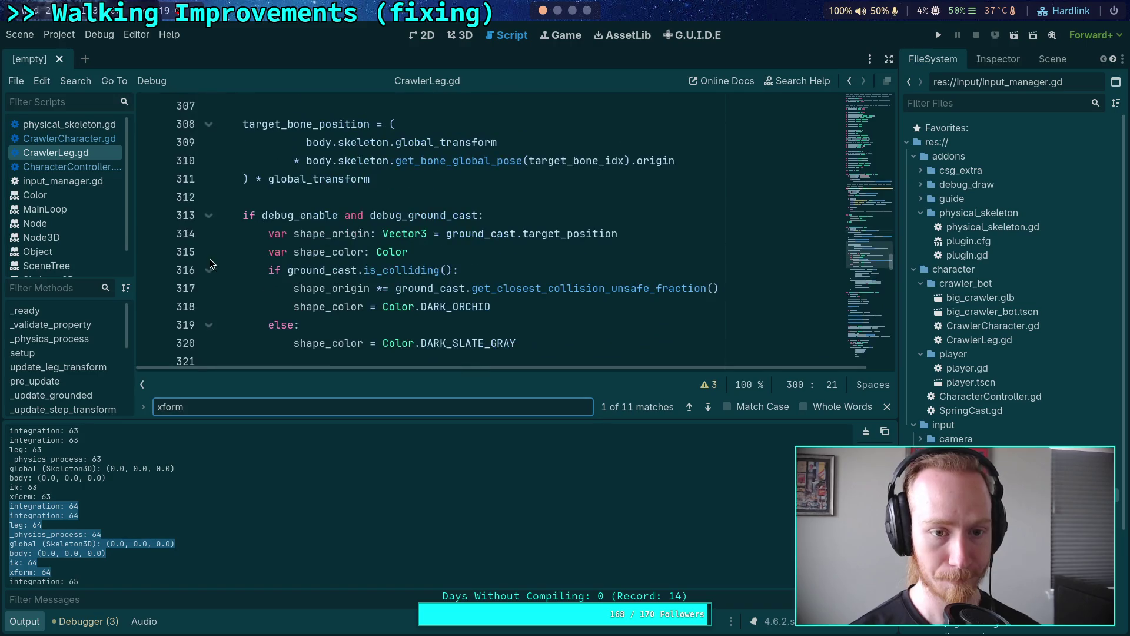
{"action": "left_click", "coordinate": [209, 215]}
{"action": "scroll", "coordinate": [274, 327], "scroll_direction": "up", "scroll_amount": 2}
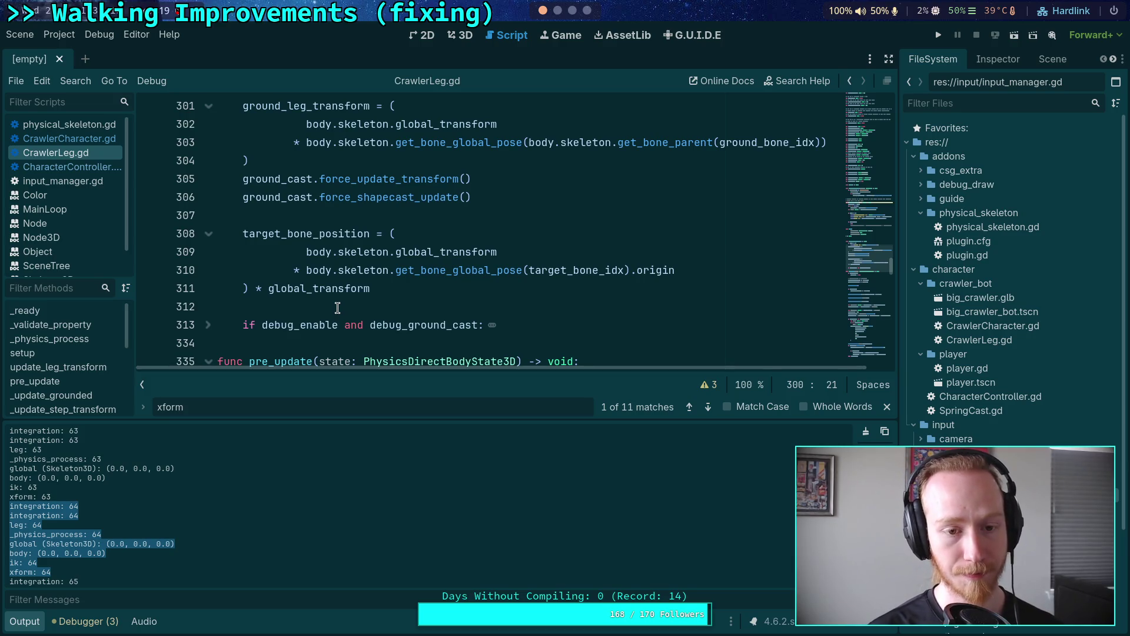
Rename the update_leg_transform function on line 298 to post_ik.
{"action": "double_click", "coordinate": [170, 406]}
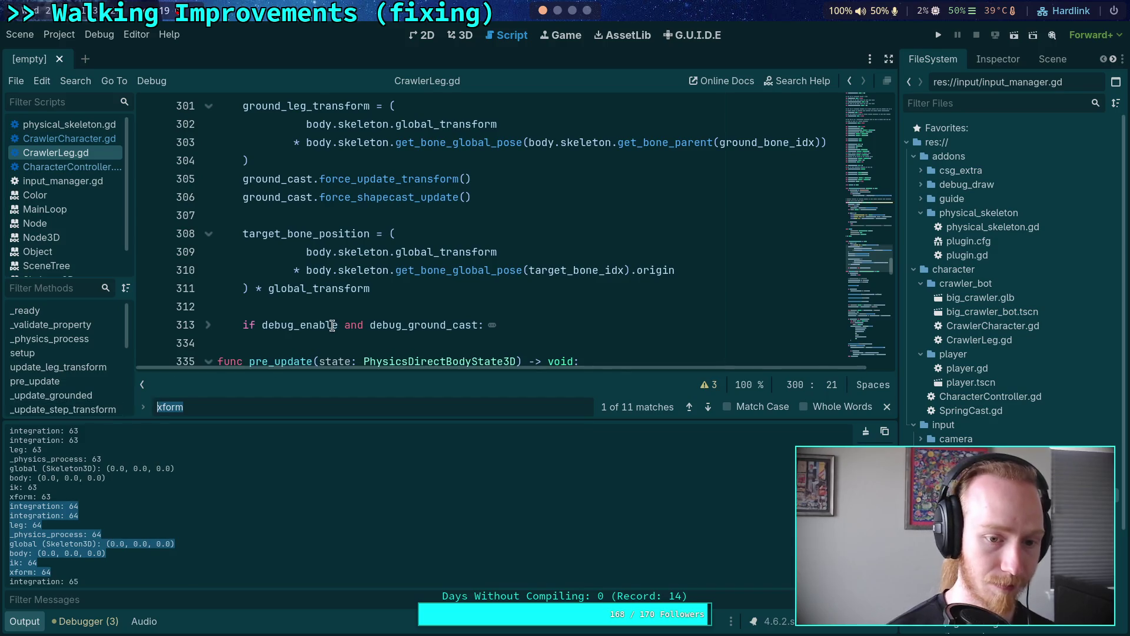
{"action": "scroll", "coordinate": [333, 325], "scroll_direction": "up", "scroll_amount": 4}
{"action": "double_click", "coordinate": [315, 273]}
{"action": "scroll", "coordinate": [449, 307], "scroll_direction": "down", "scroll_amount": 2}
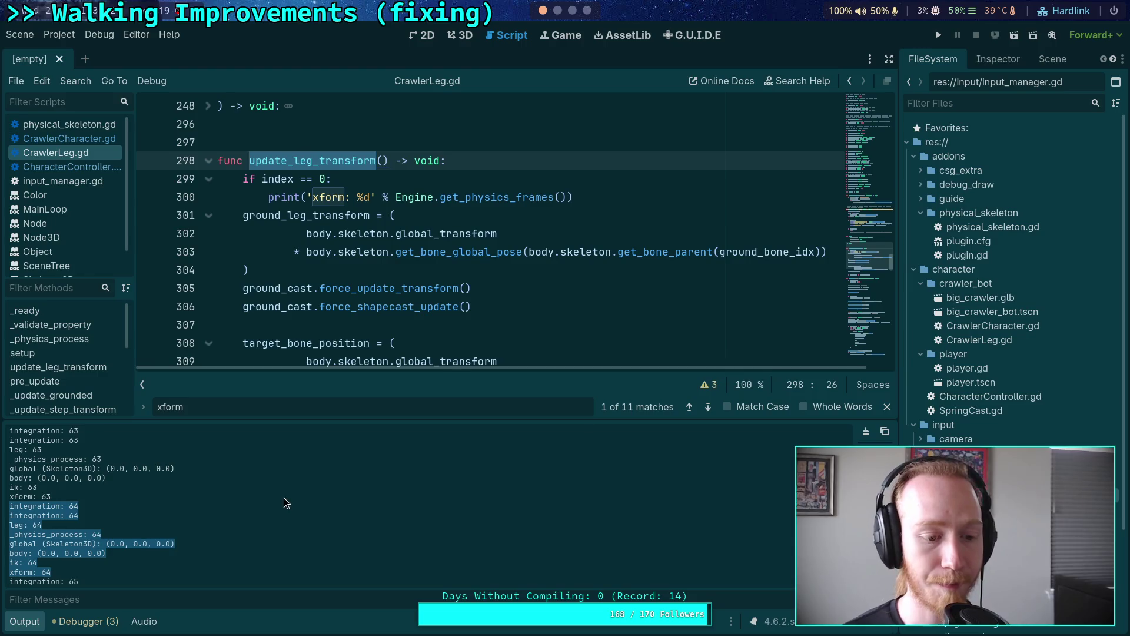
{"action": "mouse_move", "coordinate": [415, 305]}
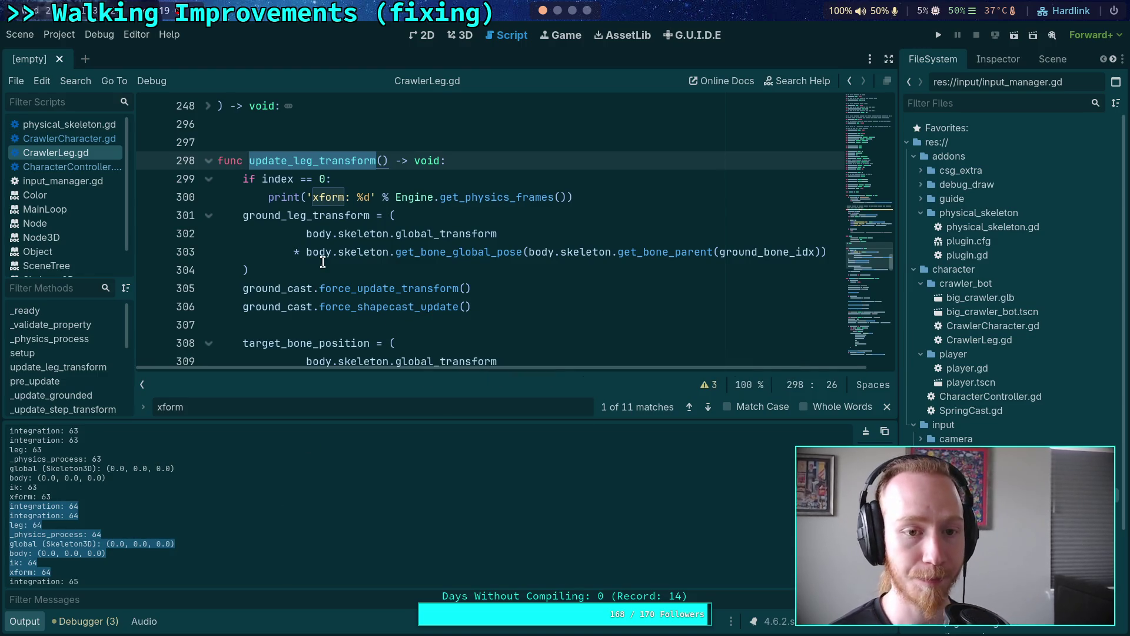
{"action": "scroll", "coordinate": [269, 280], "scroll_direction": "down", "scroll_amount": 1}
{"action": "scroll", "coordinate": [270, 281], "scroll_direction": "down", "scroll_amount": 1}
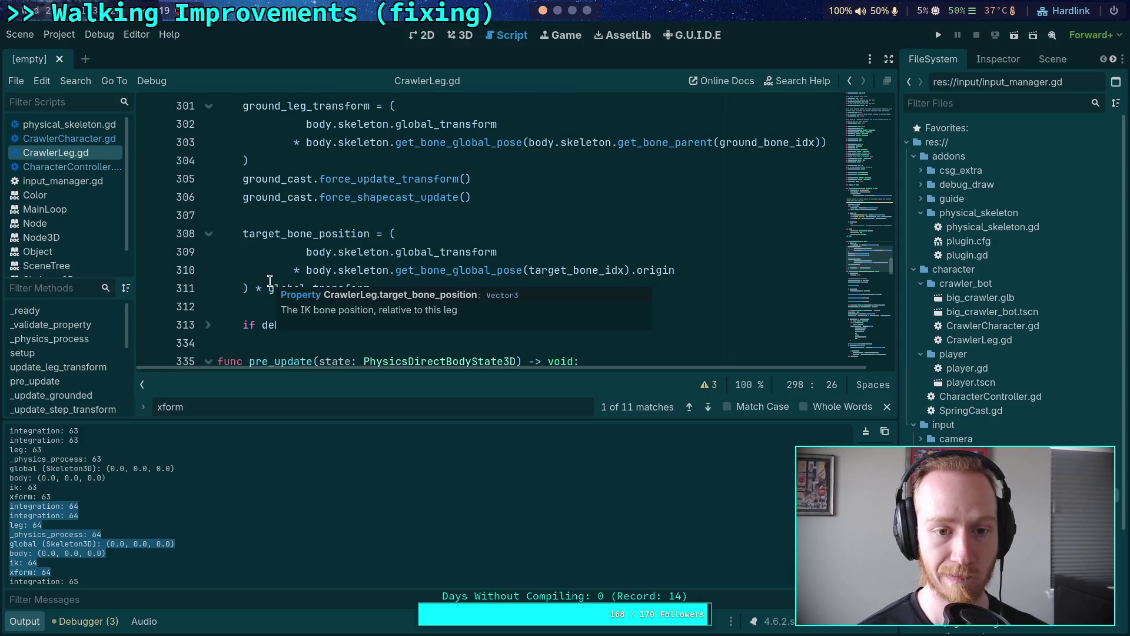
{"action": "scroll", "coordinate": [277, 274], "scroll_direction": "up", "scroll_amount": 2}
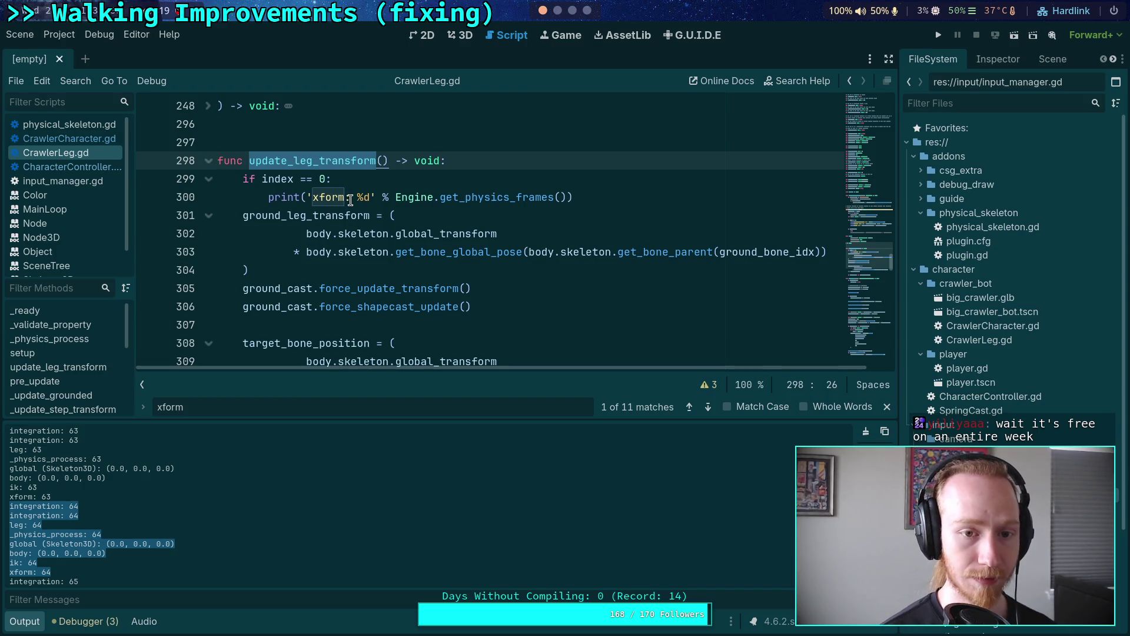
{"action": "type", "text": "post_ik"}
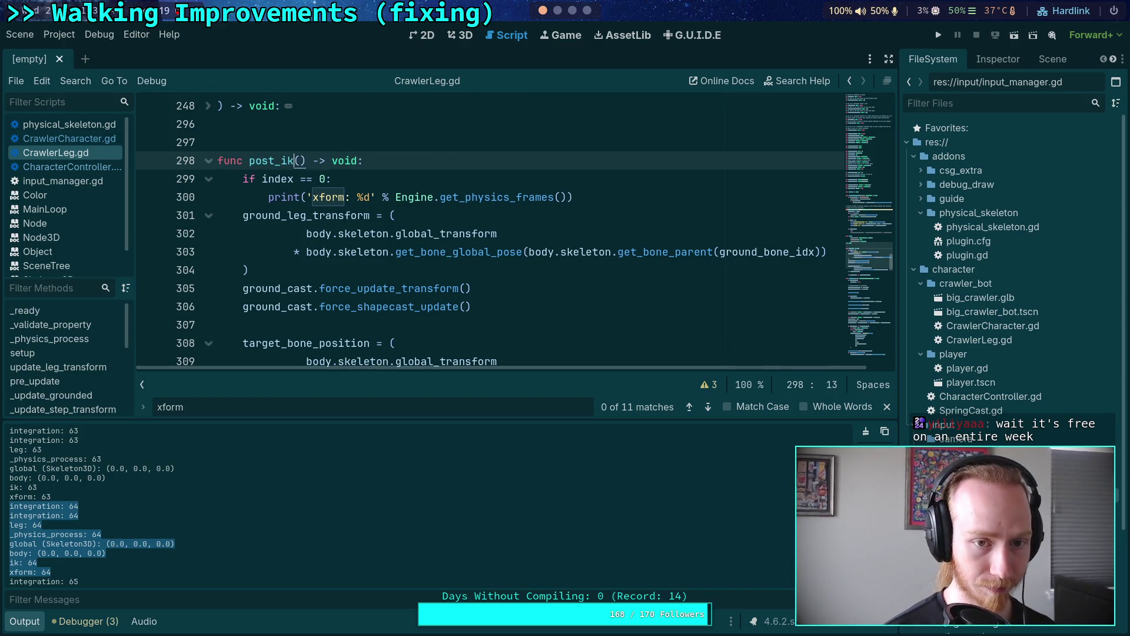
Save CrawlerLeg.gd and make CrawlerCharacter.gd's leg loop call leg.post_ik() on line 188.
{"action": "key", "text": "ctrl+s"}
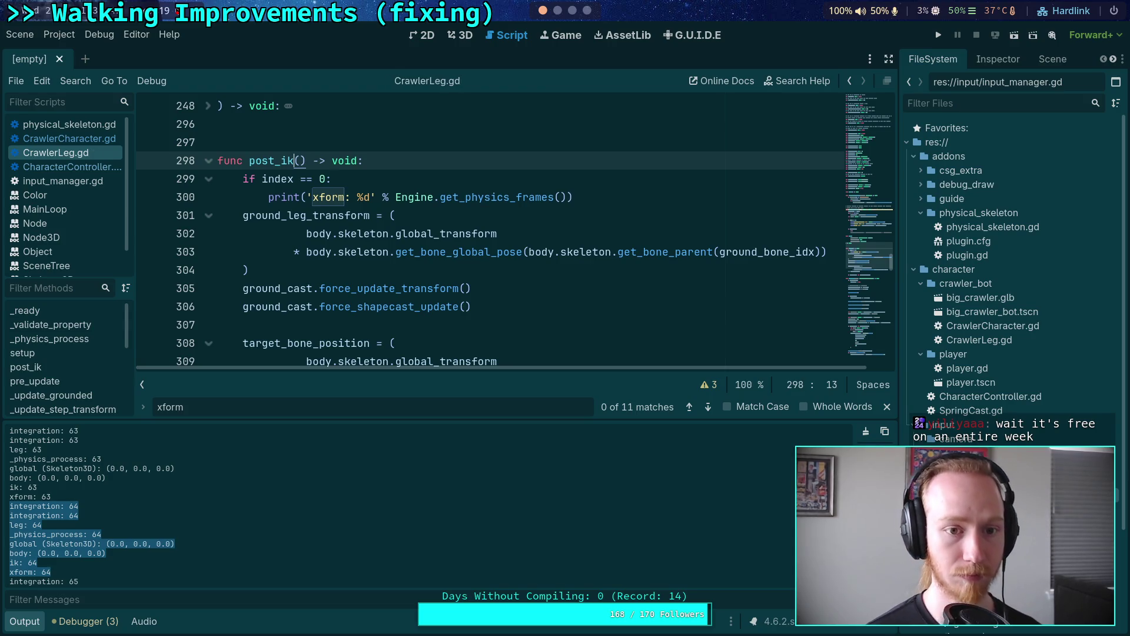
{"action": "left_click", "coordinate": [69, 138]}
{"action": "scroll", "coordinate": [383, 253], "scroll_direction": "down", "scroll_amount": 4}
{"action": "scroll", "coordinate": [382, 253], "scroll_direction": "down", "scroll_amount": 6}
{"action": "left_click_drag", "start_coordinate": [295, 198], "coordinate": [420, 199]}
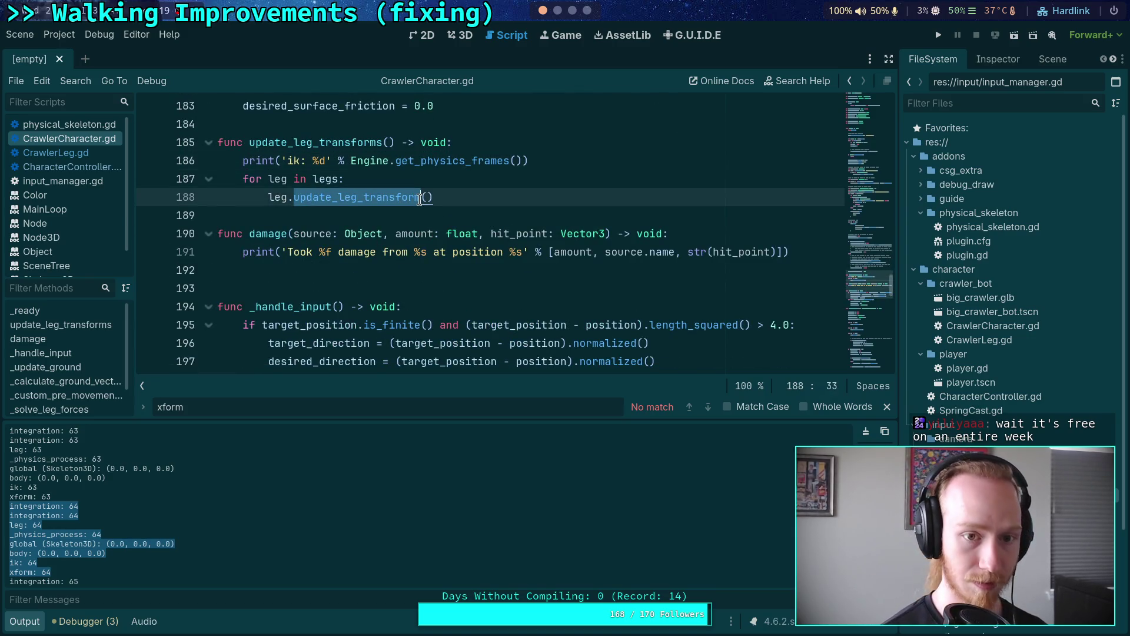
{"action": "type", "text": "post"}
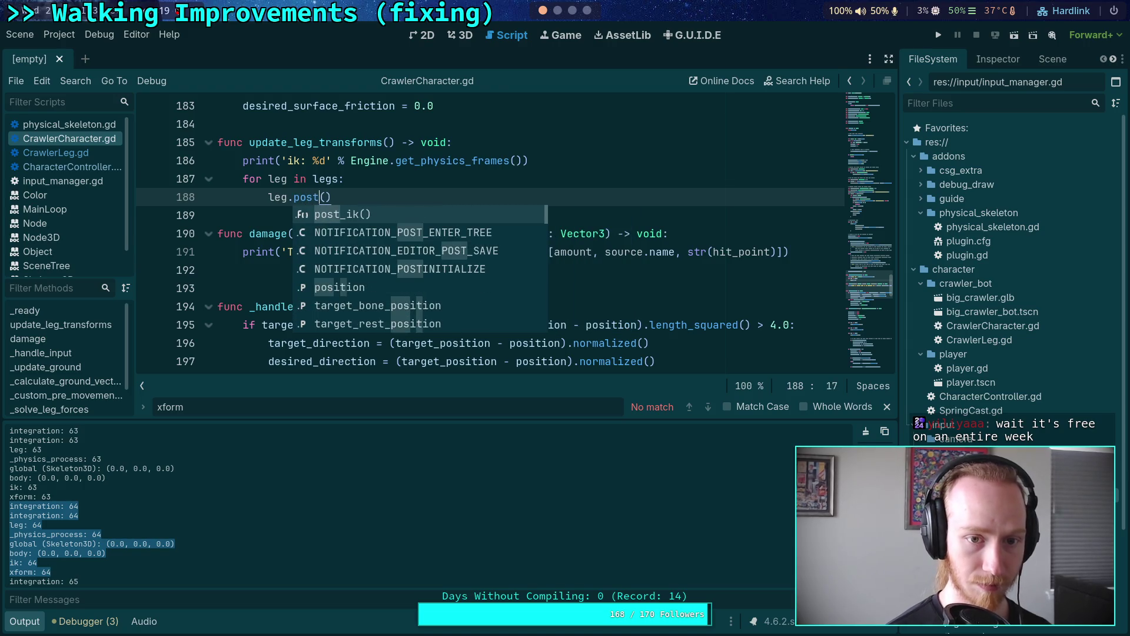
{"action": "key", "text": "Return"}
Rename update_leg_transforms to leg_post_ik and save CrawlerCharacter.gd.
{"action": "scroll", "coordinate": [353, 235], "scroll_direction": "up", "scroll_amount": 1}
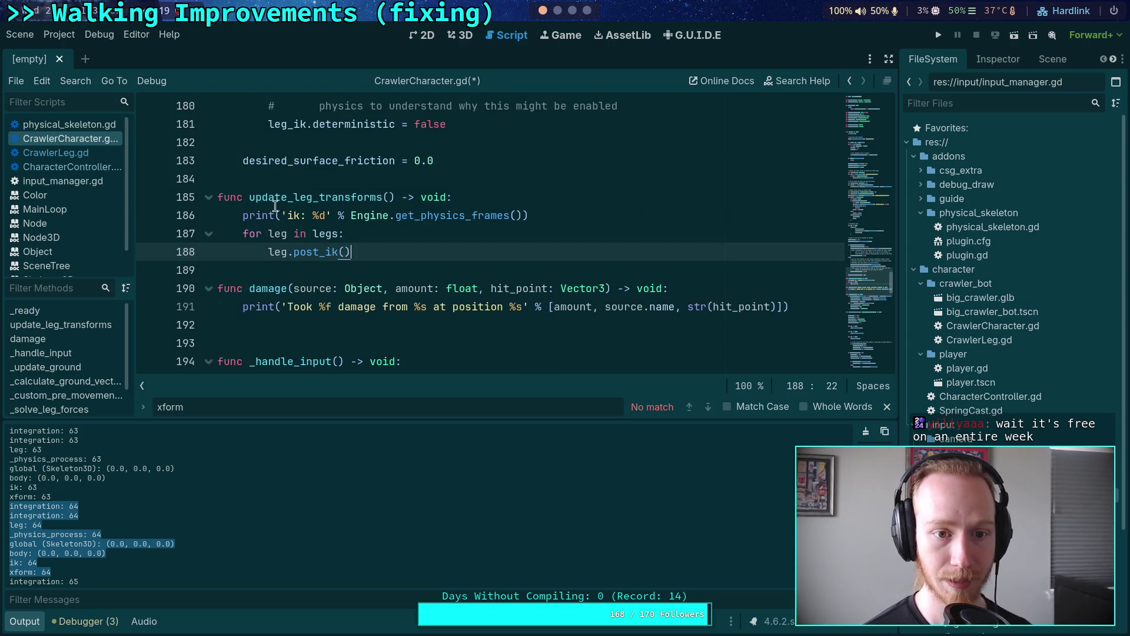
{"action": "left_click", "coordinate": [252, 199]}
{"action": "double_click", "coordinate": [255, 200]}
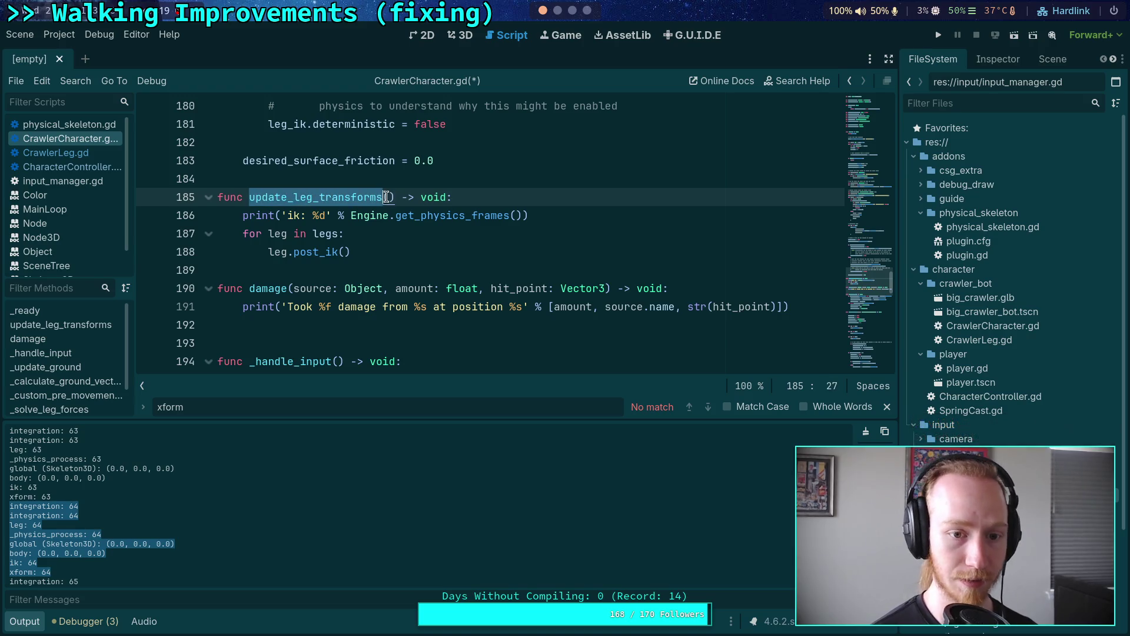
{"action": "type", "text": "leg_pos"}
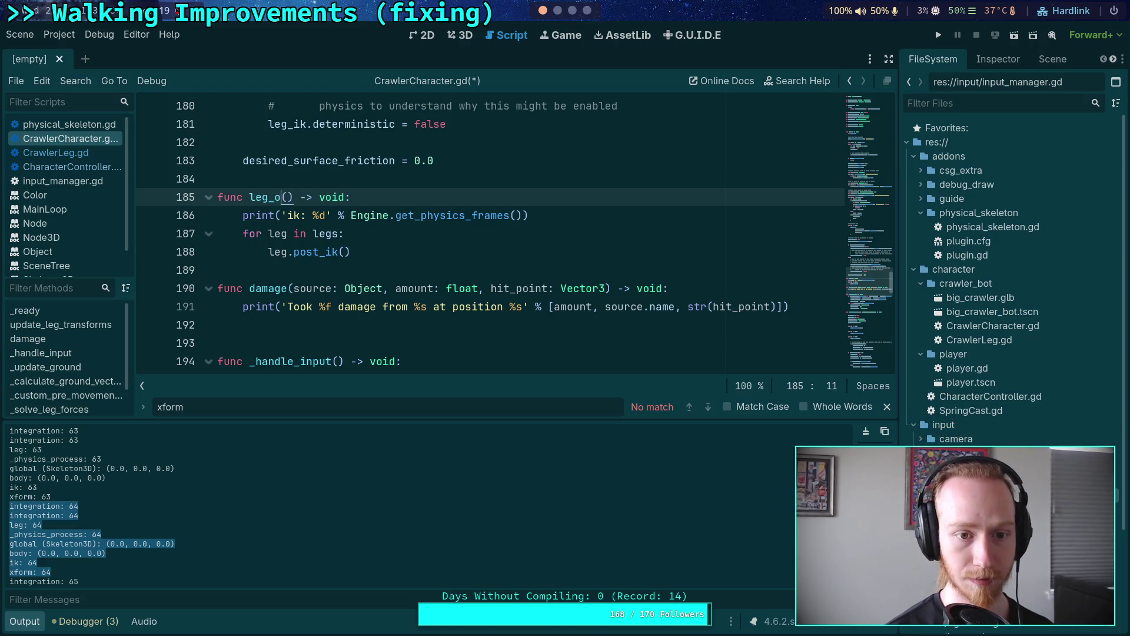
{"action": "type", "text": "t_ik"}
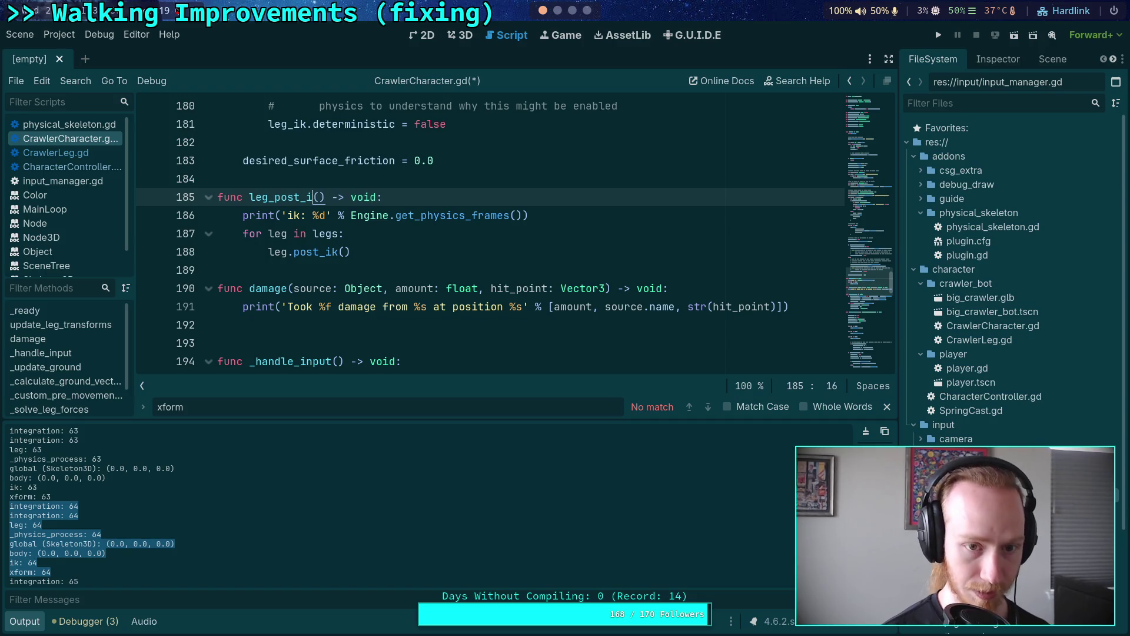
{"action": "key", "text": "ctrl+s"}
{"action": "scroll", "coordinate": [488, 232], "scroll_direction": "up", "scroll_amount": 15}
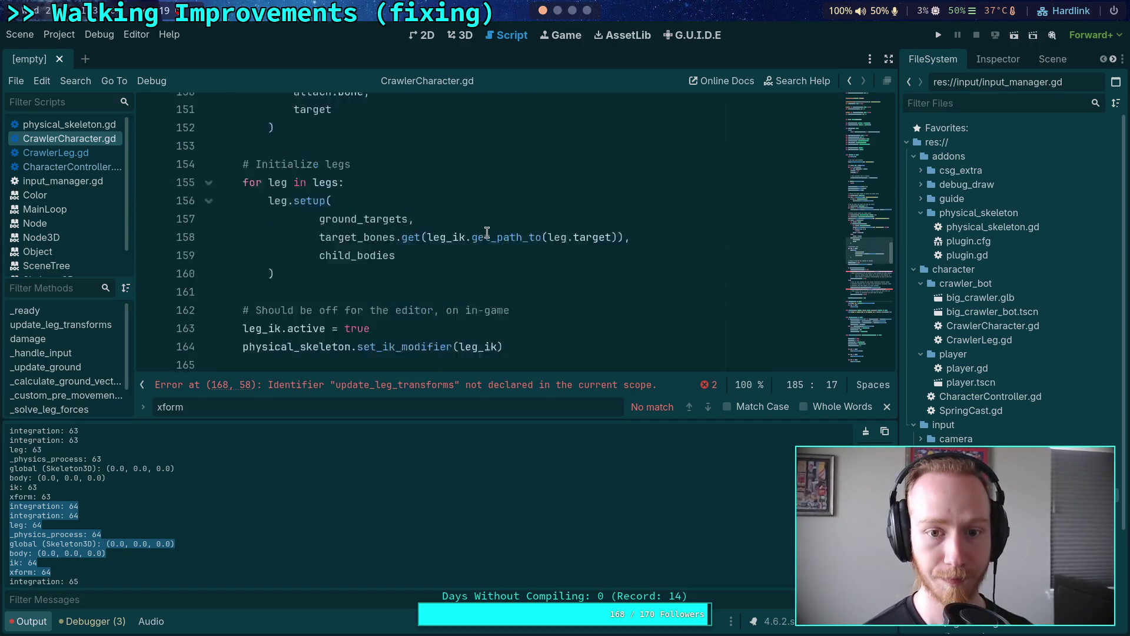
Set the line 168 modification_processed callback to leg_post_ik and save.
{"action": "scroll", "coordinate": [488, 233], "scroll_direction": "up", "scroll_amount": 15}
{"action": "scroll", "coordinate": [273, 224], "scroll_direction": "down", "scroll_amount": 6}
{"action": "scroll", "coordinate": [272, 224], "scroll_direction": "down", "scroll_amount": 15}
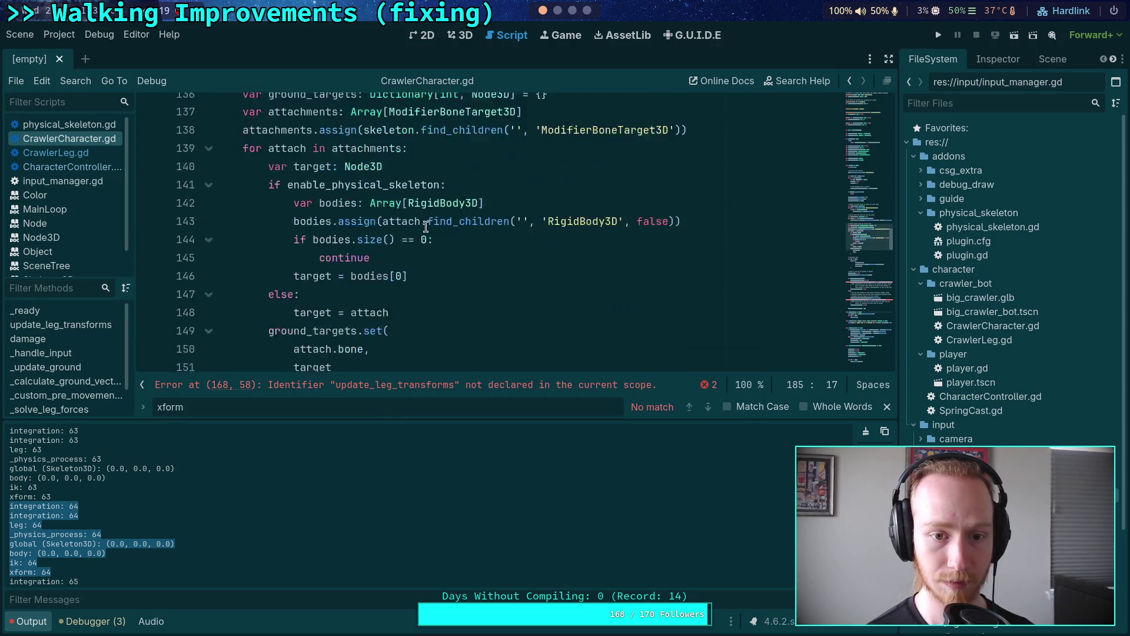
{"action": "scroll", "coordinate": [425, 227], "scroll_direction": "down", "scroll_amount": 4}
{"action": "left_click_drag", "start_coordinate": [581, 215], "coordinate": [710, 212]}
{"action": "type", "text": "le"}
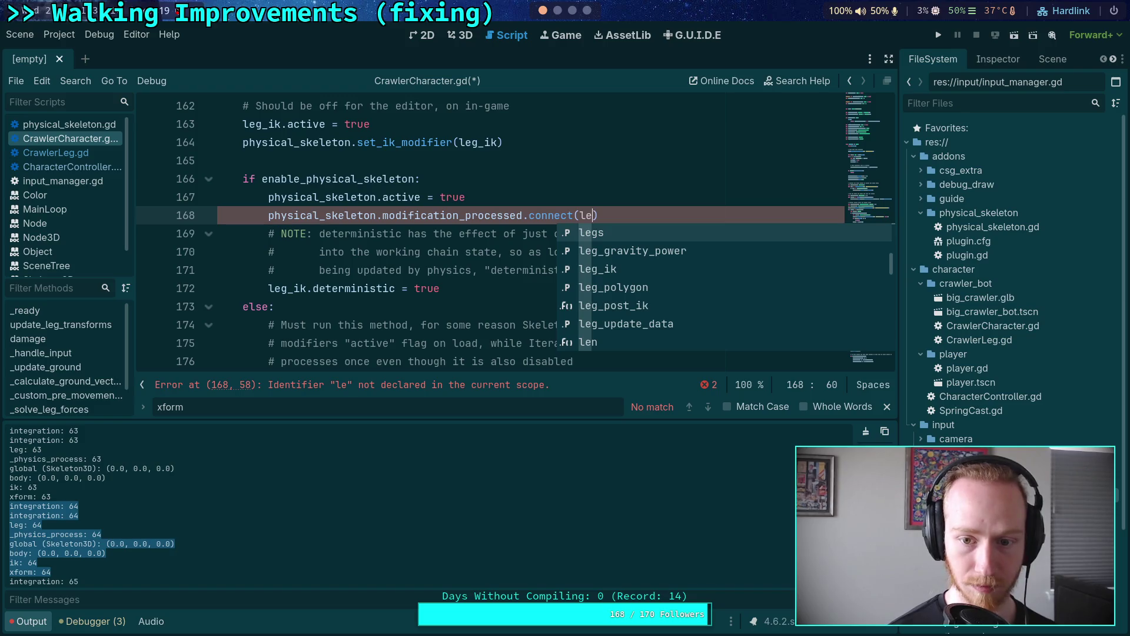
{"action": "key", "text": "Down"}
{"action": "key", "text": "Down"}
{"action": "key", "text": "Down"}
{"action": "key", "text": "Return"}
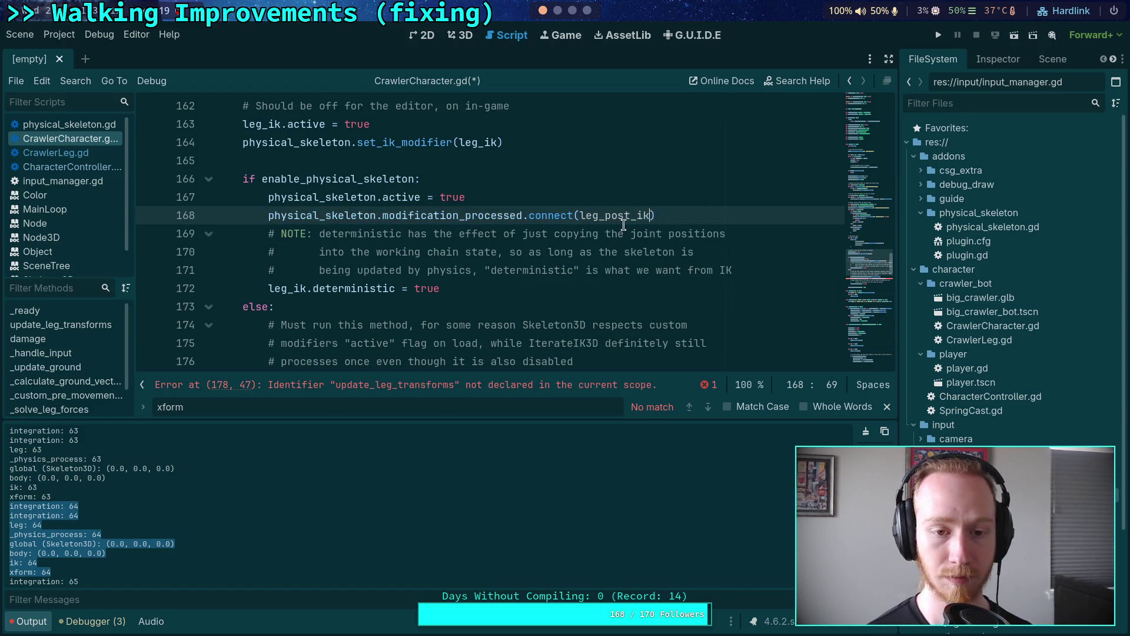
{"action": "key", "text": "ctrl+s"}
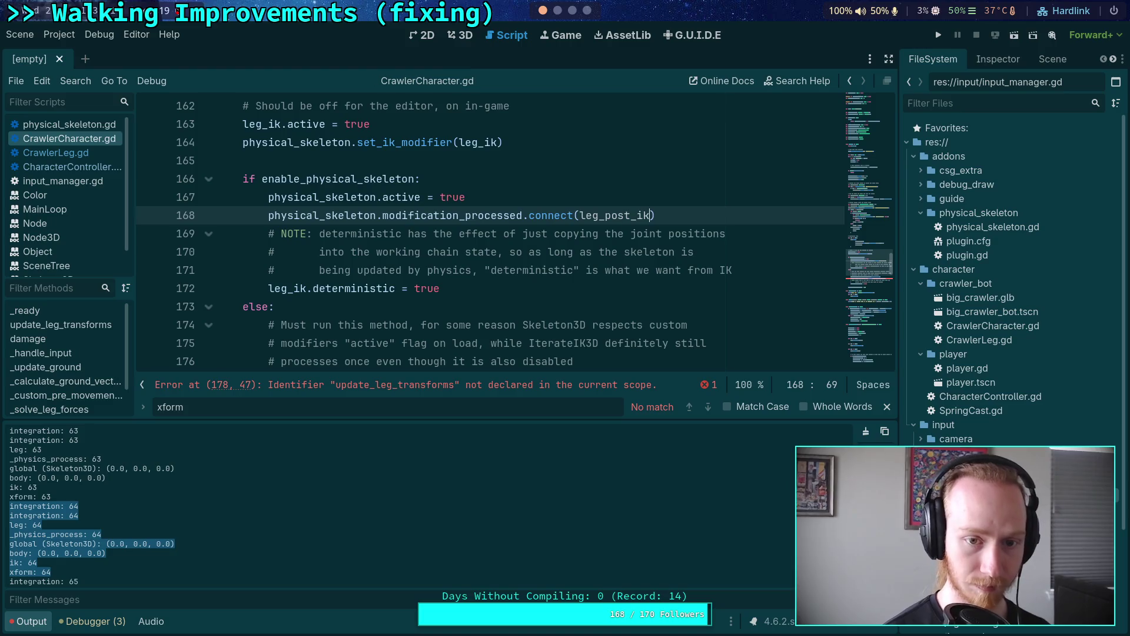
Replace the undeclared update_leg_transforms on line 178 with leg_post_ik.
{"action": "scroll", "coordinate": [548, 334], "scroll_direction": "down", "scroll_amount": 1}
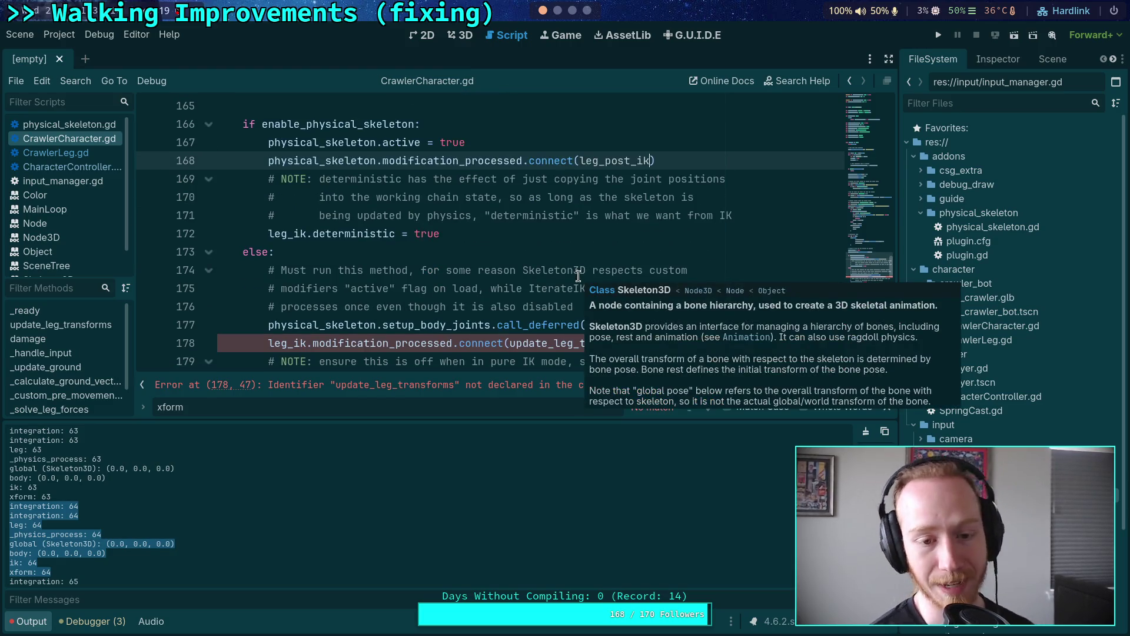
{"action": "double_click", "coordinate": [556, 337]}
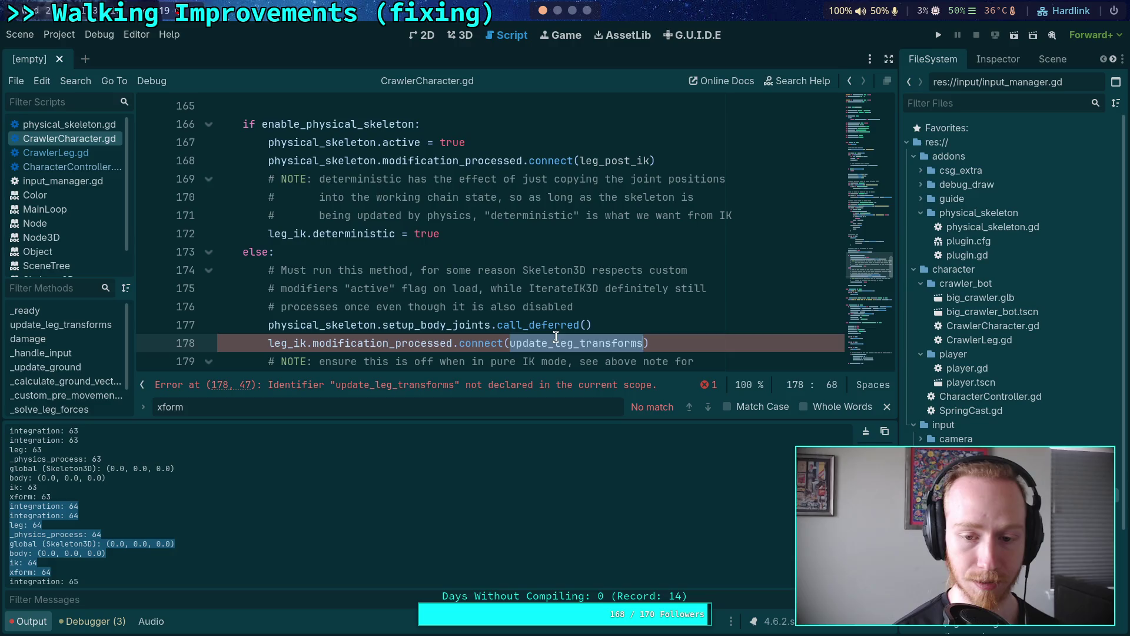
{"action": "type", "text": "leg_post"}
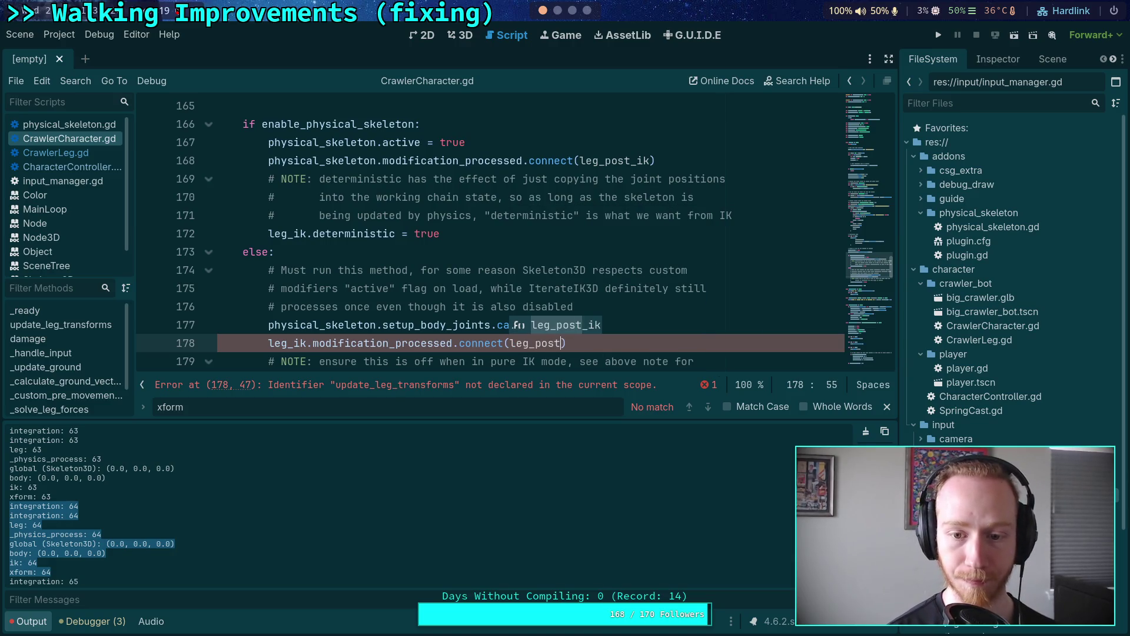
{"action": "key", "text": "Return"}
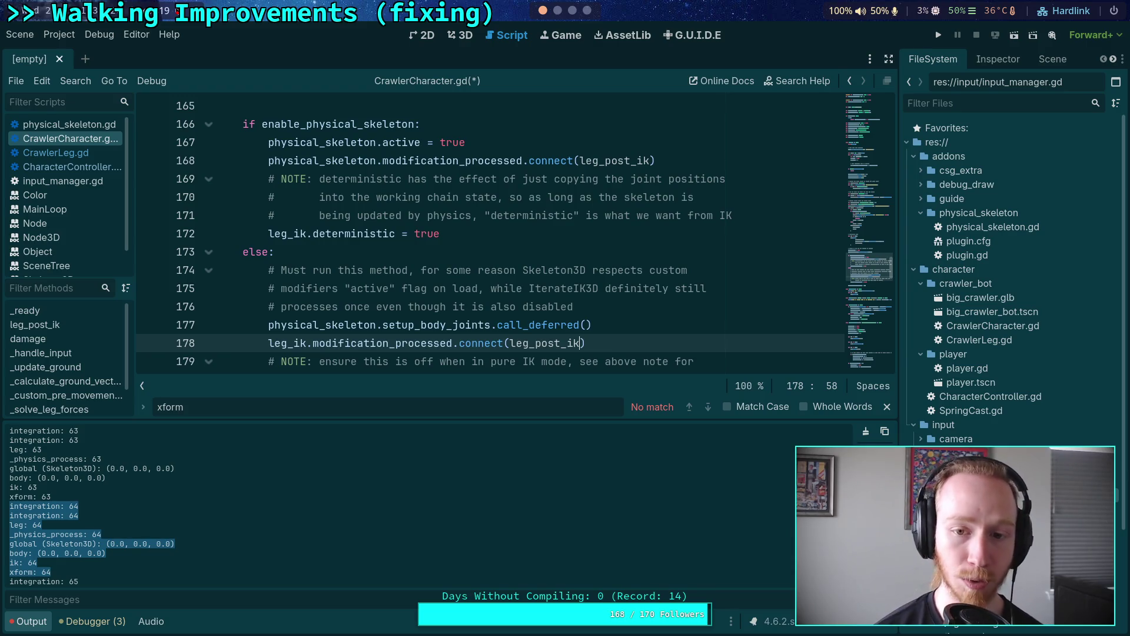
{"action": "left_click_drag", "start_coordinate": [605, 160], "coordinate": [650, 160]}
Switch via CharacterController.gd back to CrawlerLeg.gd and locate post_ik on line 298.
{"action": "left_click", "coordinate": [638, 160]}
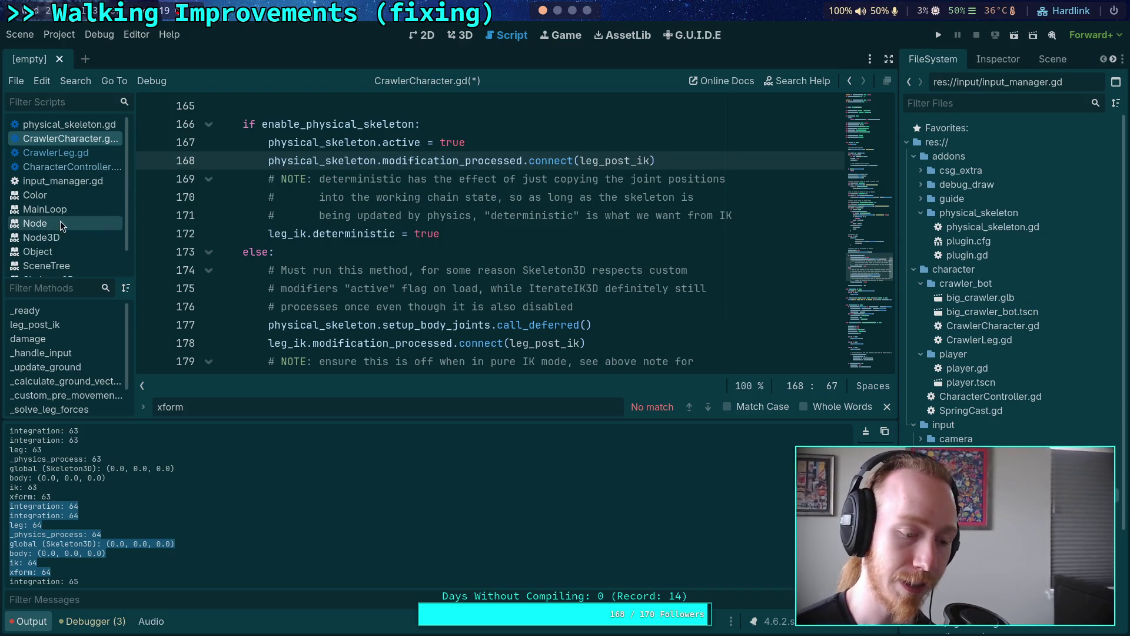
{"action": "left_click", "coordinate": [70, 166]}
{"action": "scroll", "coordinate": [412, 294], "scroll_direction": "down", "scroll_amount": 3}
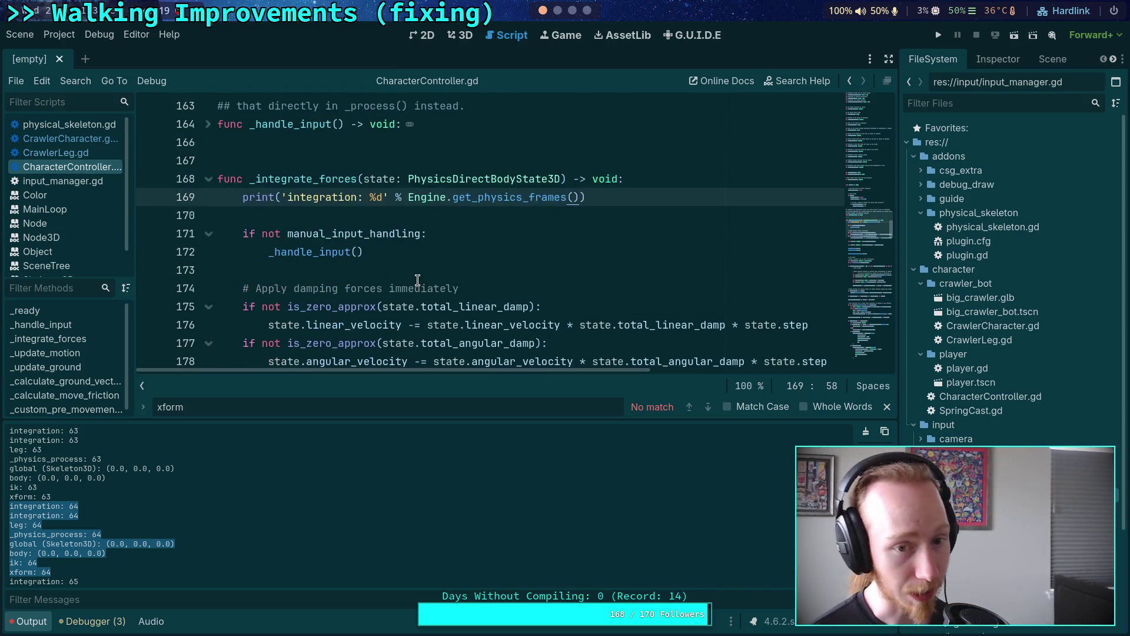
{"action": "left_click", "coordinate": [86, 155]}
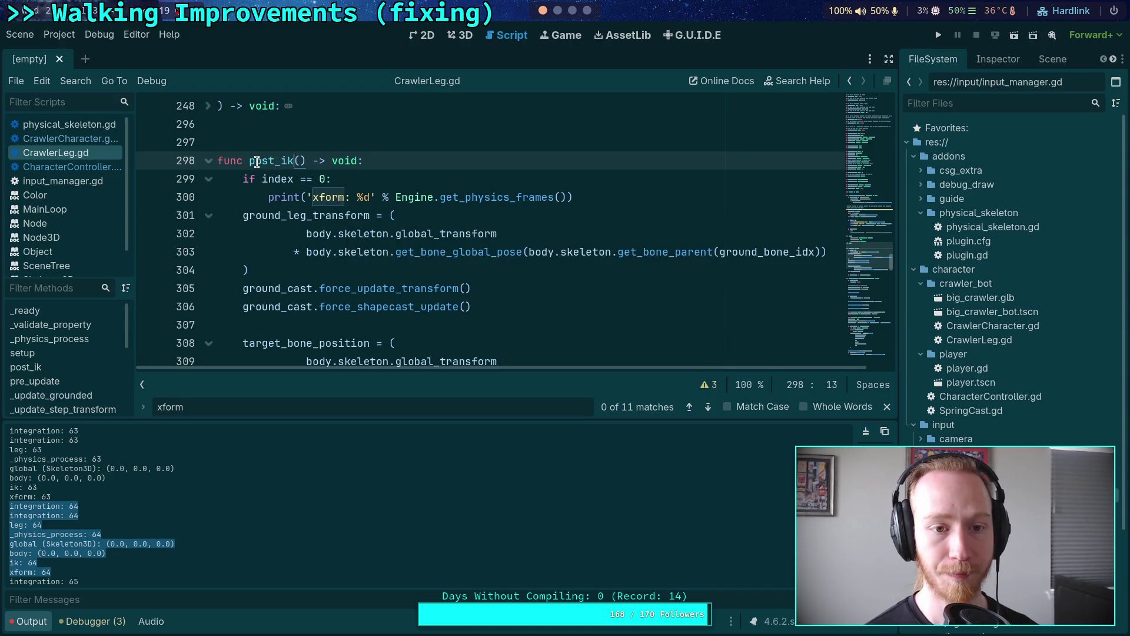
{"action": "key", "text": "ctrl+d"}
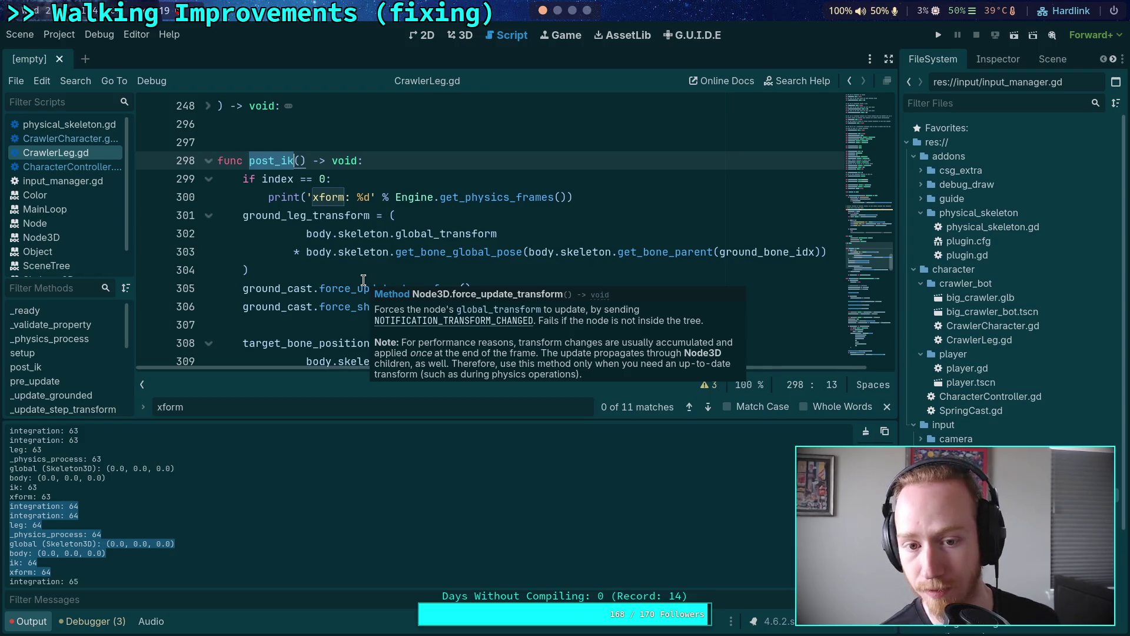
Inspect the ground_leg_transform calculation in post_ik and select the post_ik name.
{"action": "scroll", "coordinate": [360, 259], "scroll_direction": "down", "scroll_amount": 3}
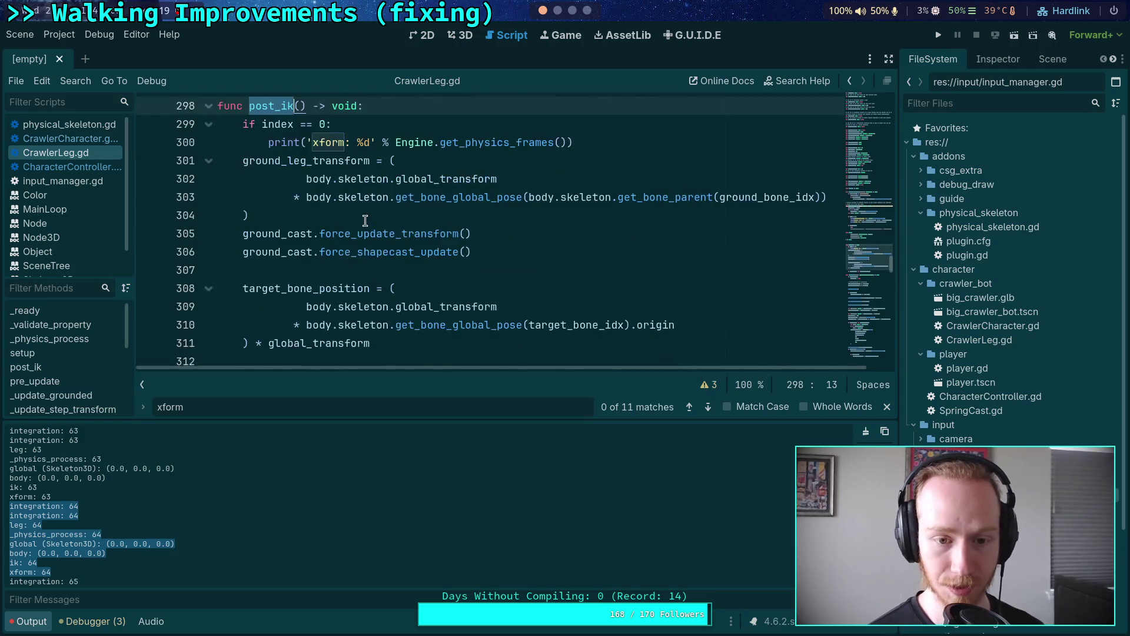
{"action": "scroll", "coordinate": [353, 253], "scroll_direction": "up", "scroll_amount": 2}
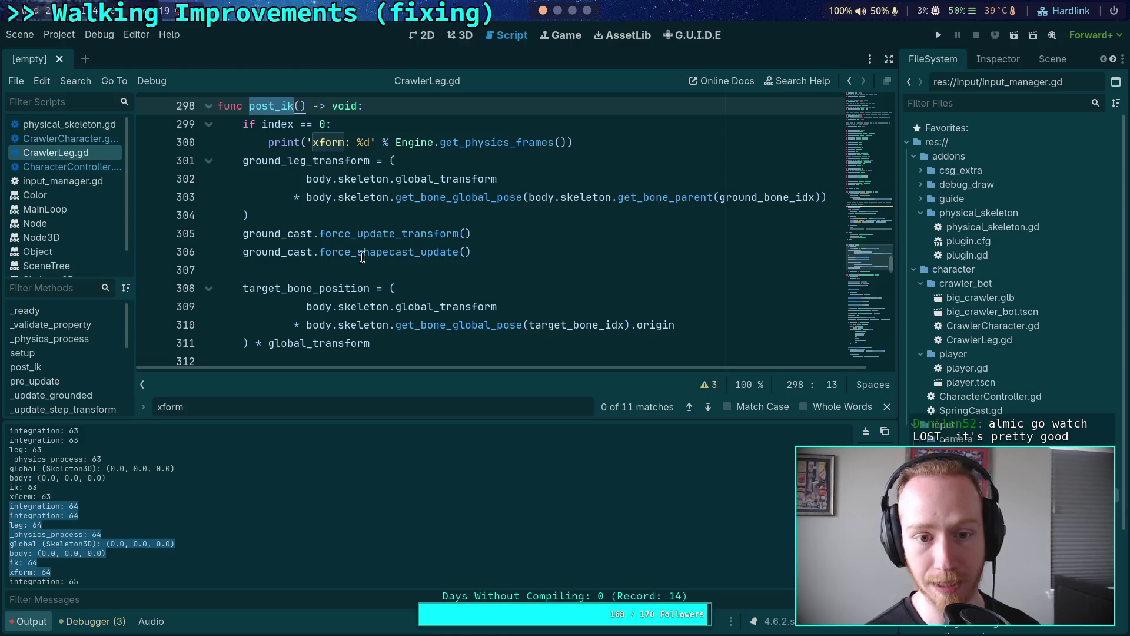
{"action": "scroll", "coordinate": [406, 201], "scroll_direction": "down", "scroll_amount": 1}
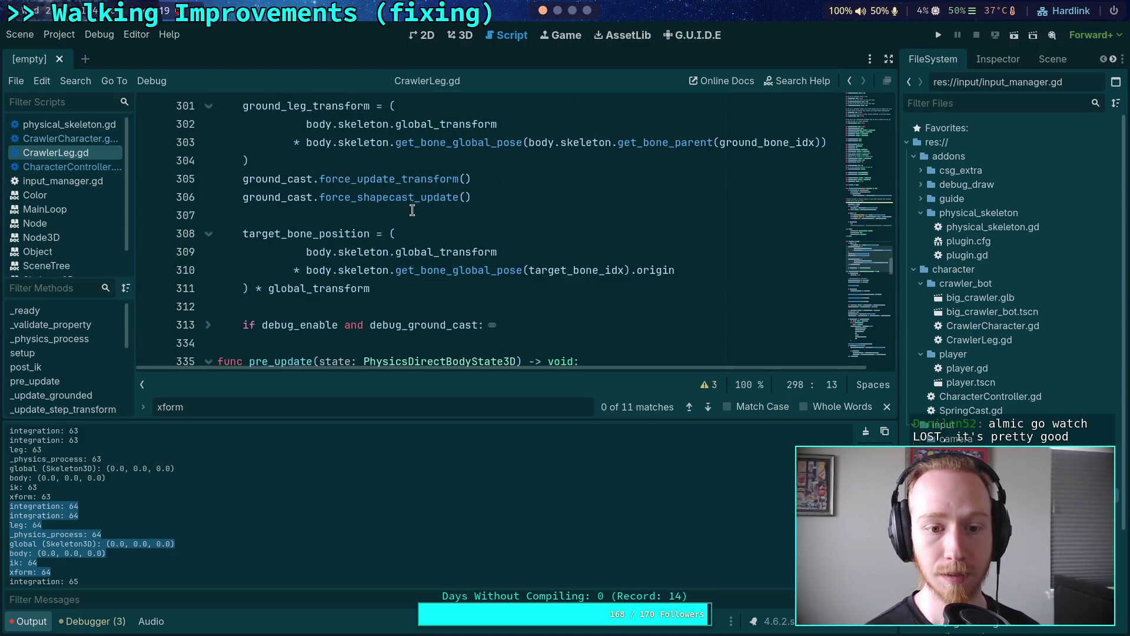
{"action": "scroll", "coordinate": [383, 206], "scroll_direction": "up", "scroll_amount": 2}
{"action": "left_click", "coordinate": [305, 215]}
{"action": "double_click", "coordinate": [305, 215]}
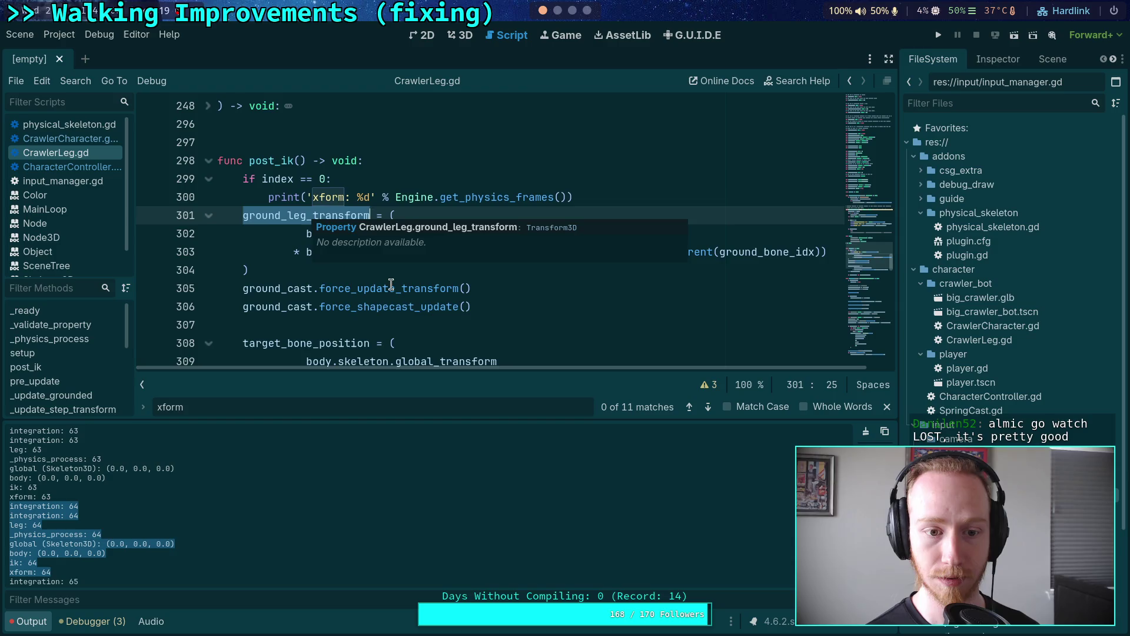
{"action": "scroll", "coordinate": [320, 281], "scroll_direction": "down", "scroll_amount": 2}
{"action": "scroll", "coordinate": [321, 280], "scroll_direction": "up", "scroll_amount": 2}
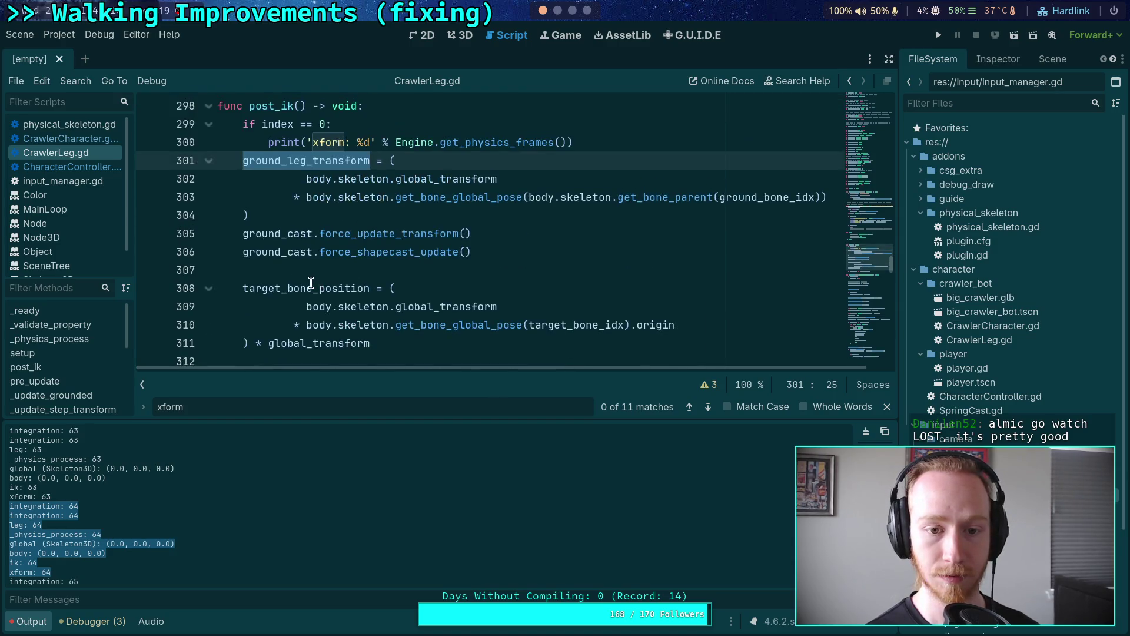
{"action": "double_click", "coordinate": [275, 160]}
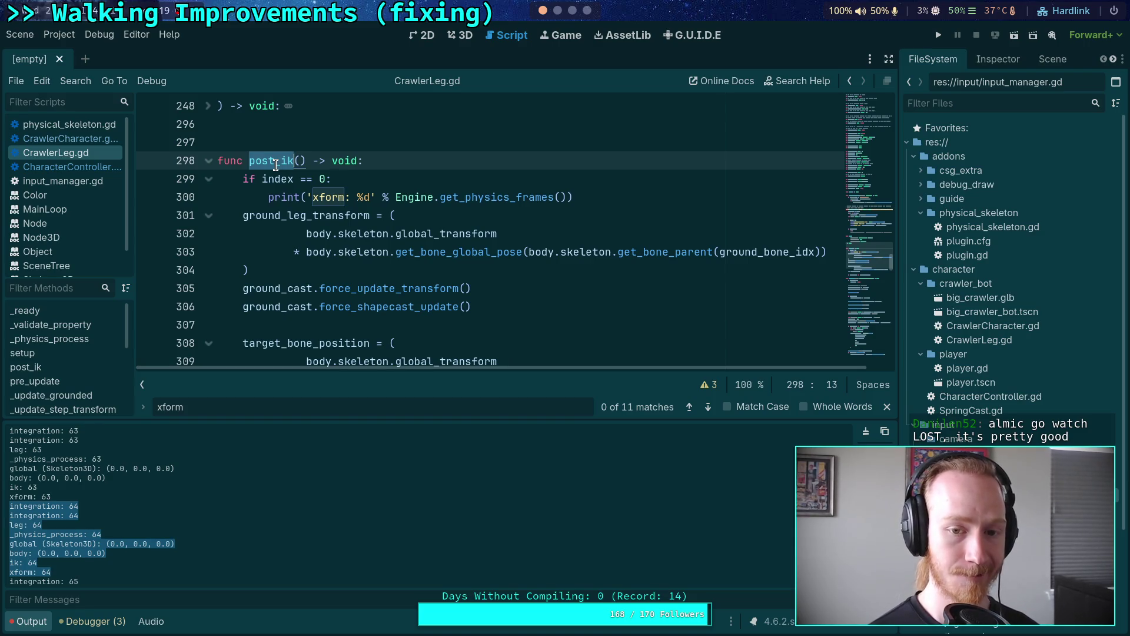
Rename post_ik to pose_updated in CrawlerLeg.gd and change the lines 168 and 178 callbacks to leg_pose_updated.
{"action": "type", "text": "pose_up"}
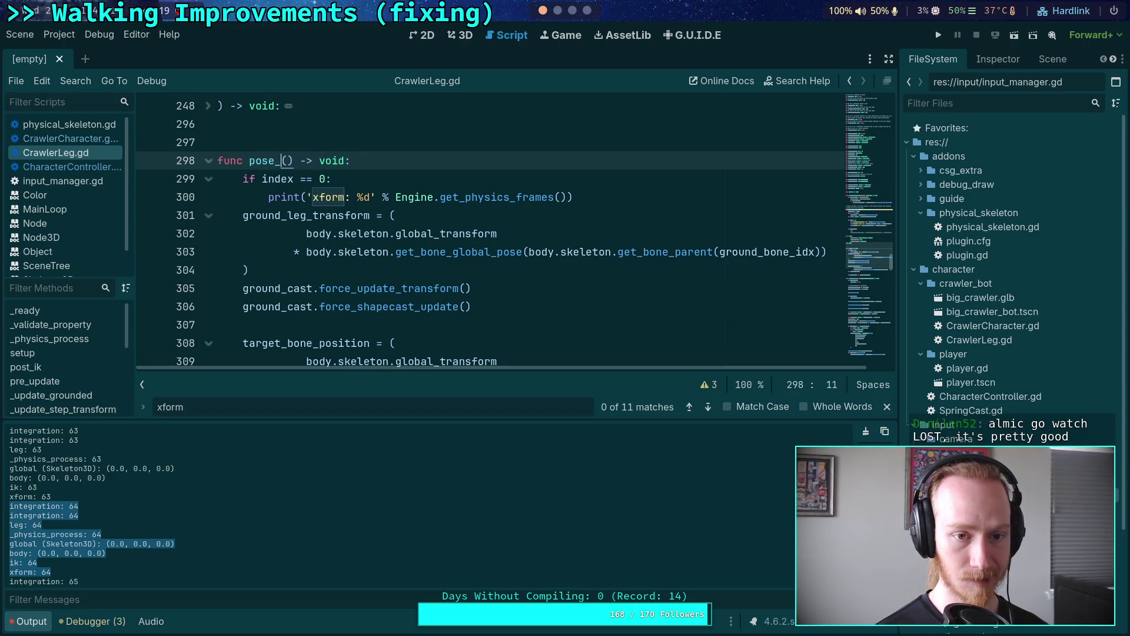
{"action": "type", "text": "dated"}
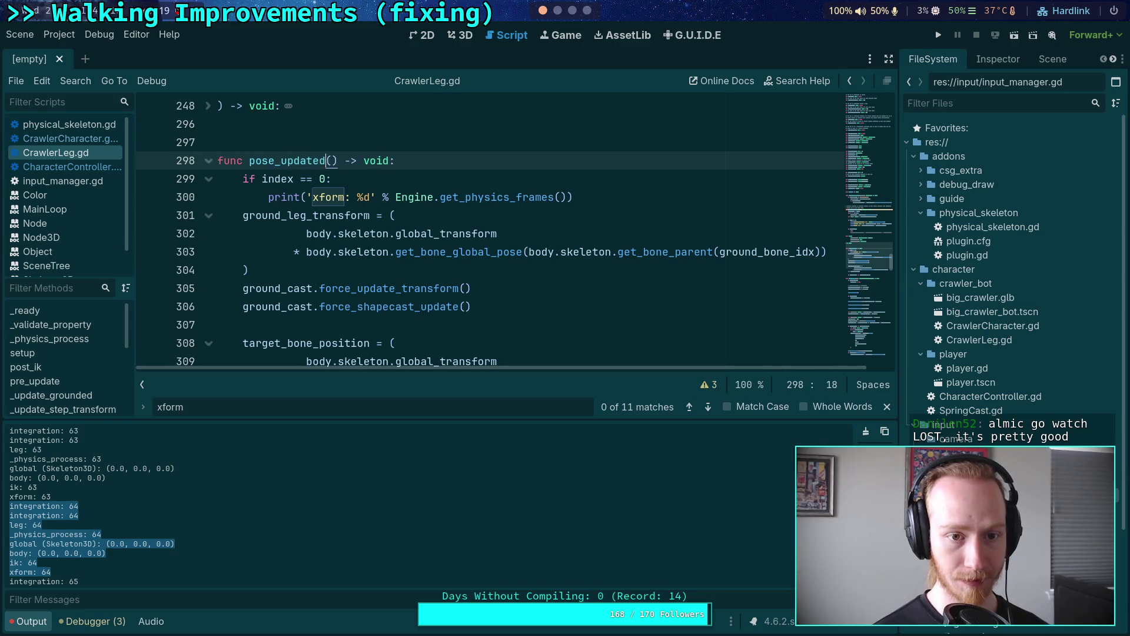
{"action": "key", "text": "ctrl+s"}
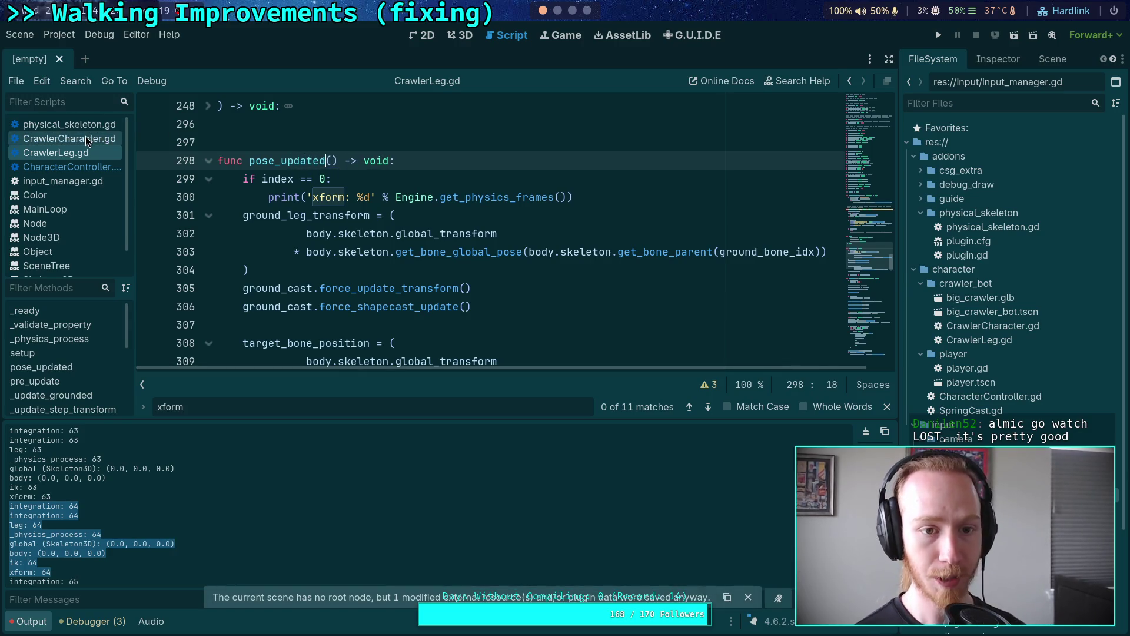
{"action": "left_click", "coordinate": [68, 166]}
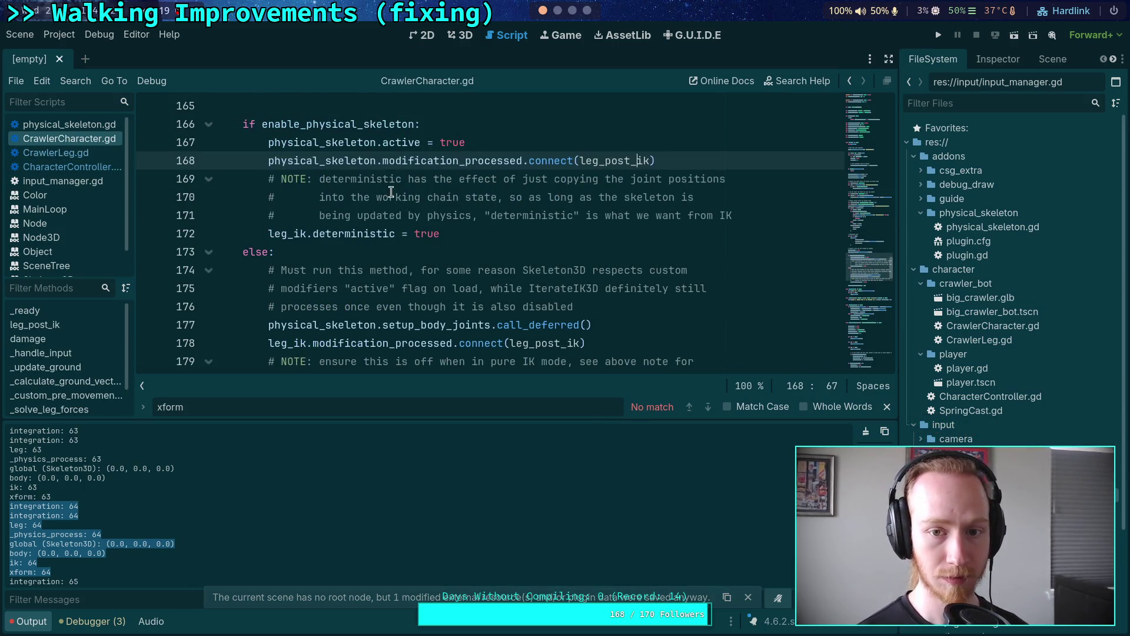
{"action": "left_click_drag", "start_coordinate": [624, 161], "coordinate": [650, 160]}
{"action": "type", "text": "e_"}
{"action": "type", "text": "updated"}
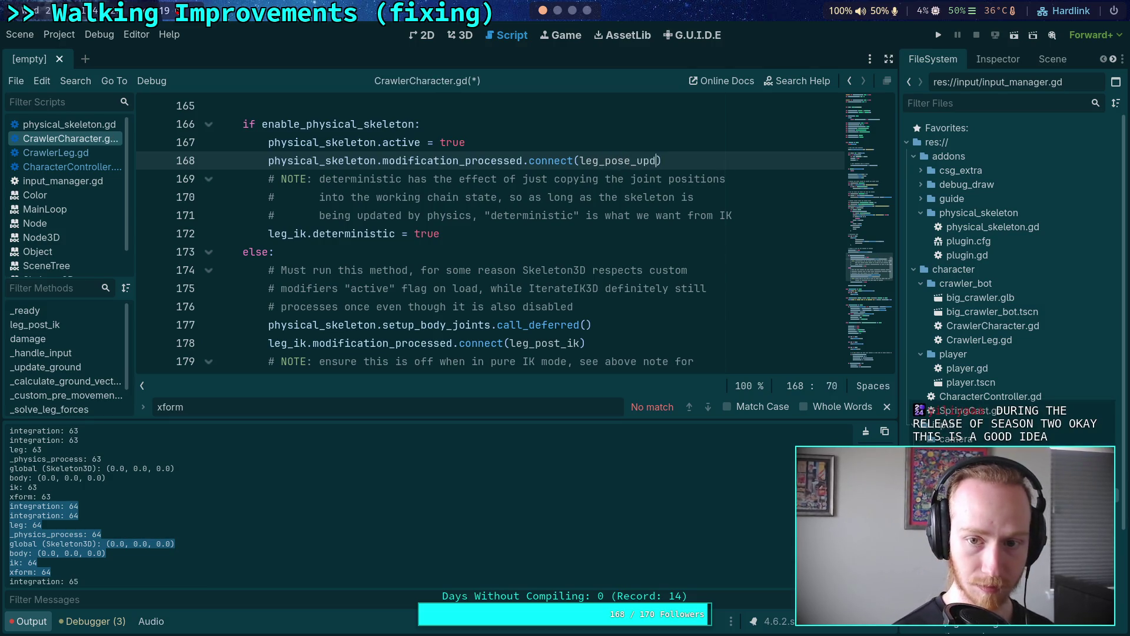
{"action": "left_click_drag", "start_coordinate": [552, 343], "coordinate": [581, 344]}
{"action": "type", "text": "se_updated"}
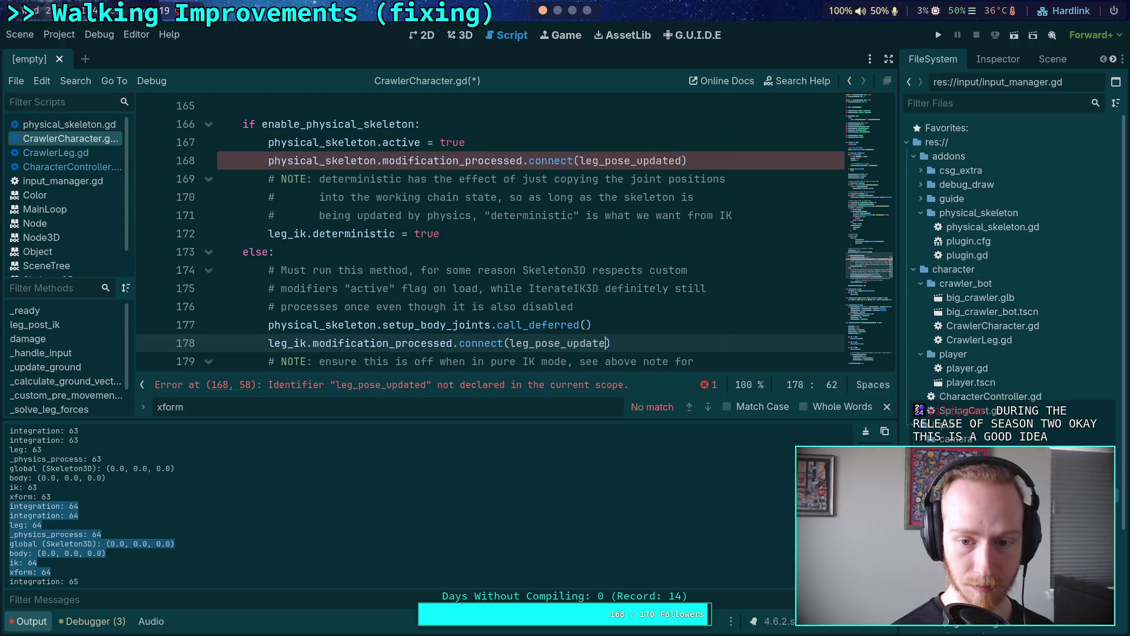
{"action": "key", "text": "ctrl+s"}
Rename the function to leg_pose_updated and make its loop call leg.pose_updated().
{"action": "scroll", "coordinate": [500, 308], "scroll_direction": "down", "scroll_amount": 4}
{"action": "scroll", "coordinate": [500, 308], "scroll_direction": "down", "scroll_amount": 1}
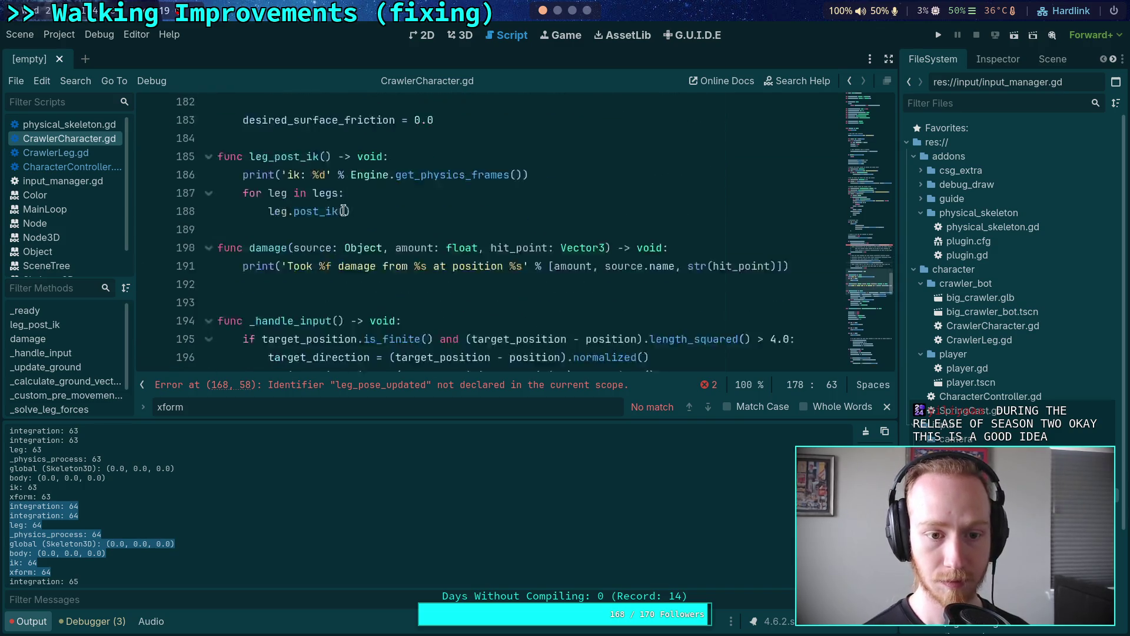
{"action": "mouse_move", "coordinate": [292, 194]}
{"action": "left_mouse_down"}
{"action": "mouse_move", "coordinate": [332, 192]}
{"action": "mouse_move", "coordinate": [320, 193]}
{"action": "left_mouse_up"}
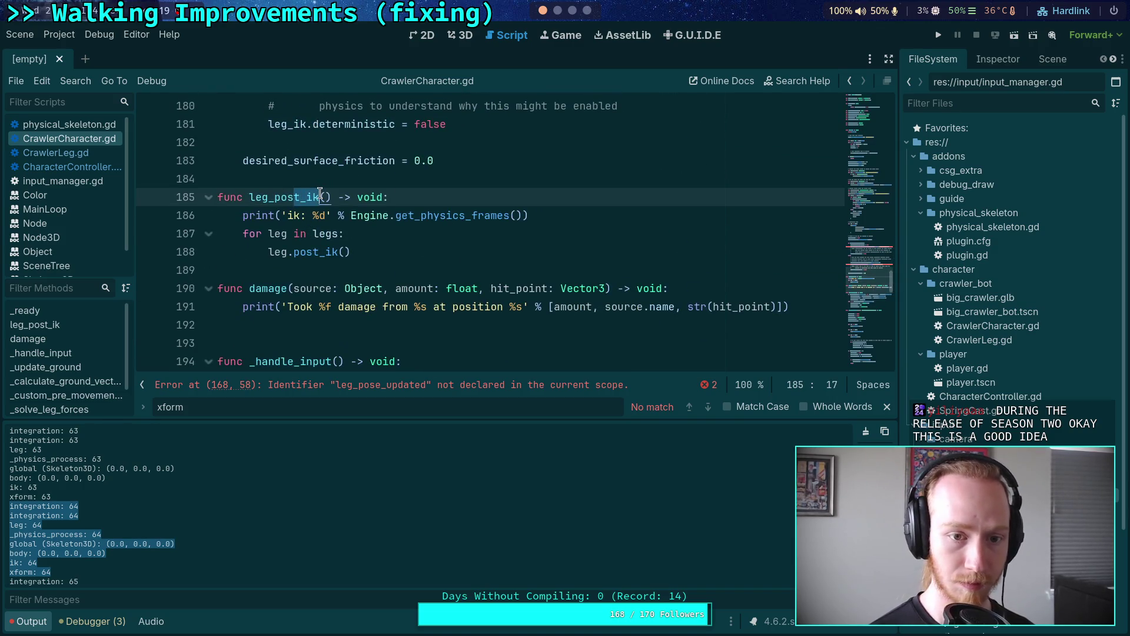
{"action": "type", "text": "e_upda"}
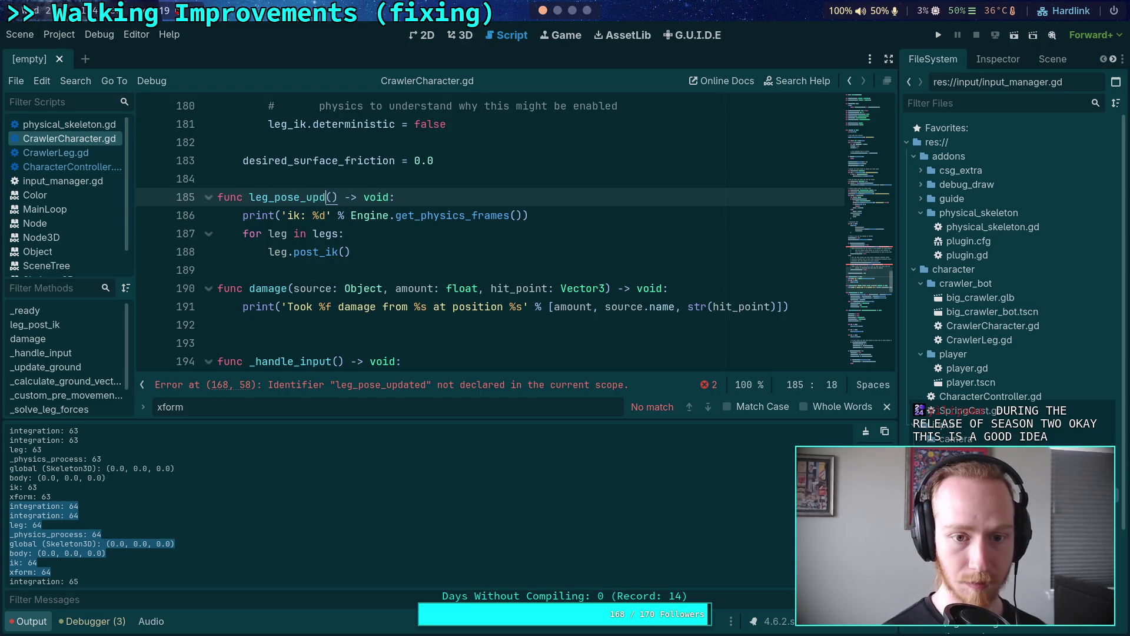
{"action": "type", "text": "ted"}
{"action": "key", "text": "ctrl+s"}
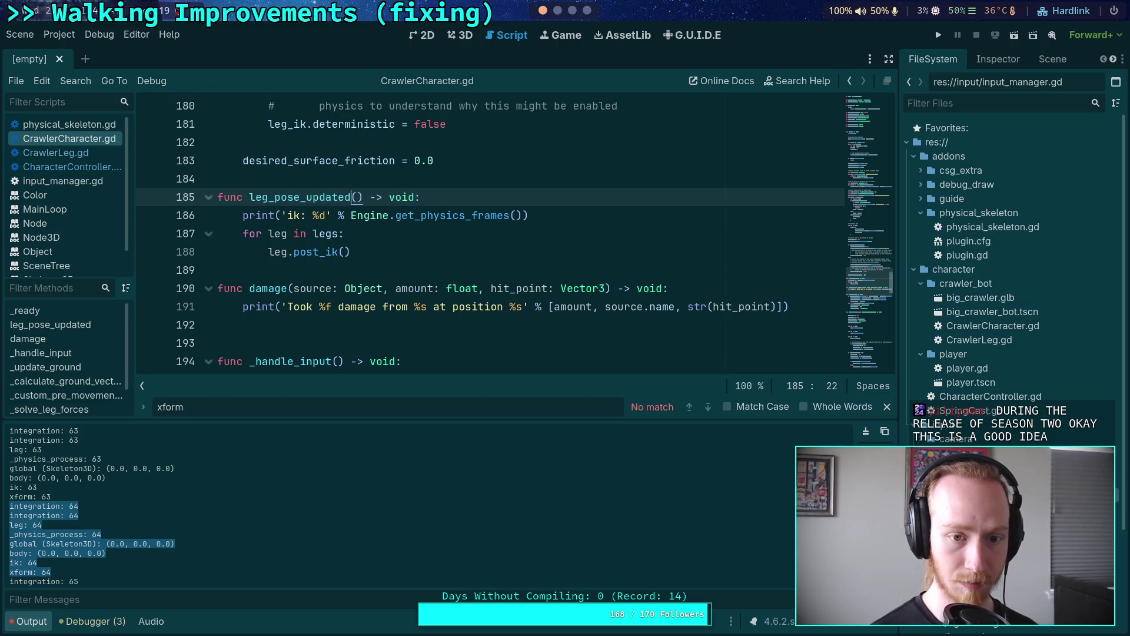
{"action": "double_click", "coordinate": [330, 252]}
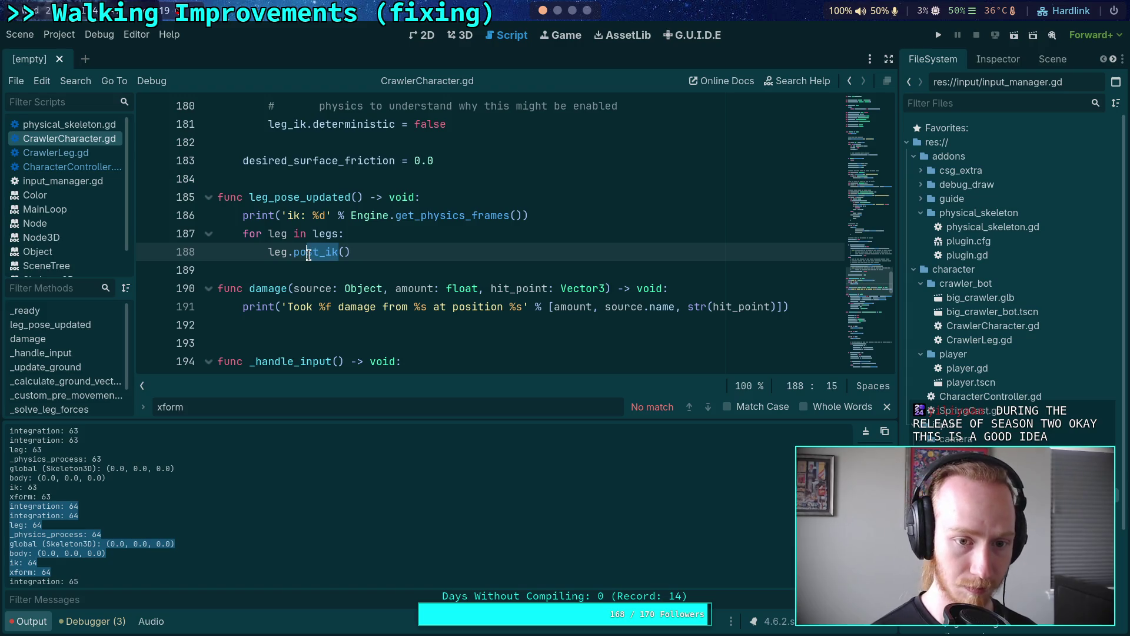
{"action": "type", "text": "pose_u"}
{"action": "key", "text": "Return"}
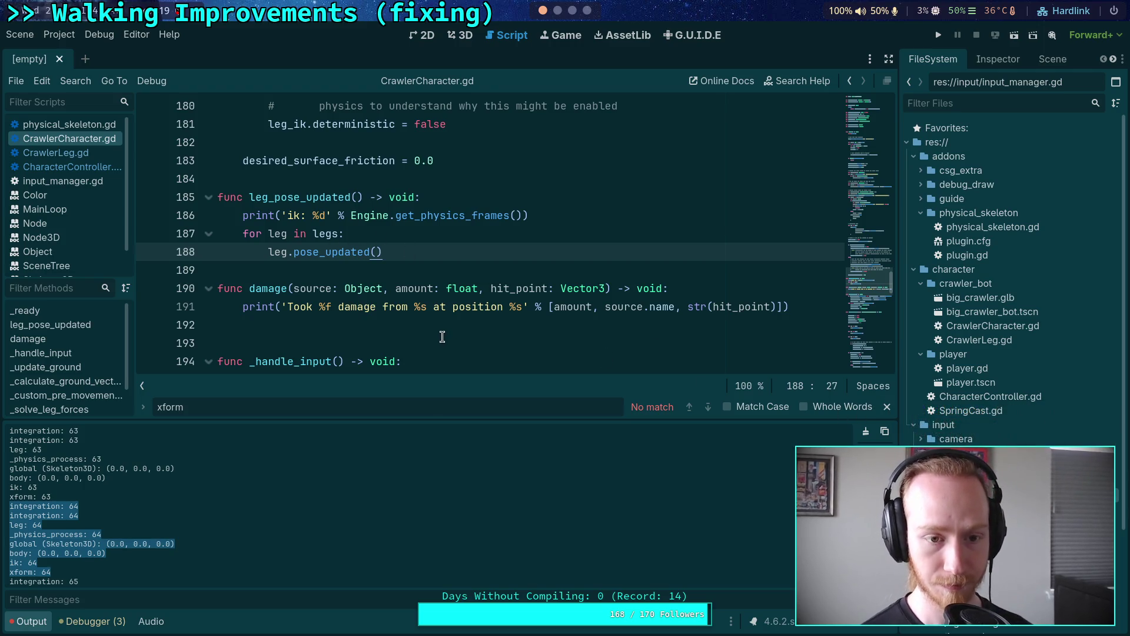
{"action": "scroll", "coordinate": [378, 316], "scroll_direction": "up", "scroll_amount": 2}
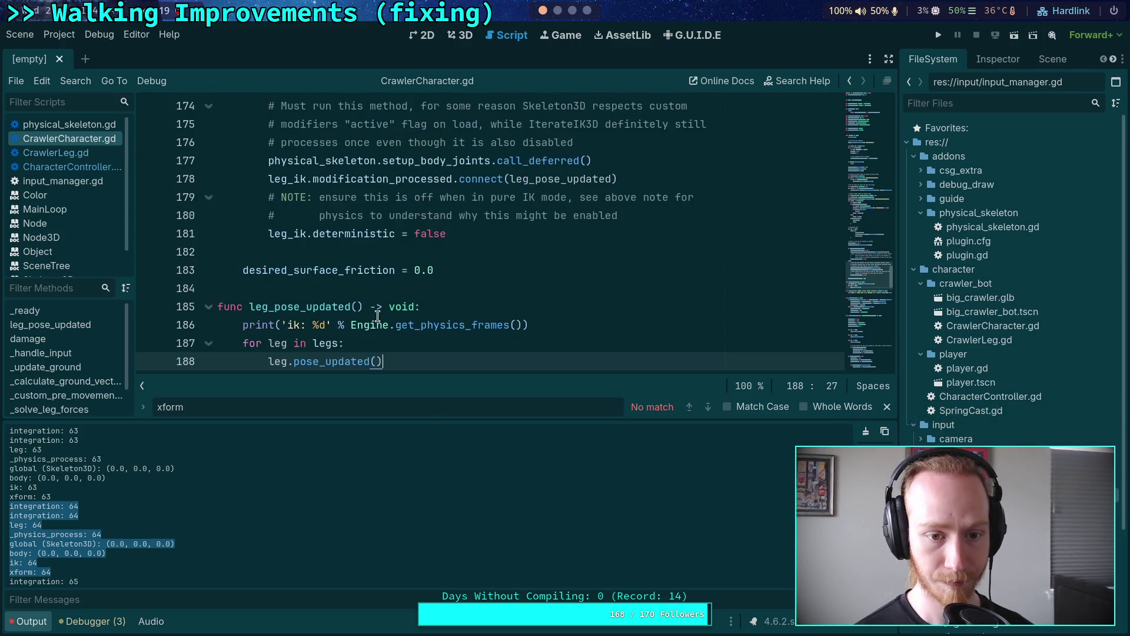
Close the find bar in CrawlerCharacter.gd and switch to CrawlerLeg.gd.
{"action": "left_click", "coordinate": [574, 304]}
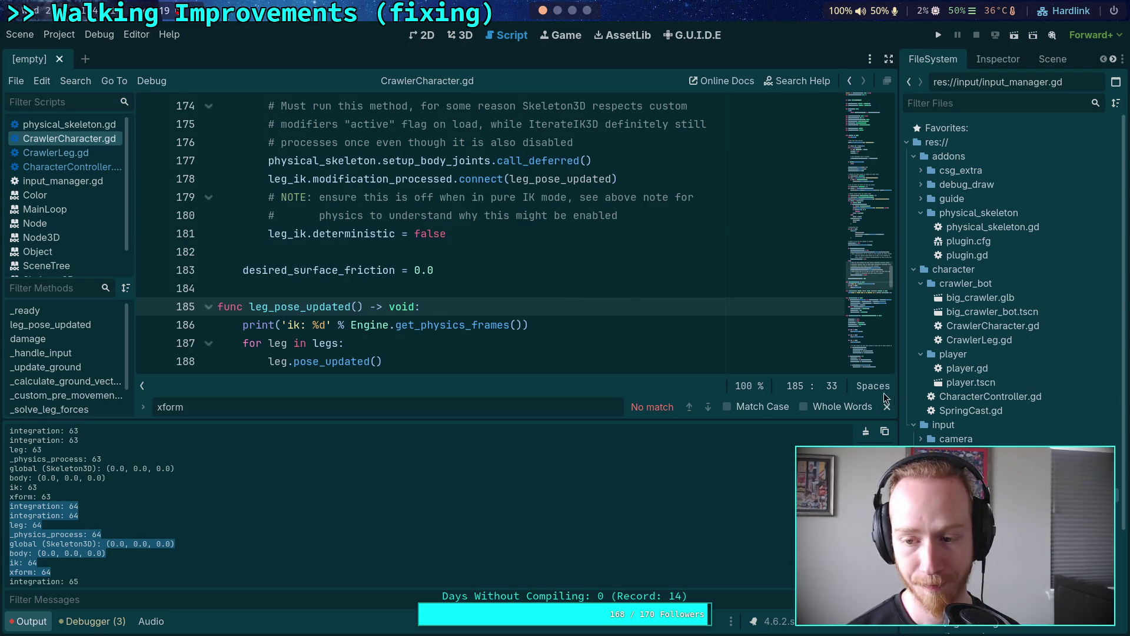
{"action": "left_click", "coordinate": [887, 406]}
{"action": "left_click", "coordinate": [511, 377]}
{"action": "scroll", "coordinate": [471, 375], "scroll_direction": "down", "scroll_amount": 1}
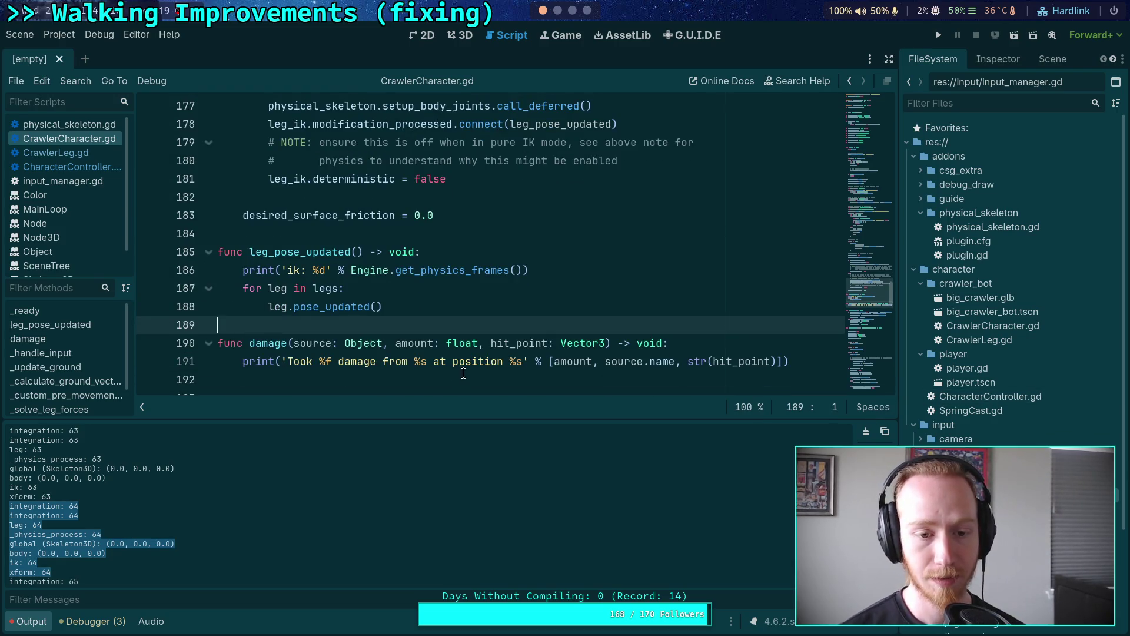
{"action": "scroll", "coordinate": [460, 375], "scroll_direction": "down", "scroll_amount": 1}
{"action": "scroll", "coordinate": [475, 352], "scroll_direction": "up", "scroll_amount": 1}
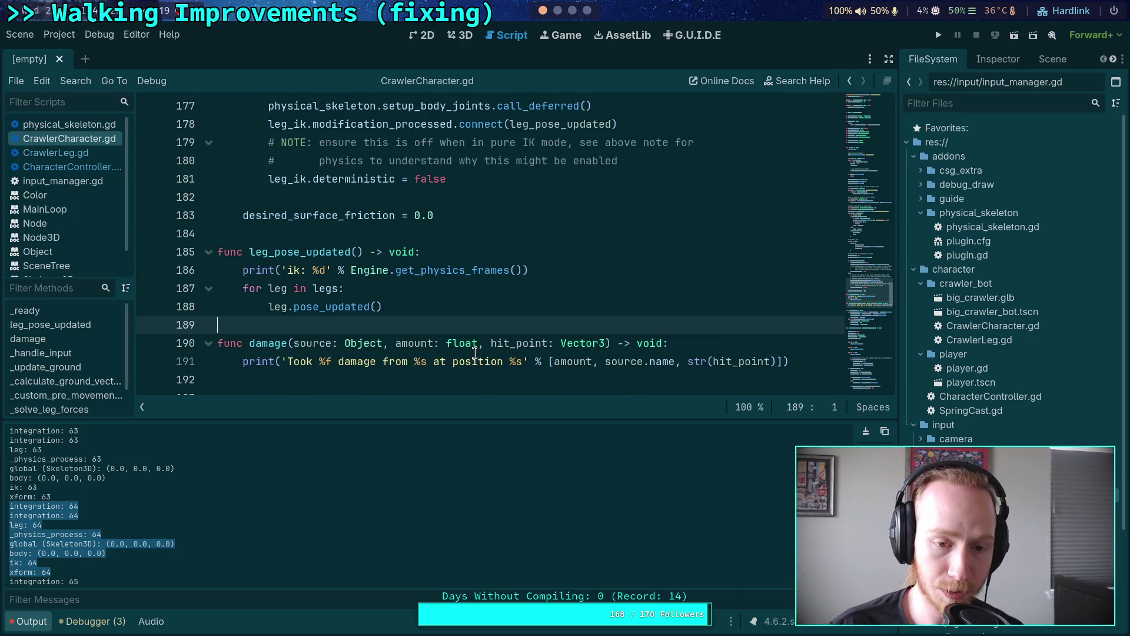
{"action": "left_click", "coordinate": [312, 305]}
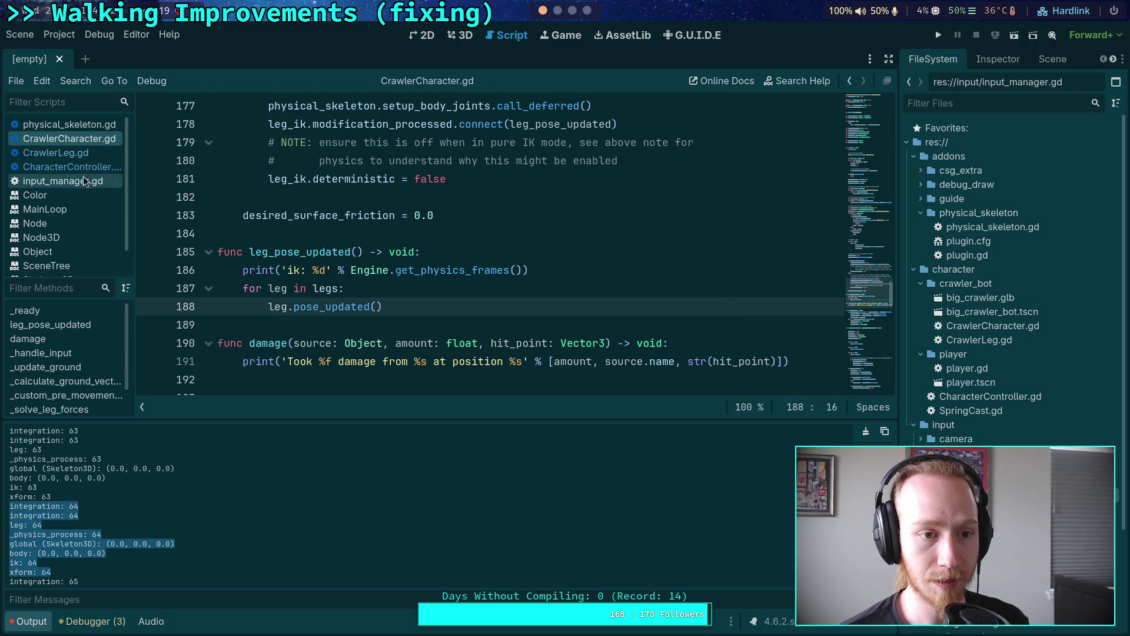
{"action": "left_click", "coordinate": [64, 152]}
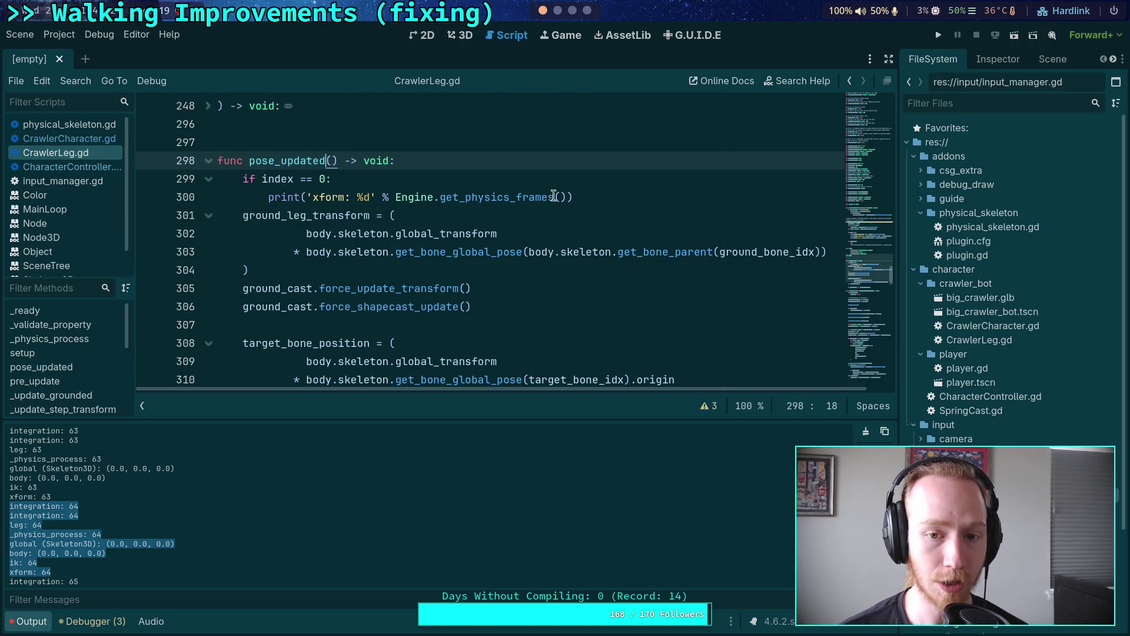
Insert two blank lines after the target_bone_position assignment on line 311.
{"action": "left_click", "coordinate": [612, 190]}
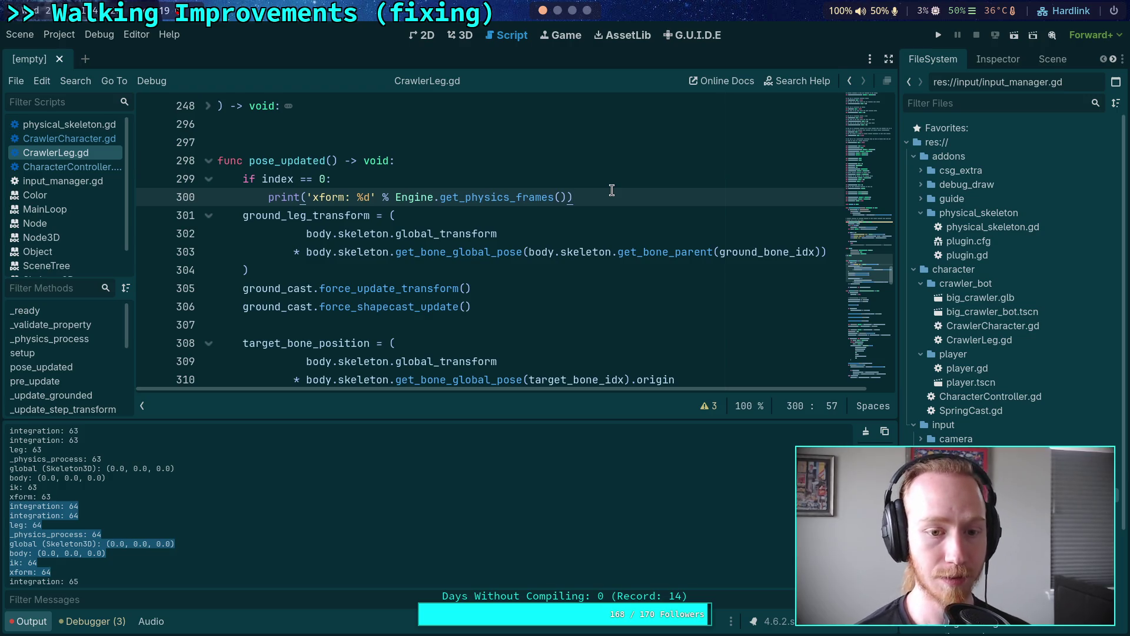
{"action": "scroll", "coordinate": [628, 272], "scroll_direction": "down", "scroll_amount": 2}
{"action": "left_click", "coordinate": [439, 295]}
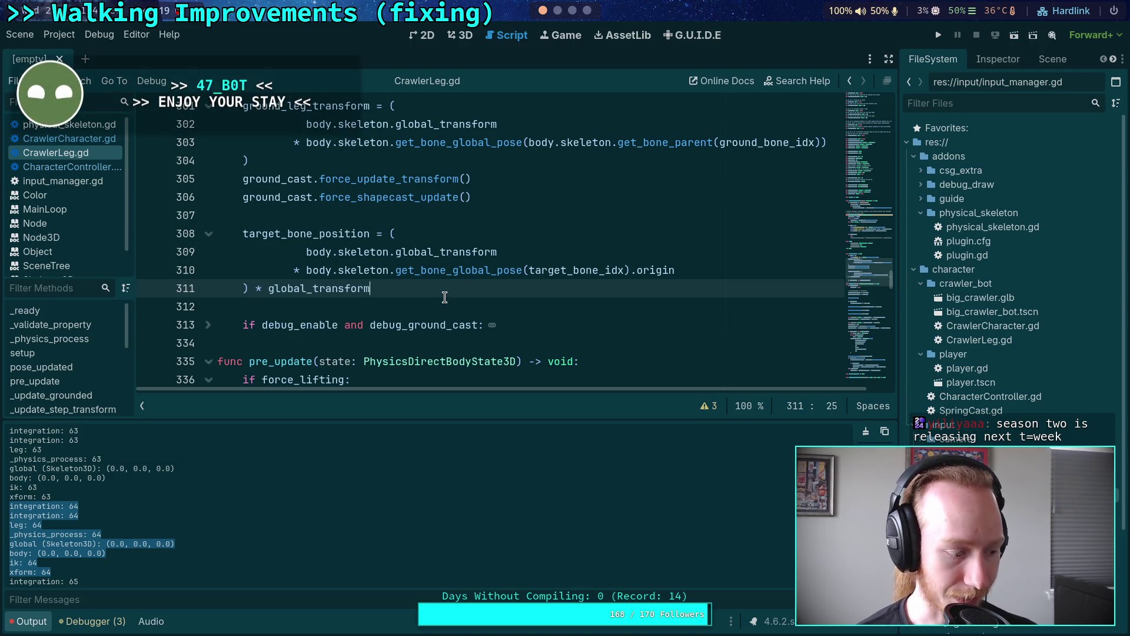
{"action": "key", "text": "Return"}
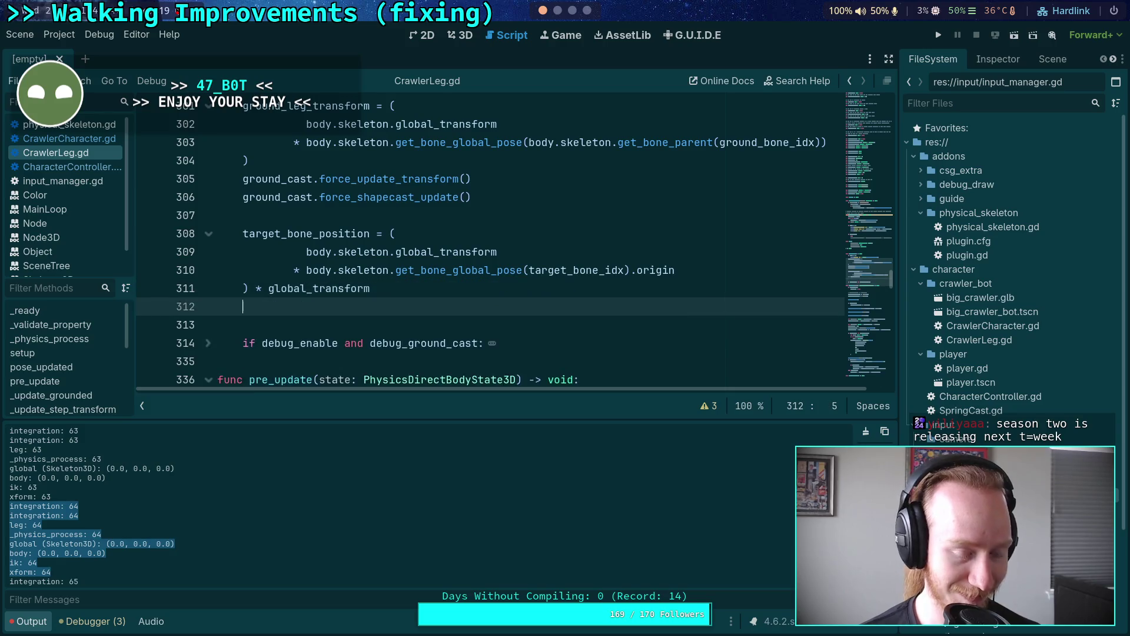
{"action": "key", "text": "Return"}
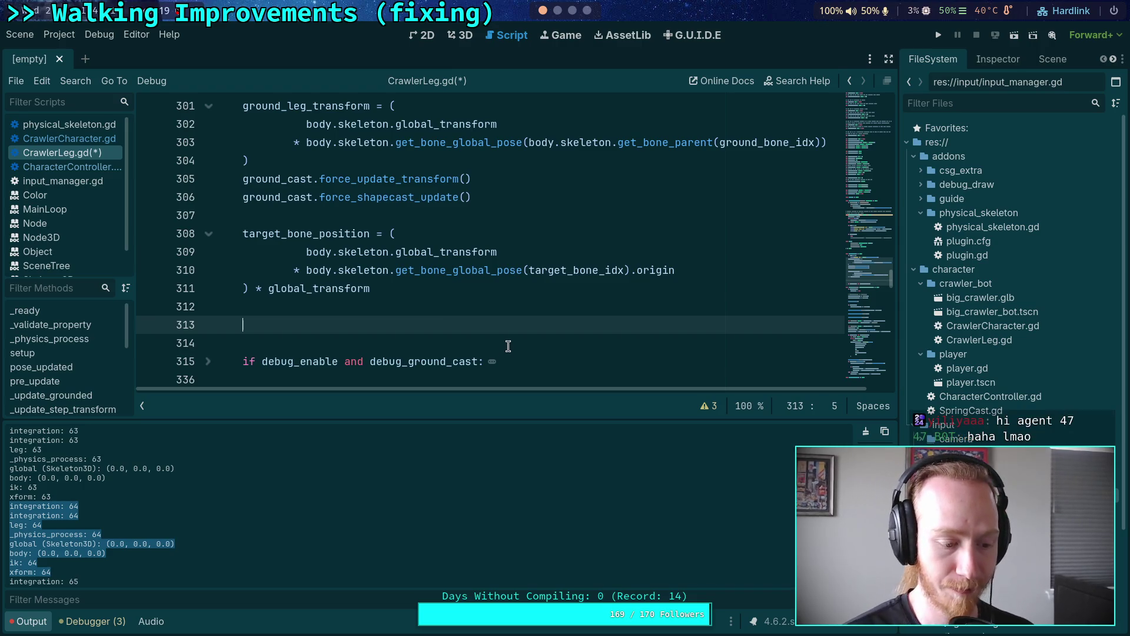
Review the code around the new blank lines 312–313 in pose_updated.
{"action": "scroll", "coordinate": [508, 346], "scroll_direction": "up", "scroll_amount": 1}
{"action": "scroll", "coordinate": [508, 344], "scroll_direction": "down", "scroll_amount": 3}
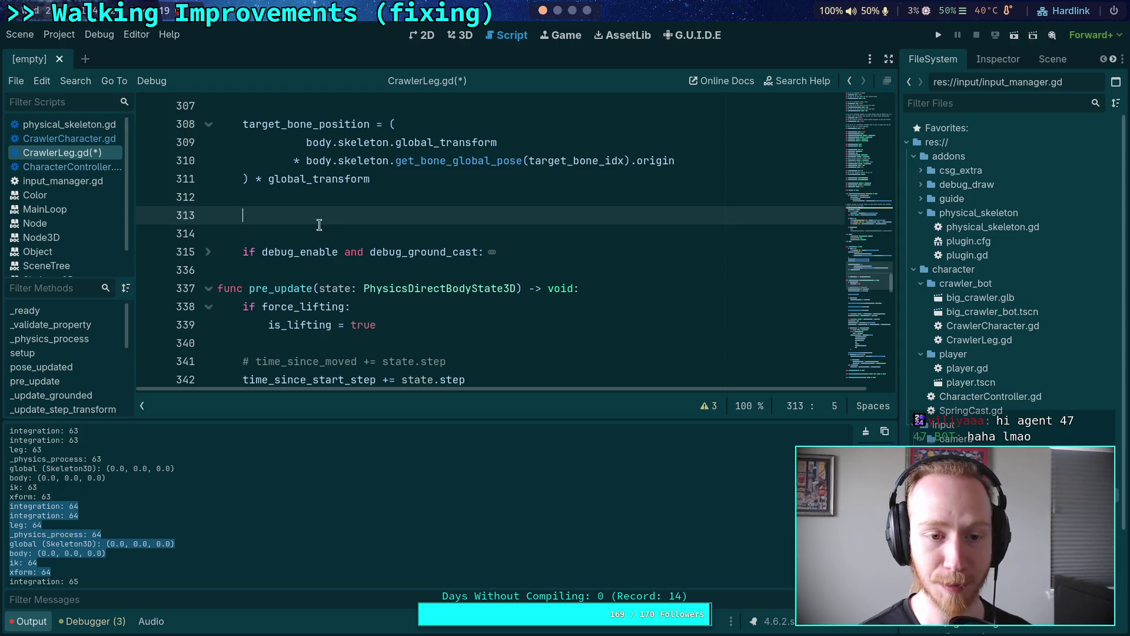
{"action": "scroll", "coordinate": [327, 223], "scroll_direction": "up", "scroll_amount": 2}
{"action": "left_click", "coordinate": [305, 308]}
{"action": "left_click", "coordinate": [378, 324]}
{"action": "left_click", "coordinate": [346, 303]}
{"action": "scroll", "coordinate": [421, 317], "scroll_direction": "up", "scroll_amount": 1}
{"action": "scroll", "coordinate": [420, 316], "scroll_direction": "up", "scroll_amount": 5}
{"action": "scroll", "coordinate": [420, 316], "scroll_direction": "down", "scroll_amount": 4}
{"action": "scroll", "coordinate": [421, 316], "scroll_direction": "down", "scroll_amount": 3}
{"action": "left_click", "coordinate": [353, 270]}
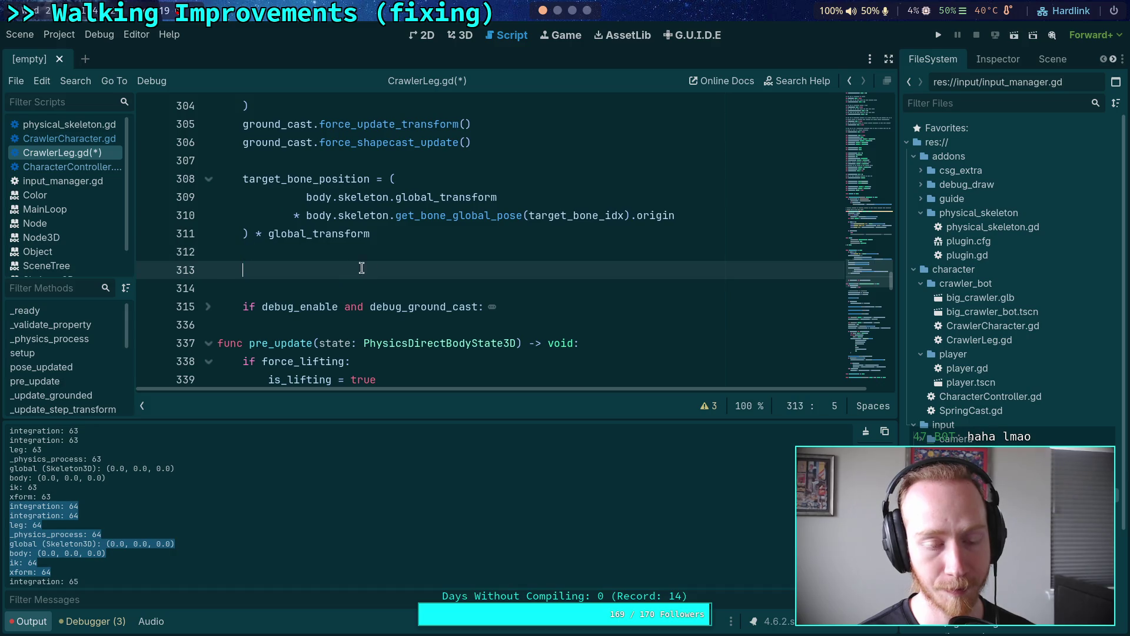
Collapse the pre_update function and scroll to the update function's print.
{"action": "scroll", "coordinate": [412, 275], "scroll_direction": "down", "scroll_amount": 8}
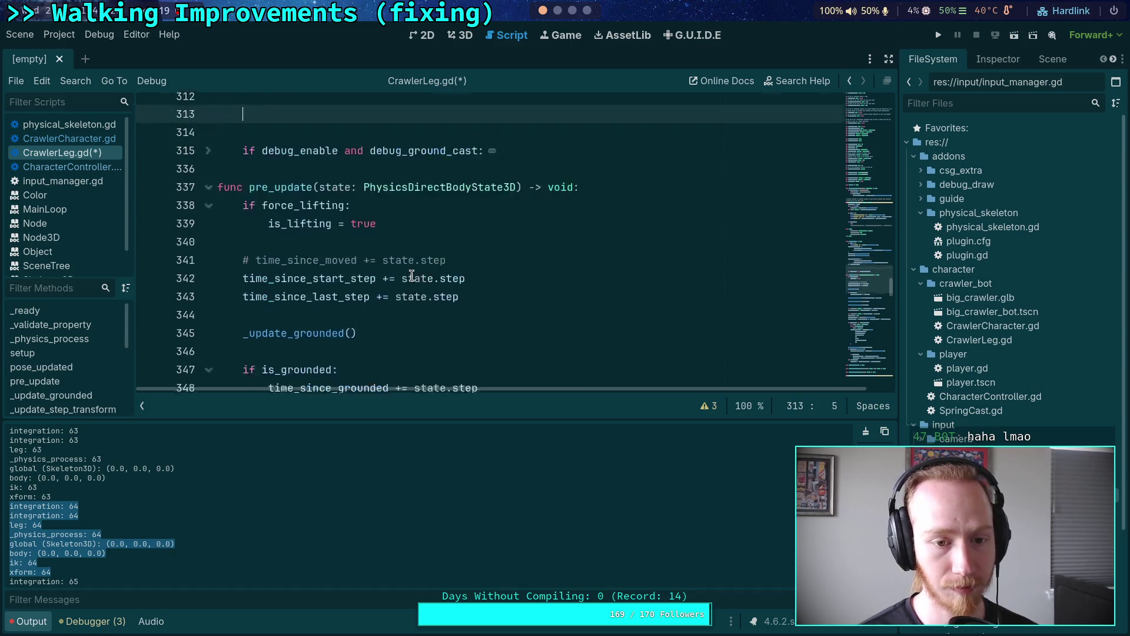
{"action": "scroll", "coordinate": [375, 281], "scroll_direction": "down", "scroll_amount": 7}
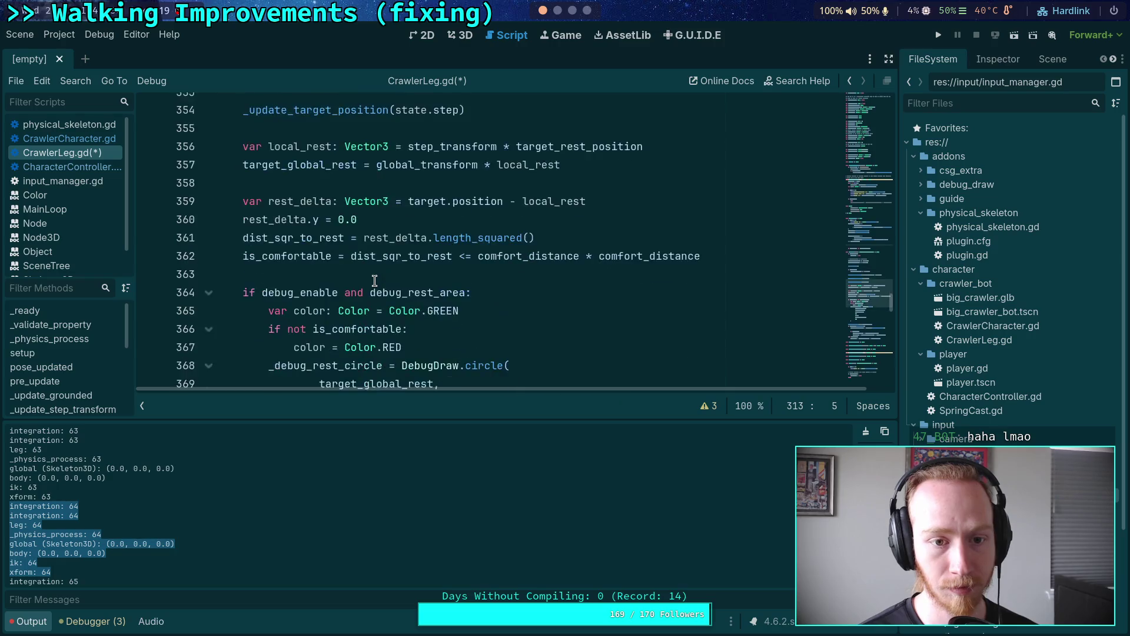
{"action": "scroll", "coordinate": [375, 281], "scroll_direction": "up", "scroll_amount": 9}
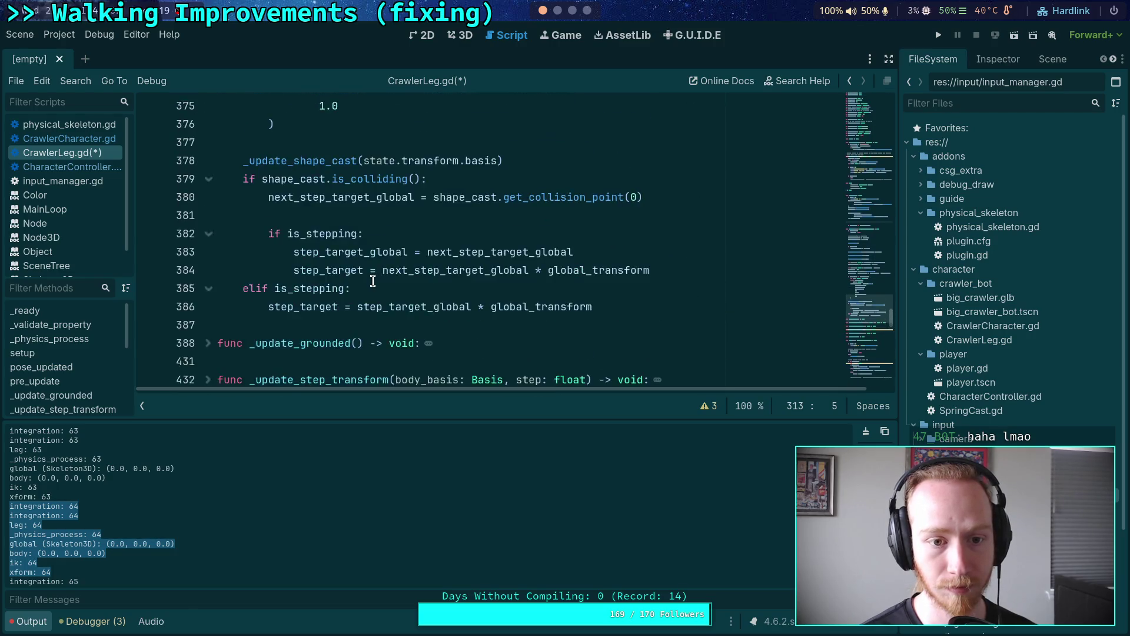
{"action": "left_click", "coordinate": [208, 125]}
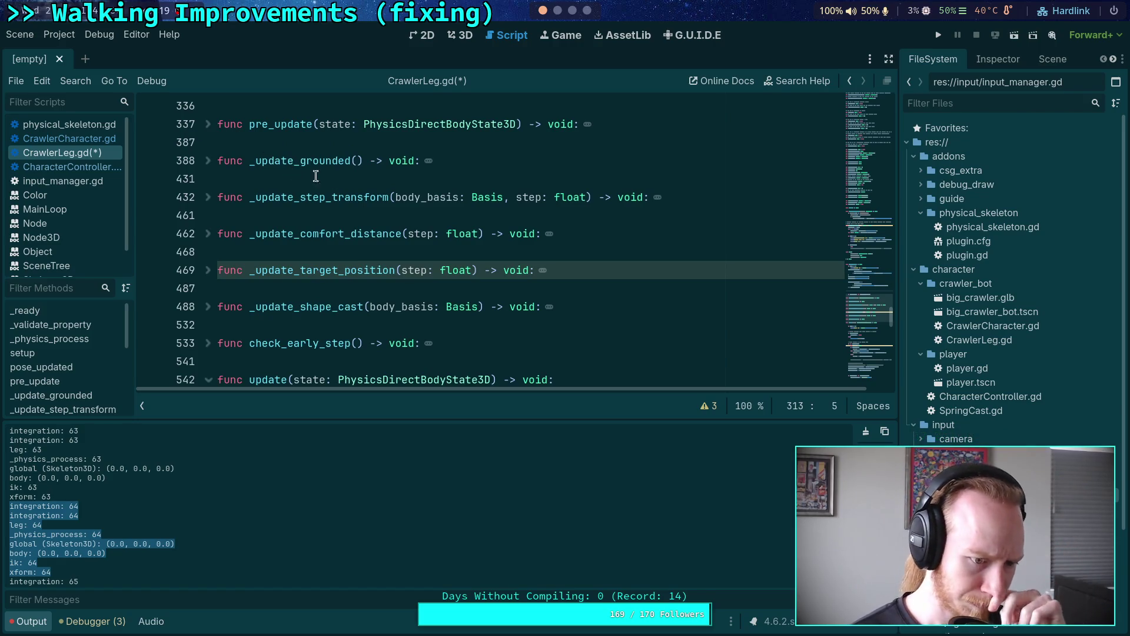
{"action": "scroll", "coordinate": [353, 224], "scroll_direction": "up", "scroll_amount": 3}
{"action": "scroll", "coordinate": [361, 233], "scroll_direction": "down", "scroll_amount": 3}
{"action": "scroll", "coordinate": [360, 233], "scroll_direction": "down", "scroll_amount": 4}
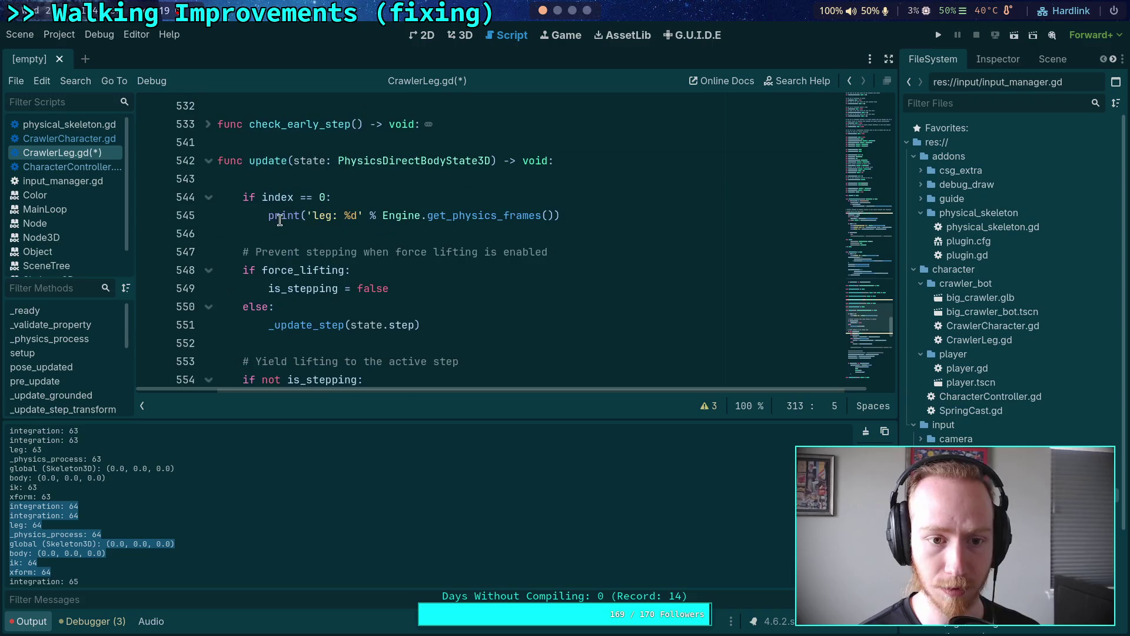
Change the print label to 'leg update: %d' and save CrawlerLeg.gd.
{"action": "left_click", "coordinate": [333, 216]}
{"action": "type", "text": "update"}
{"action": "key", "text": "ctrl+s"}
Run the project twice and scroll back through the per-frame print order in Output.
{"action": "key", "text": "F5"}
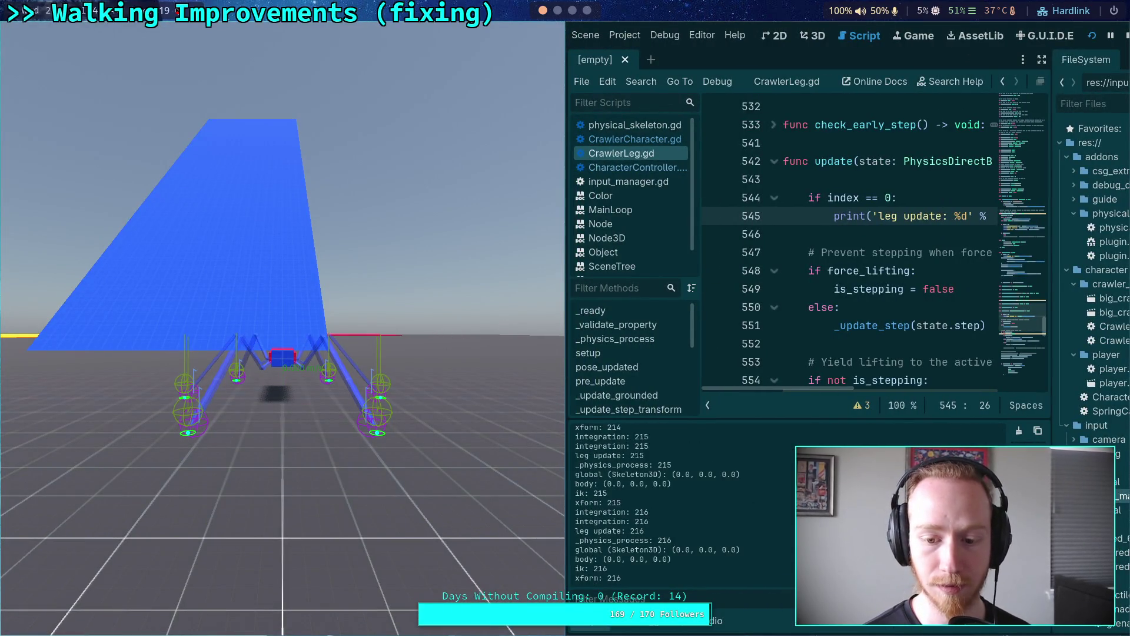
{"action": "left_click", "coordinate": [1126, 35]}
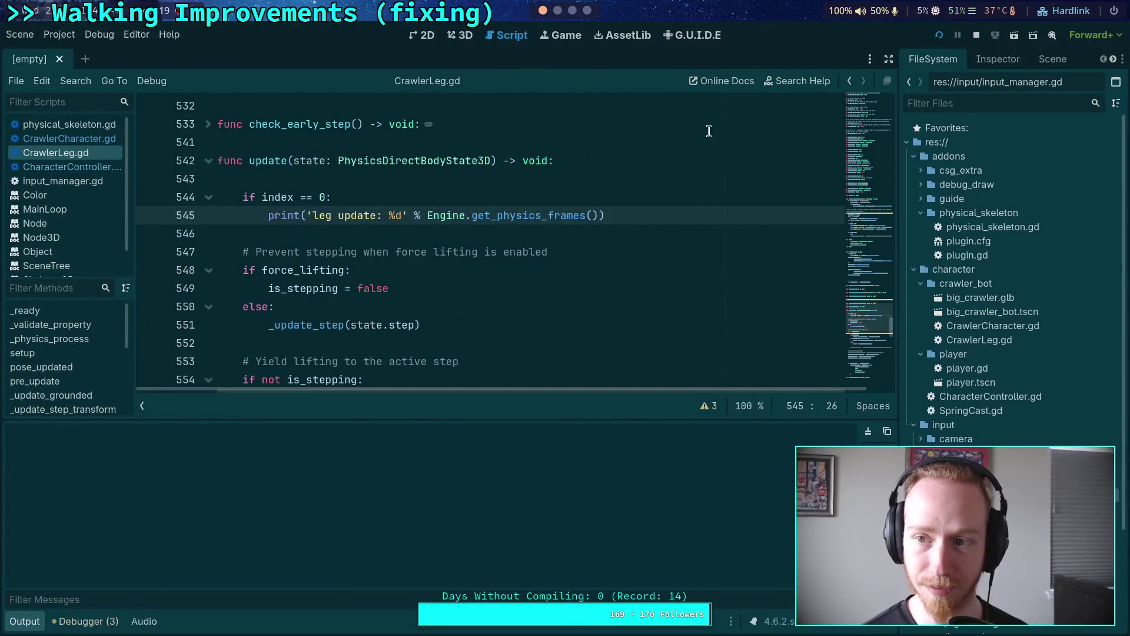
{"action": "key", "text": "F5"}
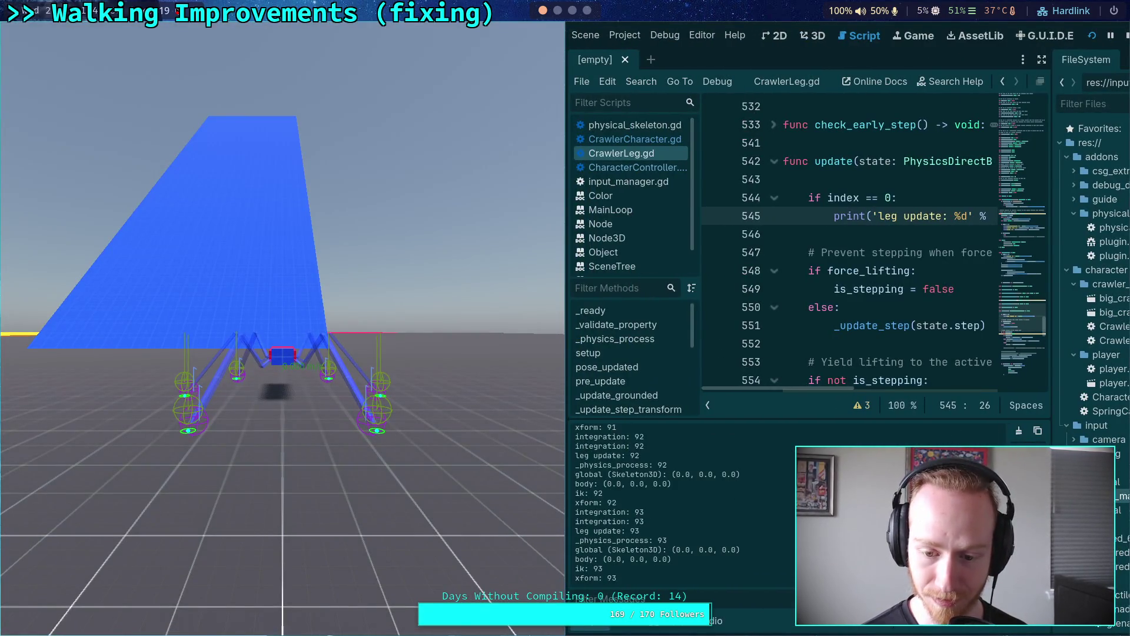
{"action": "key", "text": "F8"}
{"action": "scroll", "coordinate": [382, 521], "scroll_direction": "up", "scroll_amount": 20}
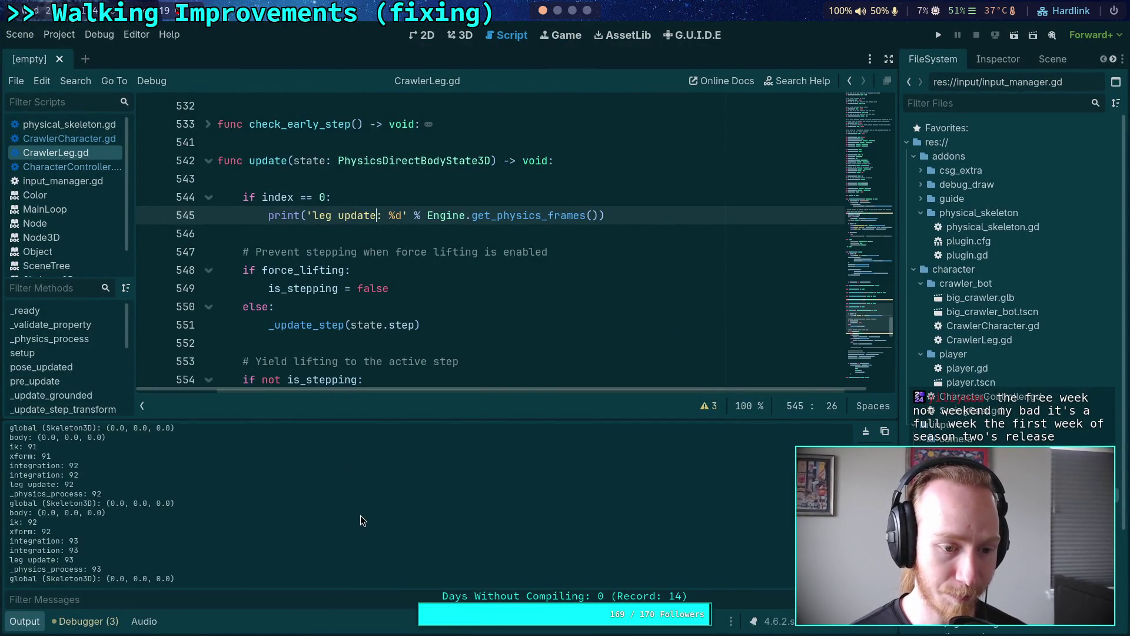
{"action": "scroll", "coordinate": [362, 520], "scroll_direction": "up", "scroll_amount": 20}
{"action": "scroll", "coordinate": [312, 479], "scroll_direction": "up", "scroll_amount": 10}
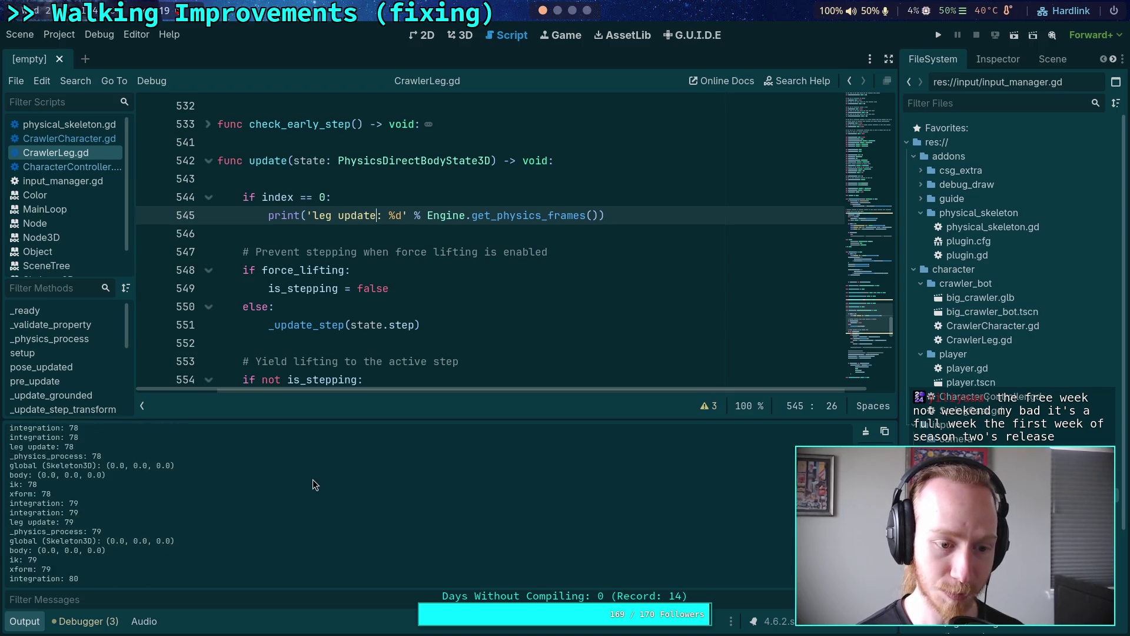
{"action": "scroll", "coordinate": [279, 466], "scroll_direction": "up", "scroll_amount": 10}
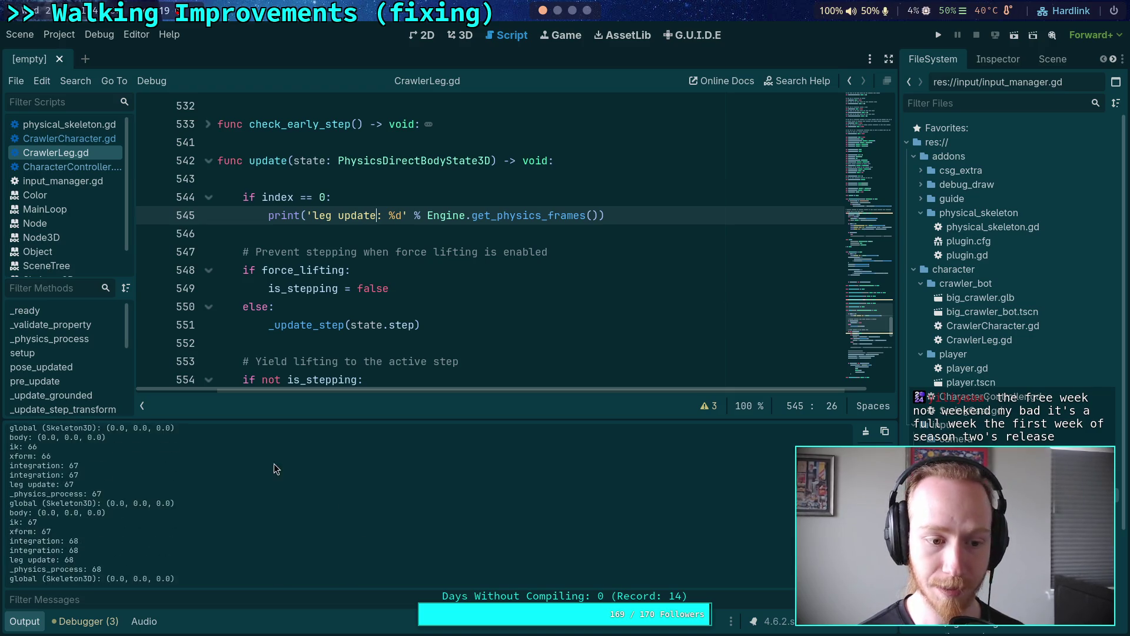
{"action": "scroll", "coordinate": [148, 481], "scroll_direction": "up", "scroll_amount": 2}
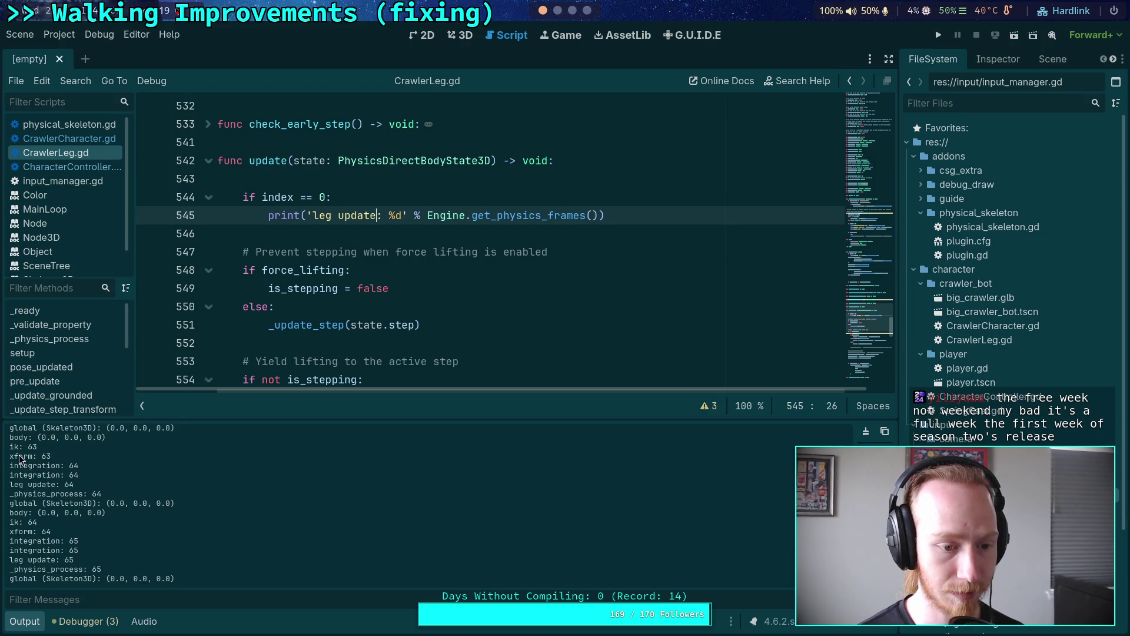
{"action": "left_click_drag", "start_coordinate": [10, 465], "coordinate": [96, 535]}
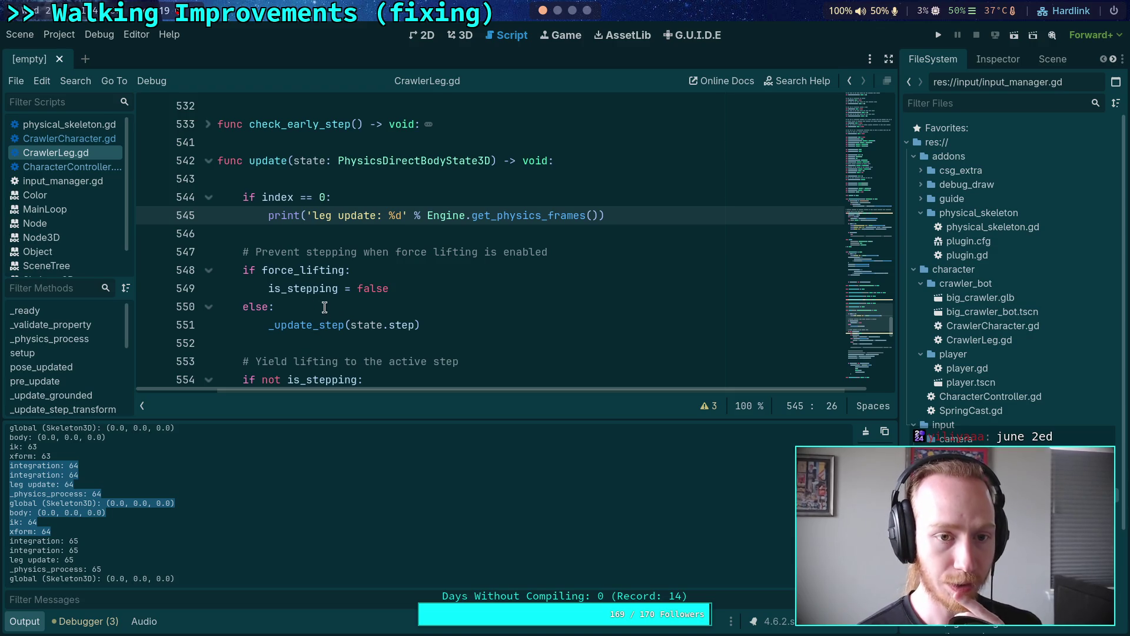
{"action": "scroll", "coordinate": [321, 303], "scroll_direction": "down", "scroll_amount": 5}
{"action": "scroll", "coordinate": [320, 303], "scroll_direction": "down", "scroll_amount": 4}
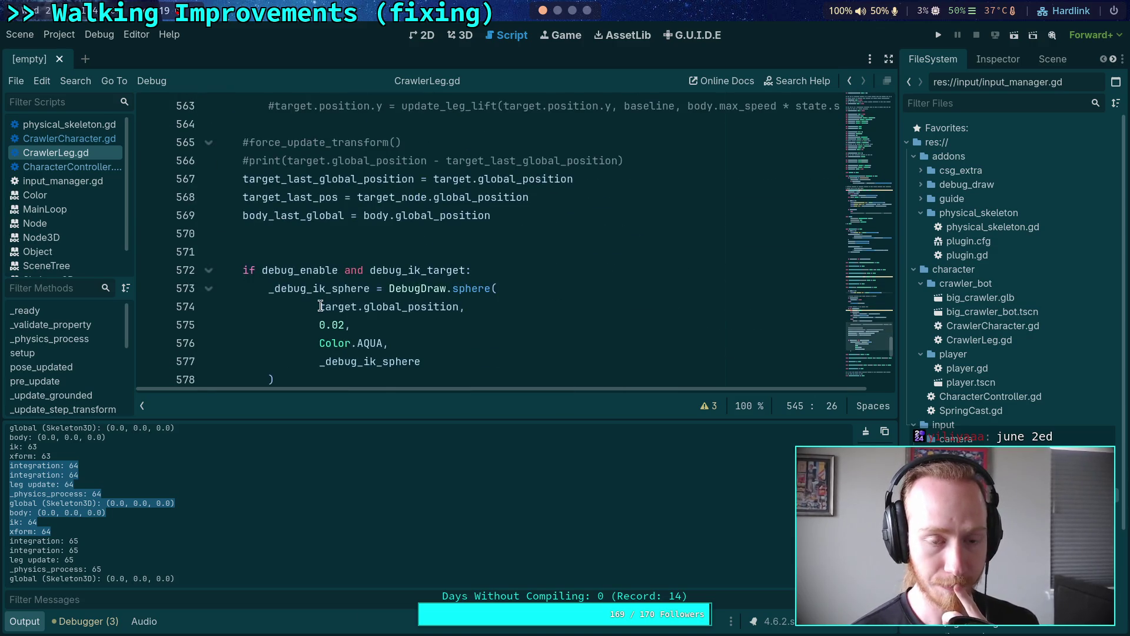
{"action": "scroll", "coordinate": [320, 306], "scroll_direction": "down", "scroll_amount": 3}
{"action": "scroll", "coordinate": [307, 329], "scroll_direction": "down", "scroll_amount": 3}
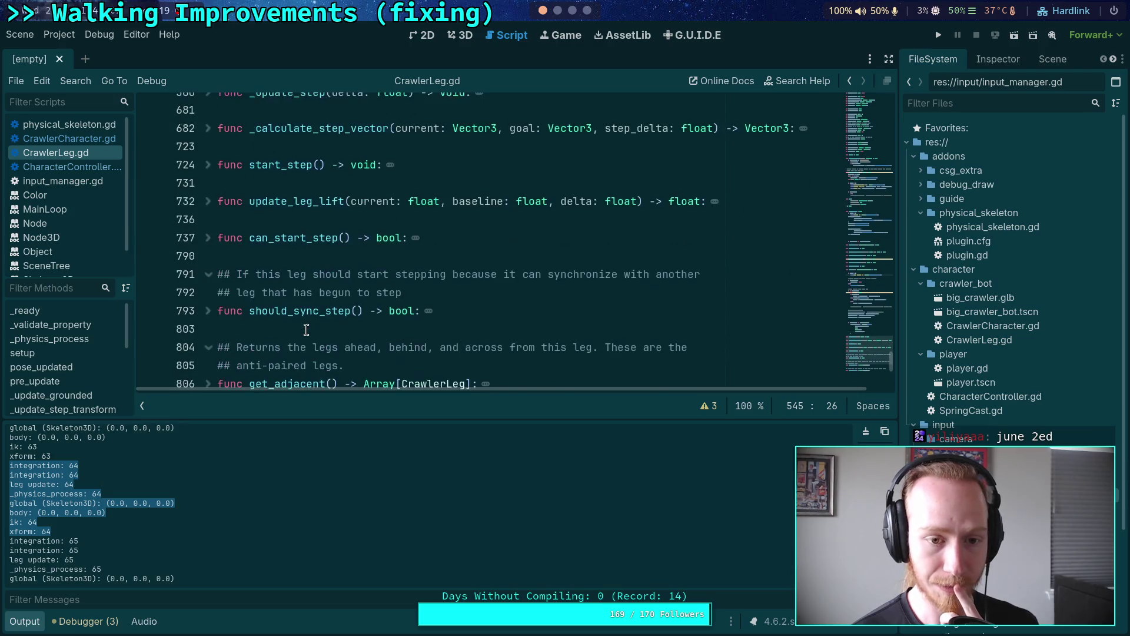
{"action": "scroll", "coordinate": [307, 330], "scroll_direction": "up", "scroll_amount": 15}
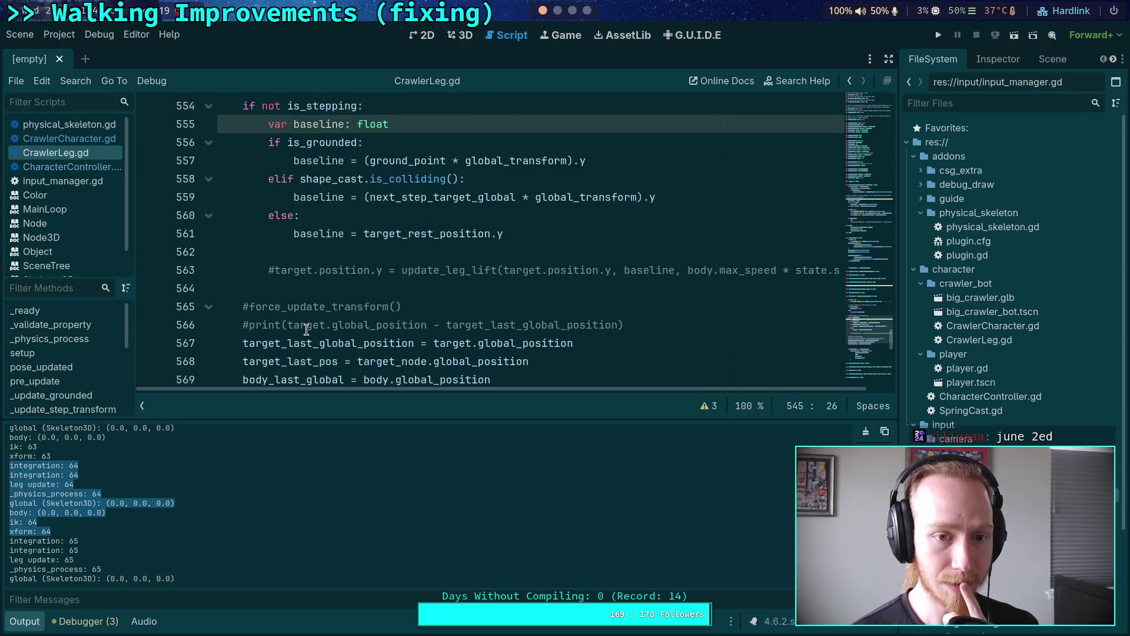
{"action": "scroll", "coordinate": [307, 330], "scroll_direction": "up", "scroll_amount": 1}
{"action": "scroll", "coordinate": [306, 329], "scroll_direction": "up", "scroll_amount": 13}
{"action": "scroll", "coordinate": [283, 301], "scroll_direction": "down", "scroll_amount": 1}
{"action": "scroll", "coordinate": [304, 232], "scroll_direction": "down", "scroll_amount": 1}
{"action": "left_click", "coordinate": [315, 324]}
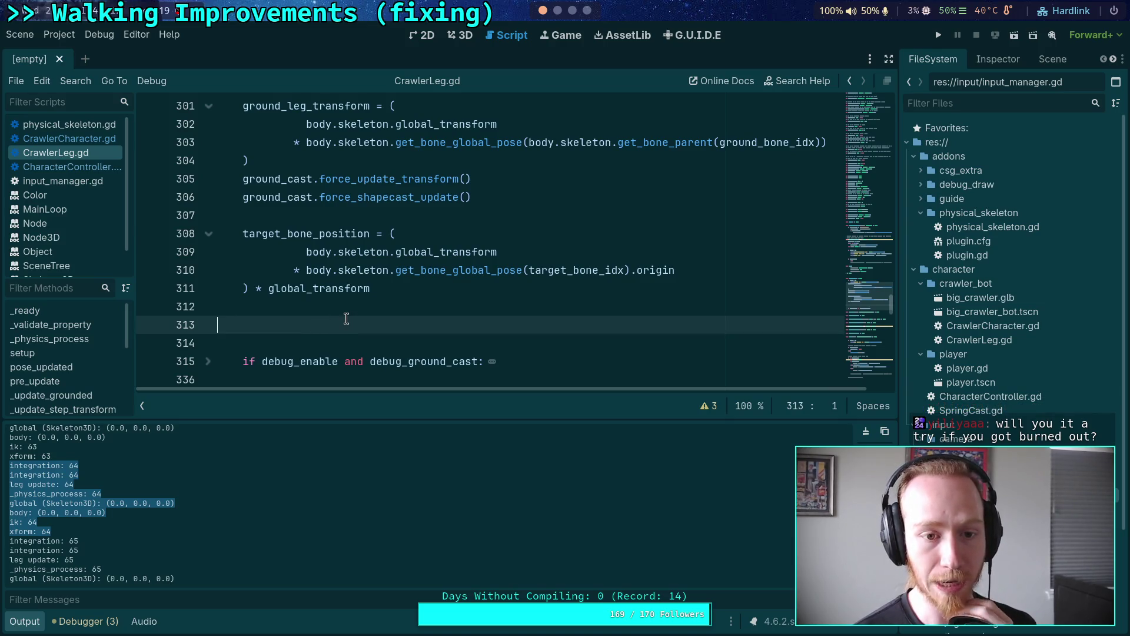
Add an indented 'target.position = target_bone_position' line at line 313 in pose_updated.
{"action": "key", "text": "Tab"}
{"action": "type", "text": "target"}
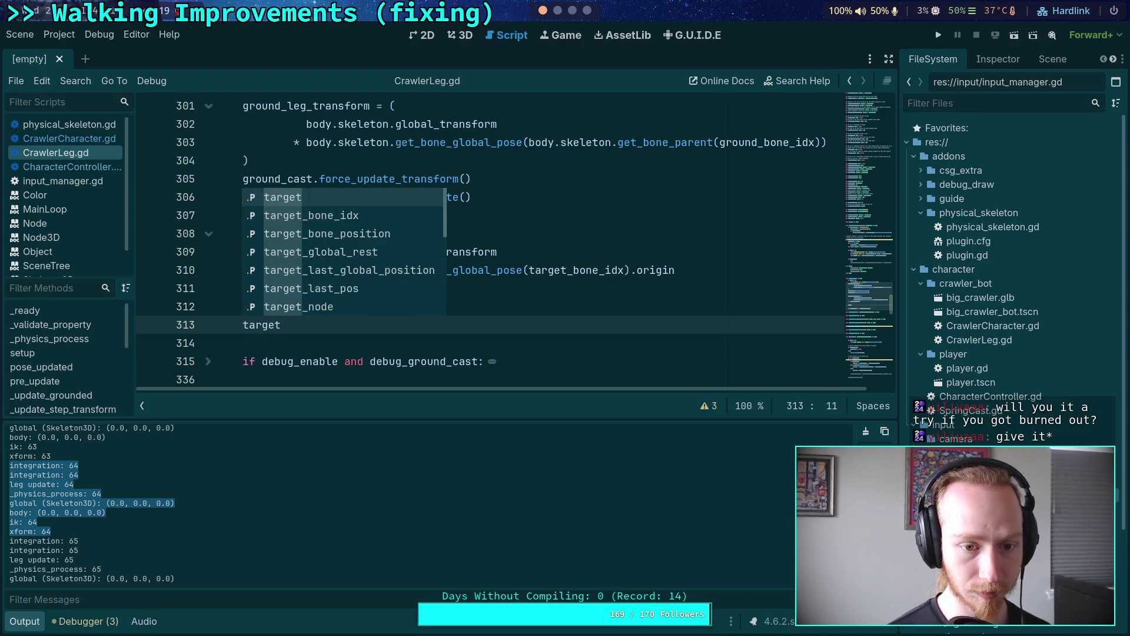
{"action": "type", "text": ".po"}
{"action": "key", "text": "Return"}
{"action": "type", "text": "= targ"}
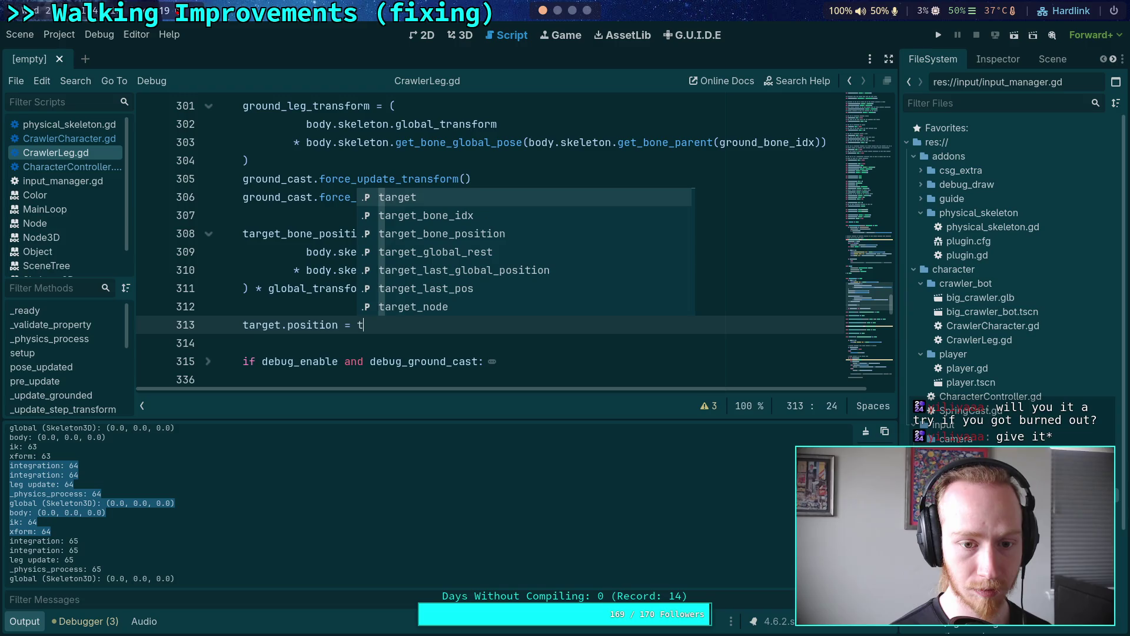
{"action": "key", "text": "Down"}
{"action": "key", "text": "Return"}
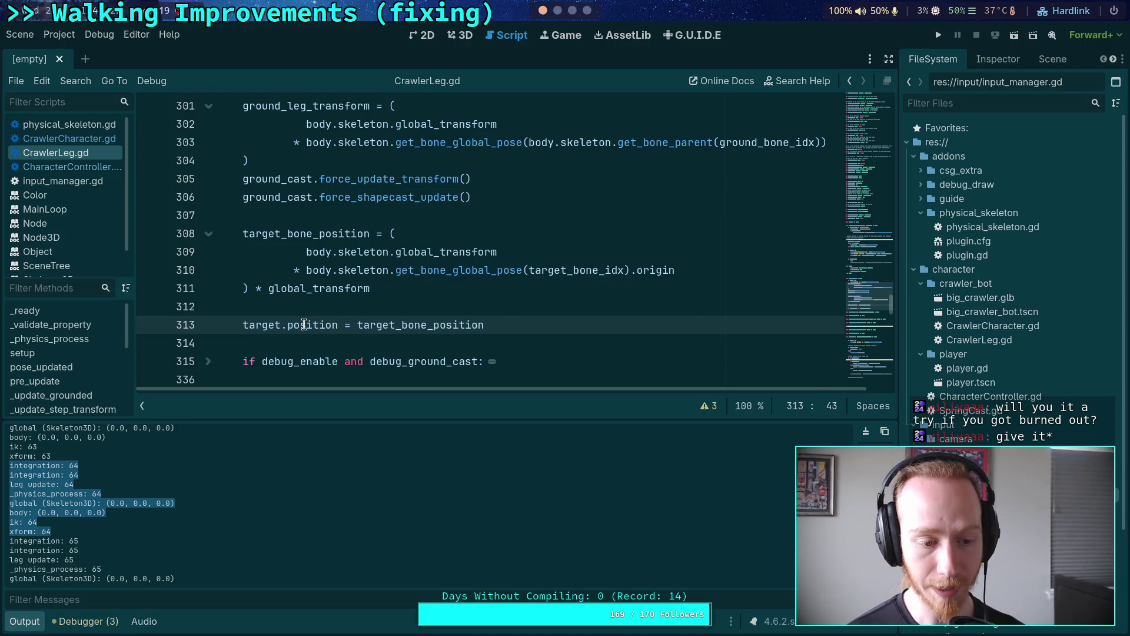
{"action": "mouse_move", "coordinate": [304, 325]}
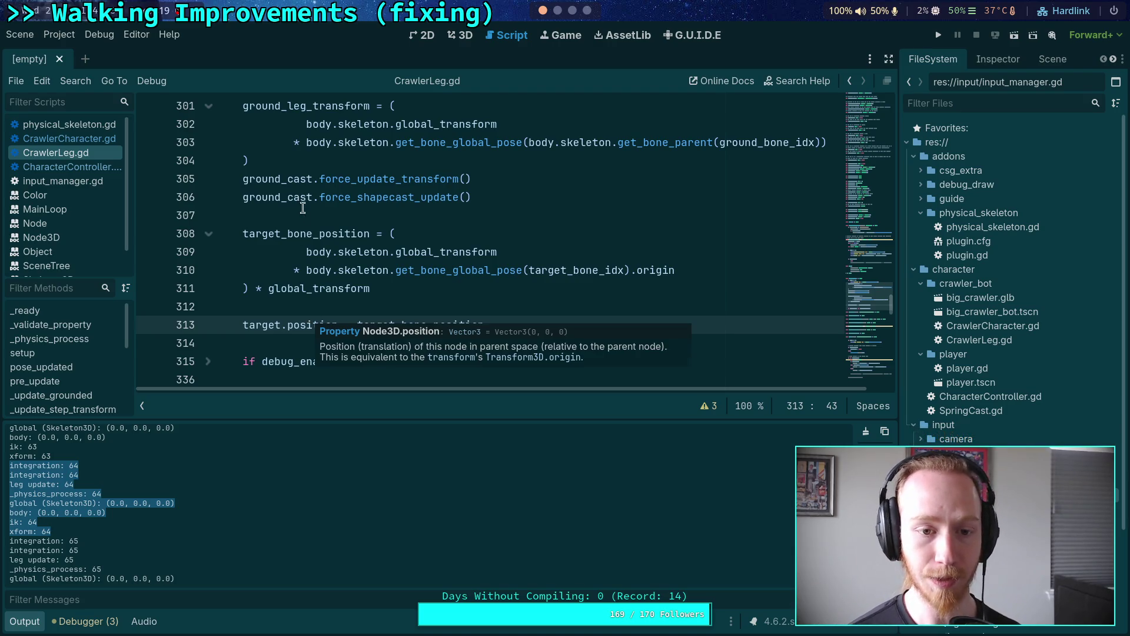
Search the script for target_bone_position and step forward through its uses.
{"action": "double_click", "coordinate": [304, 233]}
{"action": "key", "text": "ctrl+f"}
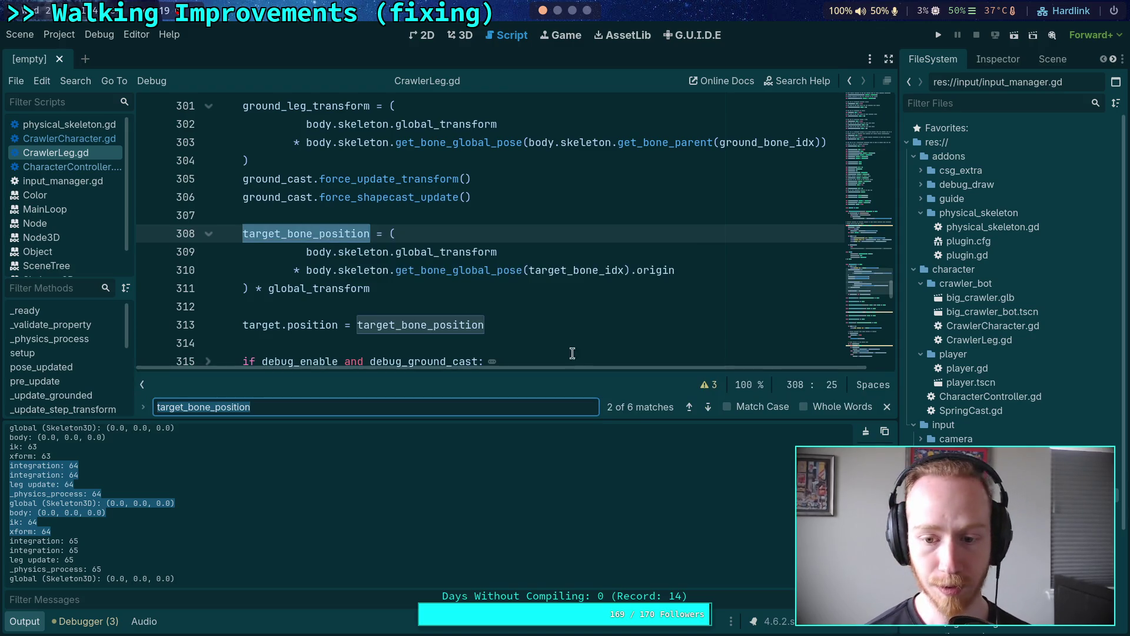
{"action": "left_click", "coordinate": [707, 408]}
{"action": "left_click", "coordinate": [707, 408]}
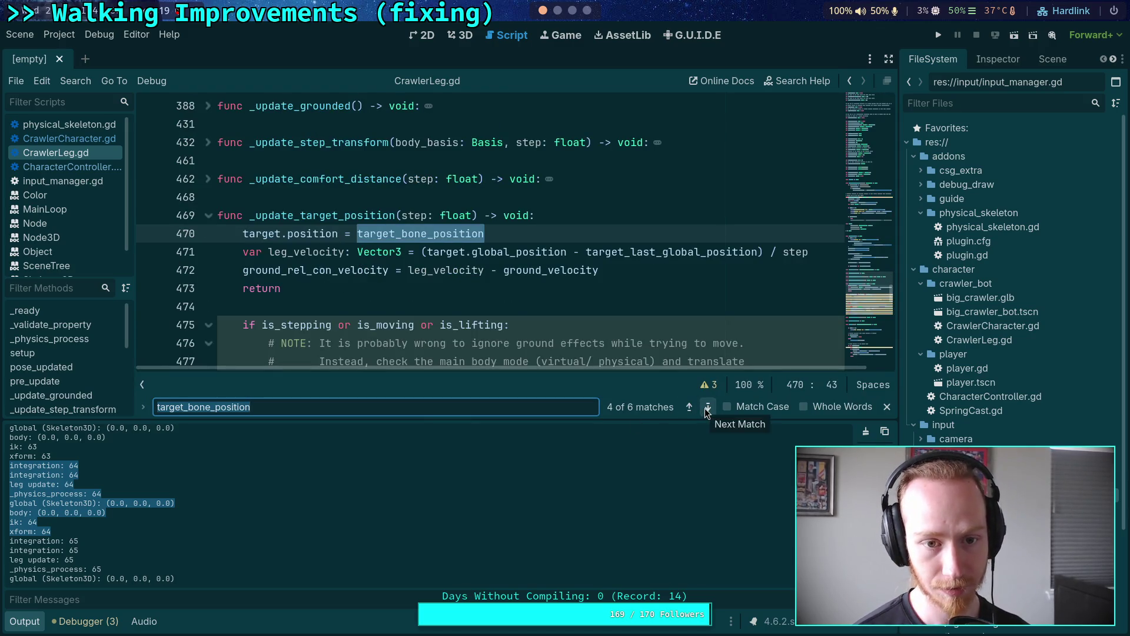
{"action": "left_click", "coordinate": [707, 407]}
{"action": "left_click", "coordinate": [707, 407]}
{"action": "left_click", "coordinate": [707, 407]}
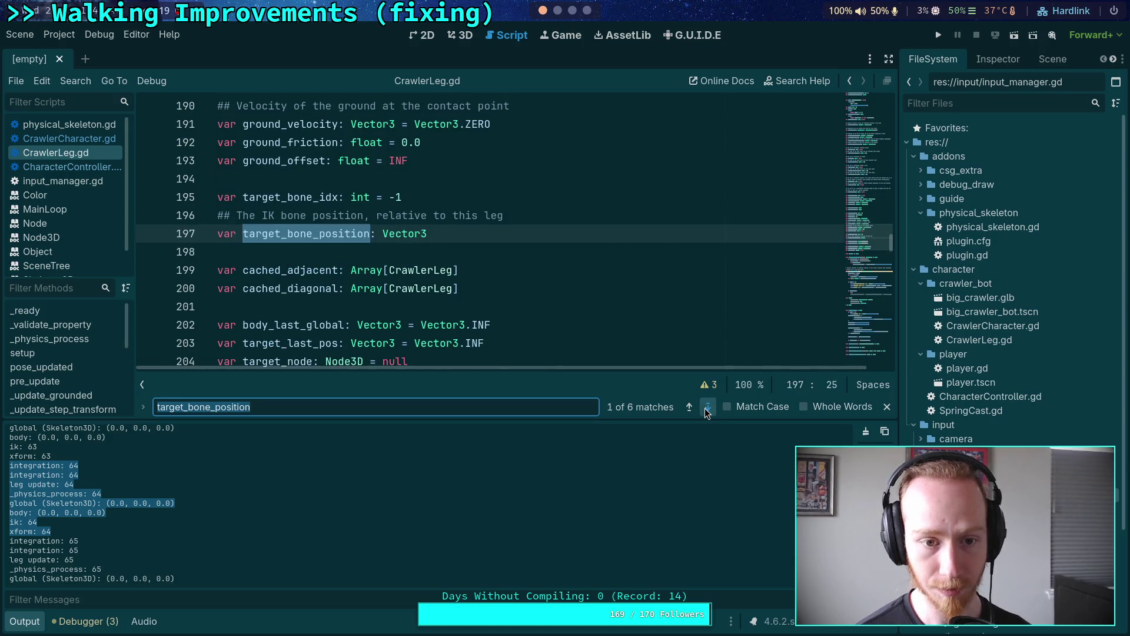
{"action": "left_click", "coordinate": [707, 407]}
{"action": "left_click", "coordinate": [689, 407]}
{"action": "left_click", "coordinate": [707, 407]}
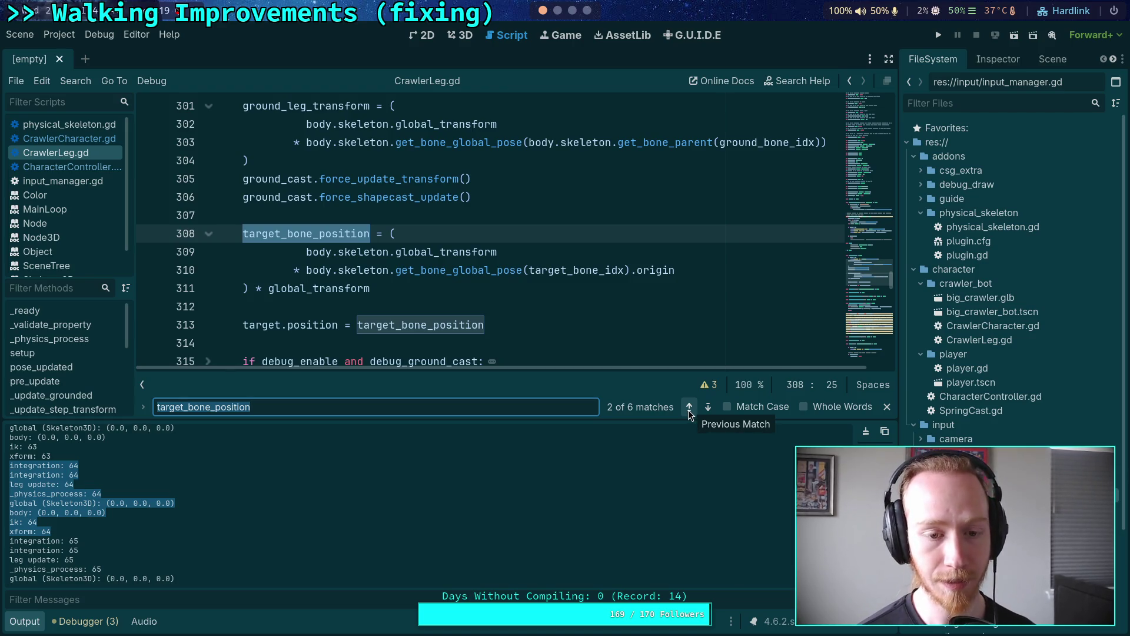
Step back through the matches to line 308 and select '_bone_' in the variable name.
{"action": "left_click", "coordinate": [688, 406]}
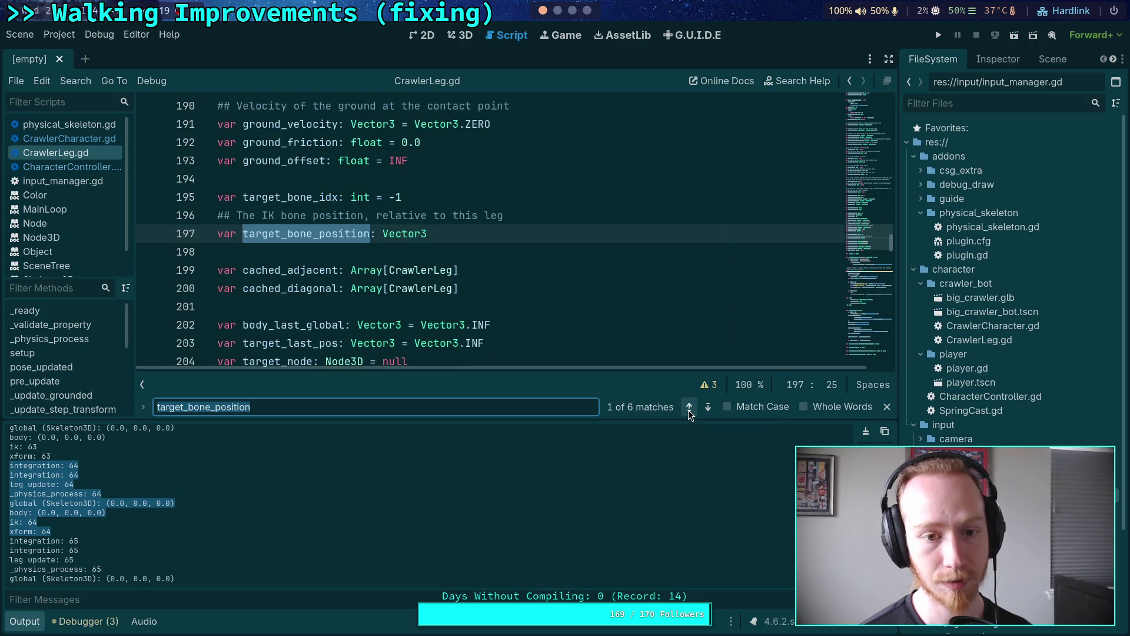
{"action": "left_click", "coordinate": [688, 406]}
{"action": "left_click", "coordinate": [688, 407]}
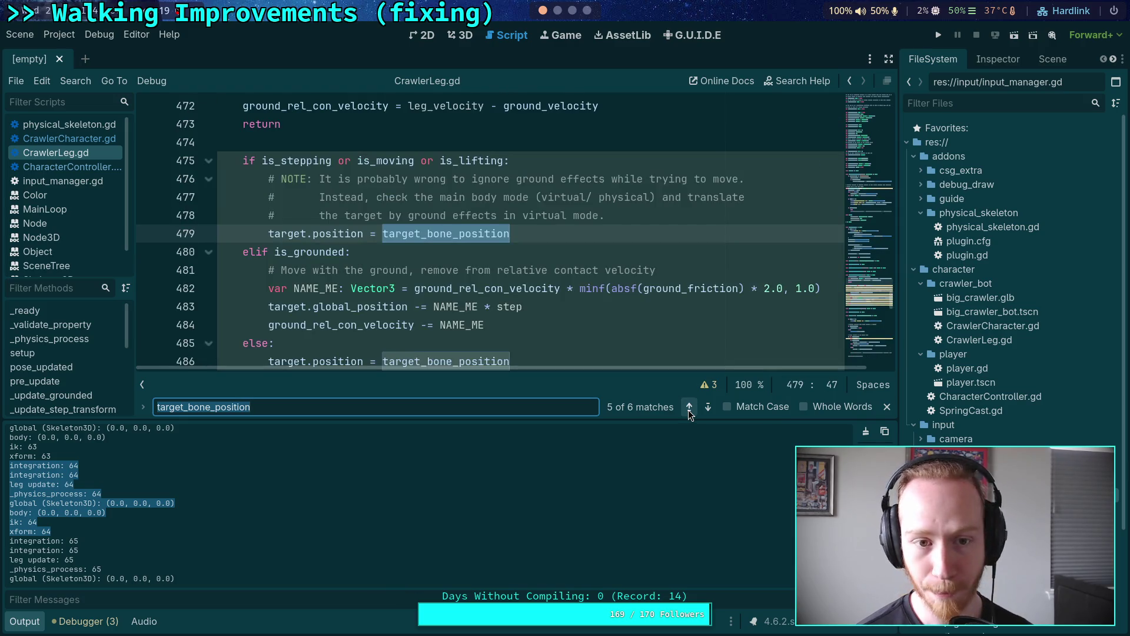
{"action": "left_click", "coordinate": [689, 406]}
{"action": "left_click", "coordinate": [689, 409]}
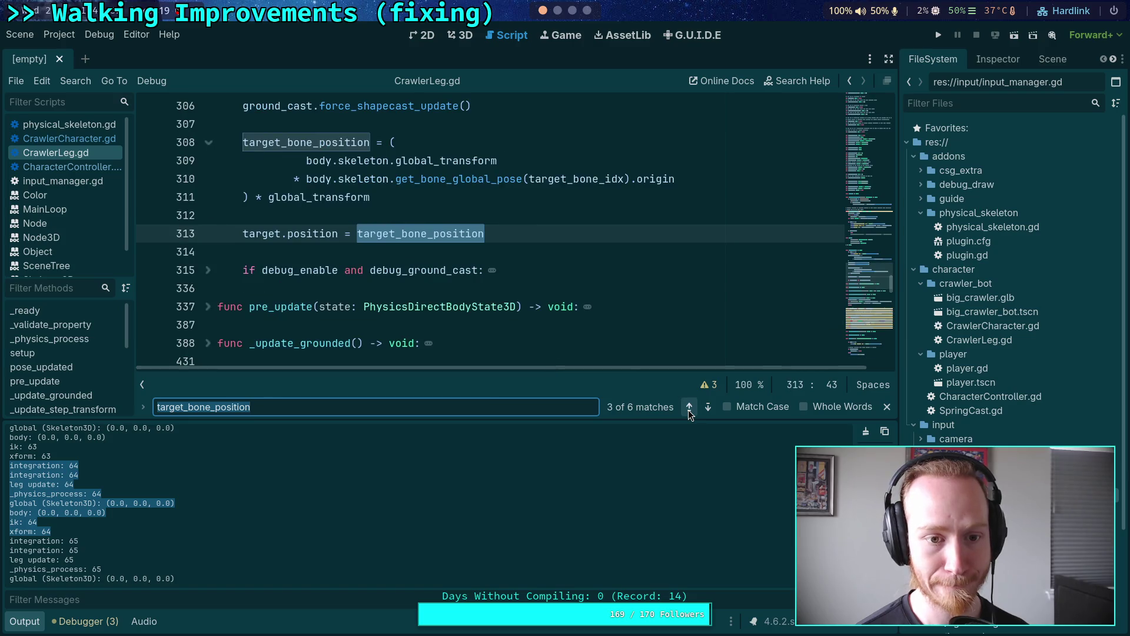
{"action": "left_click", "coordinate": [688, 410]}
{"action": "left_click", "coordinate": [280, 233]}
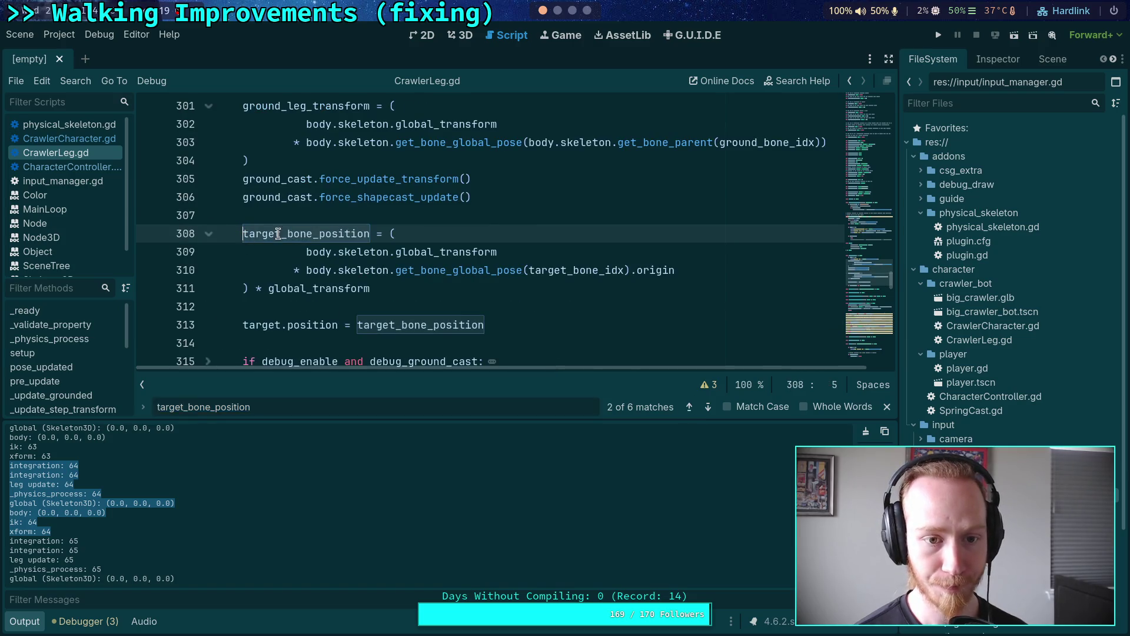
{"action": "left_click_drag", "start_coordinate": [281, 234], "coordinate": [319, 233]}
Make line 308 assign to target.position and delete the now-duplicate line 313.
{"action": "type", "text": "."}
{"action": "left_click", "coordinate": [517, 323]}
{"action": "key", "text": "shift+Up"}
{"action": "key", "text": "shift+Up"}
{"action": "key", "text": "BackSpace"}
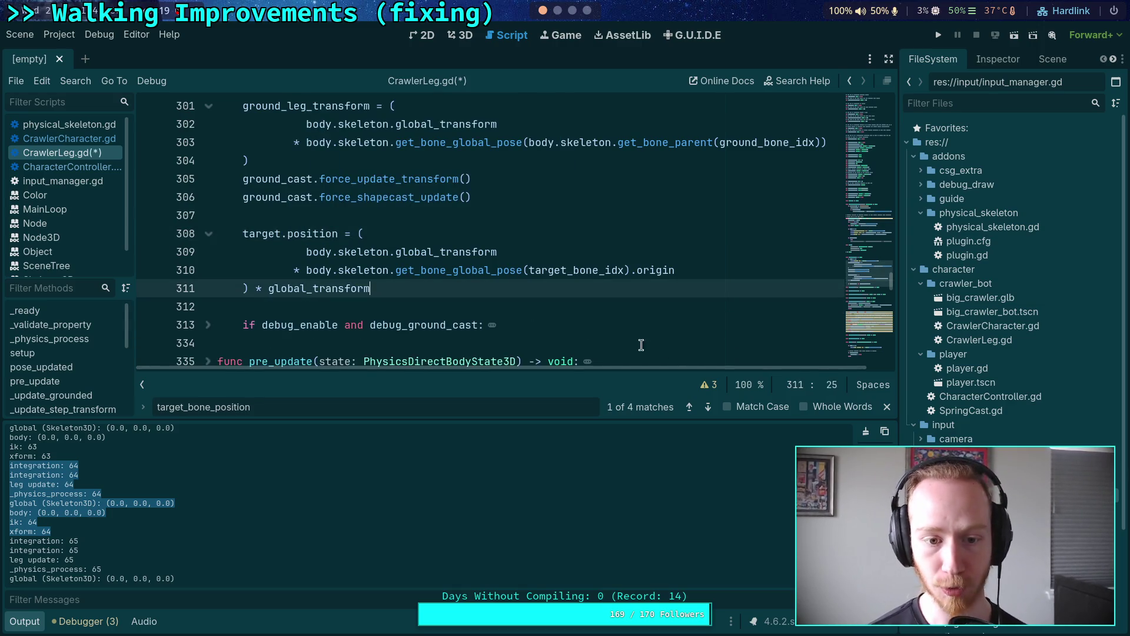
Delete the target_bone_position assignment at the start of _update_target_position.
{"action": "left_click", "coordinate": [709, 407]}
{"action": "left_click_drag", "start_coordinate": [586, 220], "coordinate": [582, 219]}
{"action": "key", "text": "shift+Down"}
{"action": "key", "text": "Delete"}
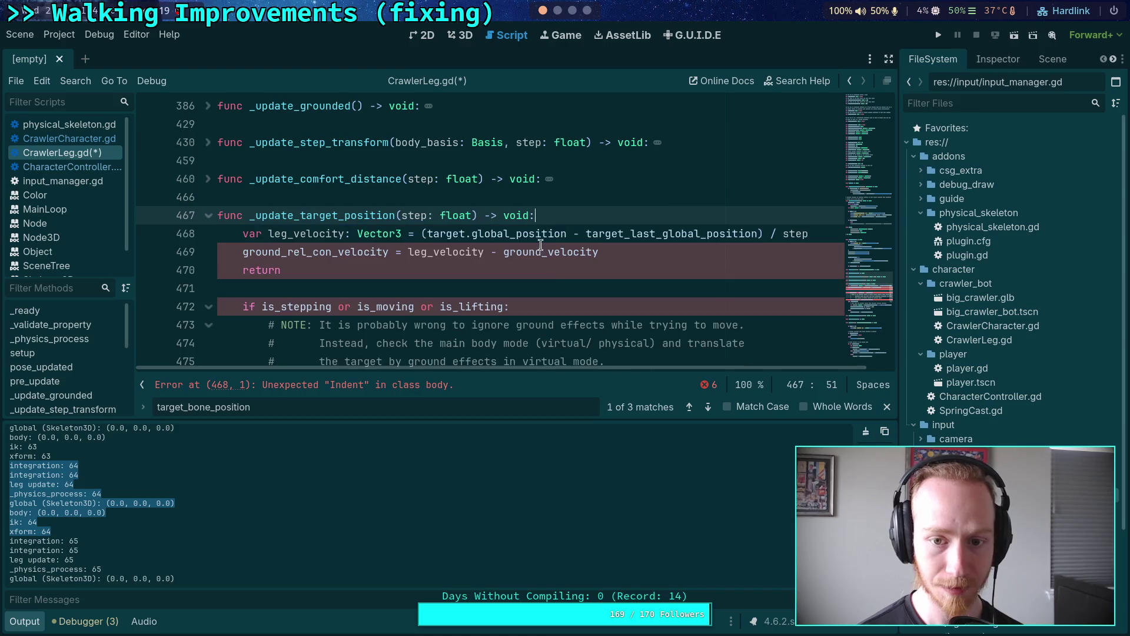
Remove the stepping-branch assignment on line 476 and the else branch with its assignment.
{"action": "left_click", "coordinate": [707, 407]}
{"action": "scroll", "coordinate": [524, 237], "scroll_direction": "down", "scroll_amount": 1}
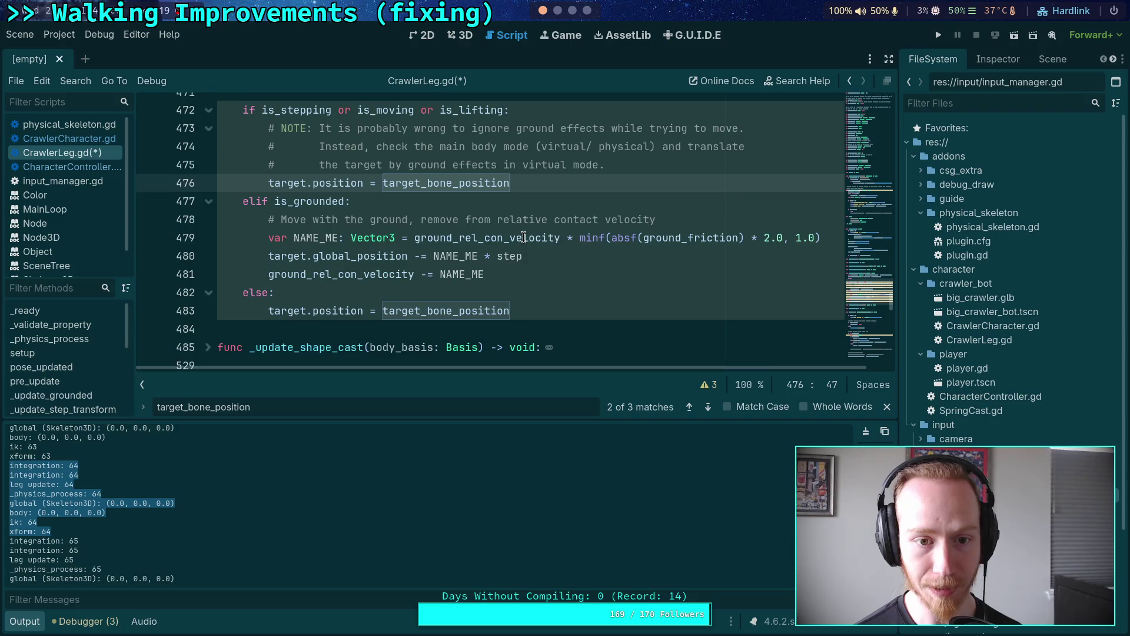
{"action": "left_click", "coordinate": [266, 179]}
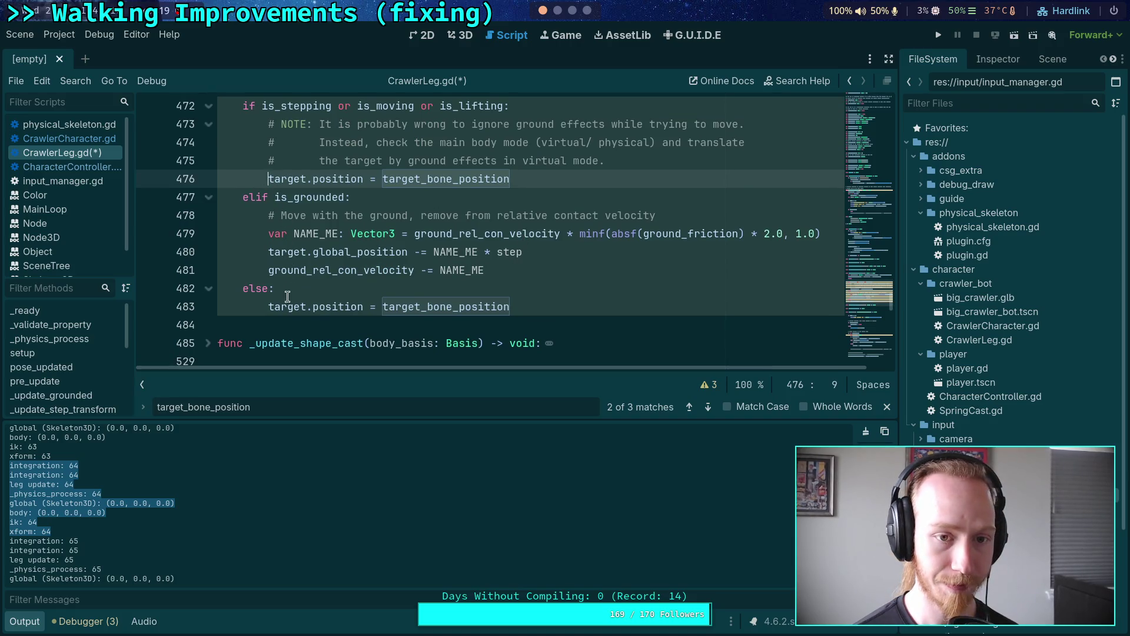
{"action": "left_click_drag", "start_coordinate": [524, 173], "coordinate": [165, 183]}
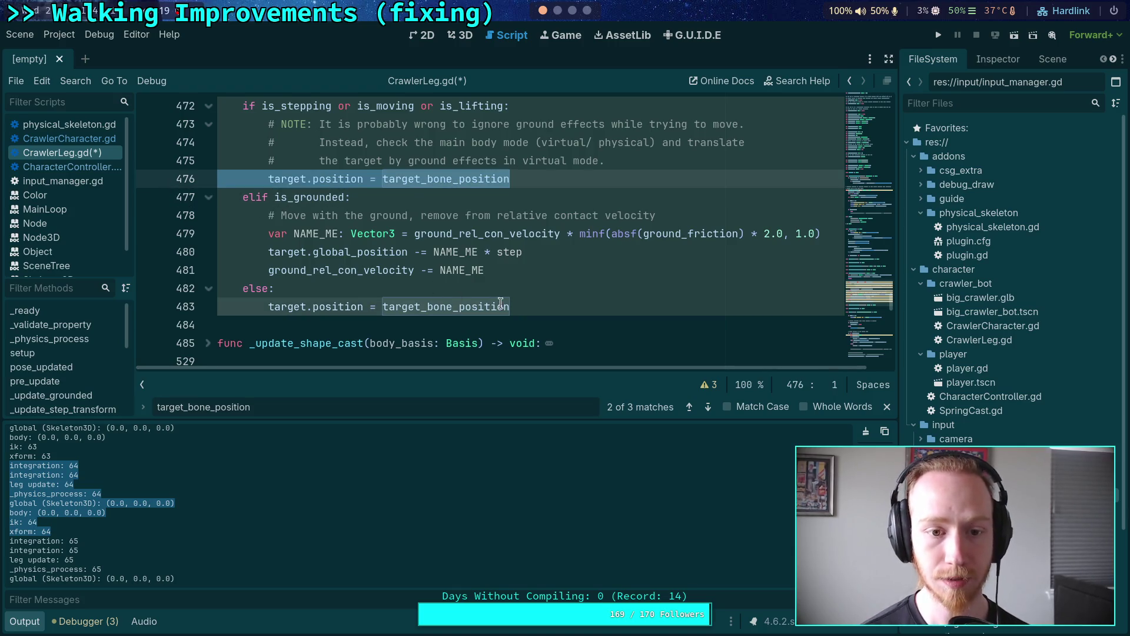
{"action": "key", "text": "ctrl+x"}
{"action": "mouse_move", "coordinate": [529, 306]}
{"action": "left_mouse_down"}
{"action": "mouse_move", "coordinate": [242, 308]}
{"action": "mouse_move", "coordinate": [243, 288]}
{"action": "left_mouse_up"}
{"action": "key", "text": "BackSpace"}
Put an indented pass in the now-empty stepping branch.
{"action": "left_click", "coordinate": [343, 175]}
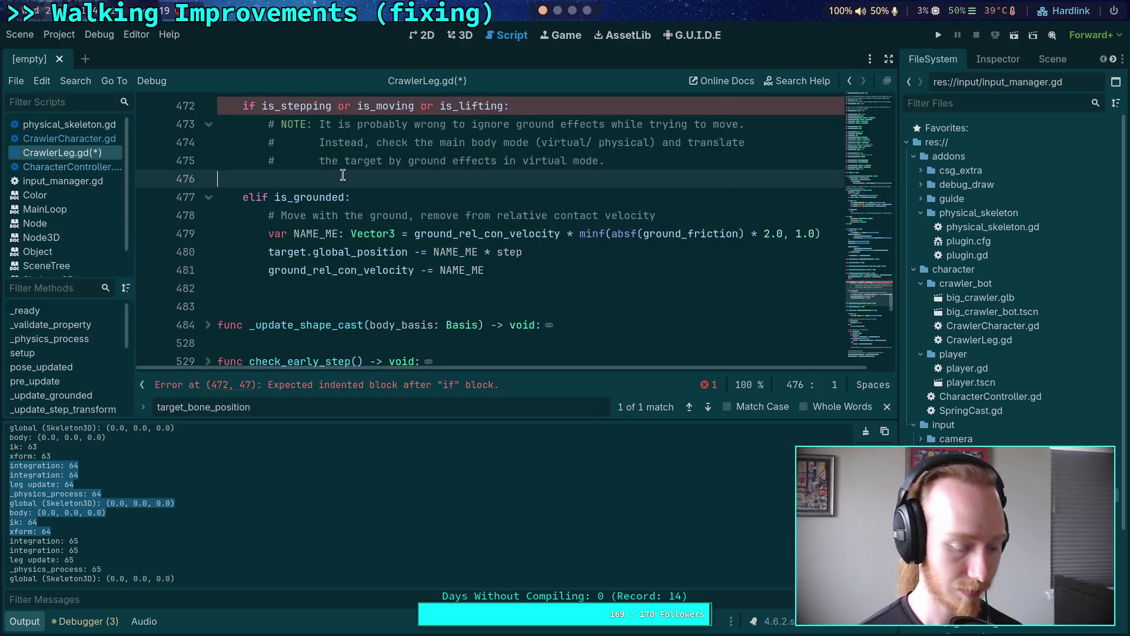
{"action": "key", "text": "Tab"}
{"action": "type", "text": "pa"}
{"action": "key", "text": "BackSpace"}
{"action": "key", "text": "BackSpace"}
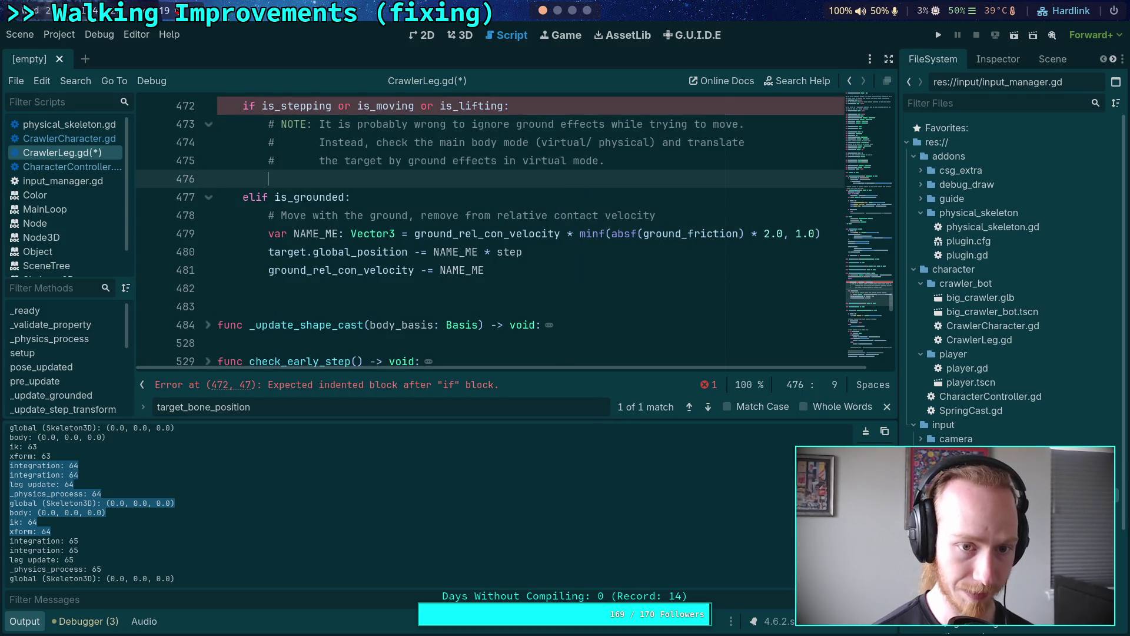
{"action": "type", "text": "pass"}
{"action": "key", "text": "Escape"}
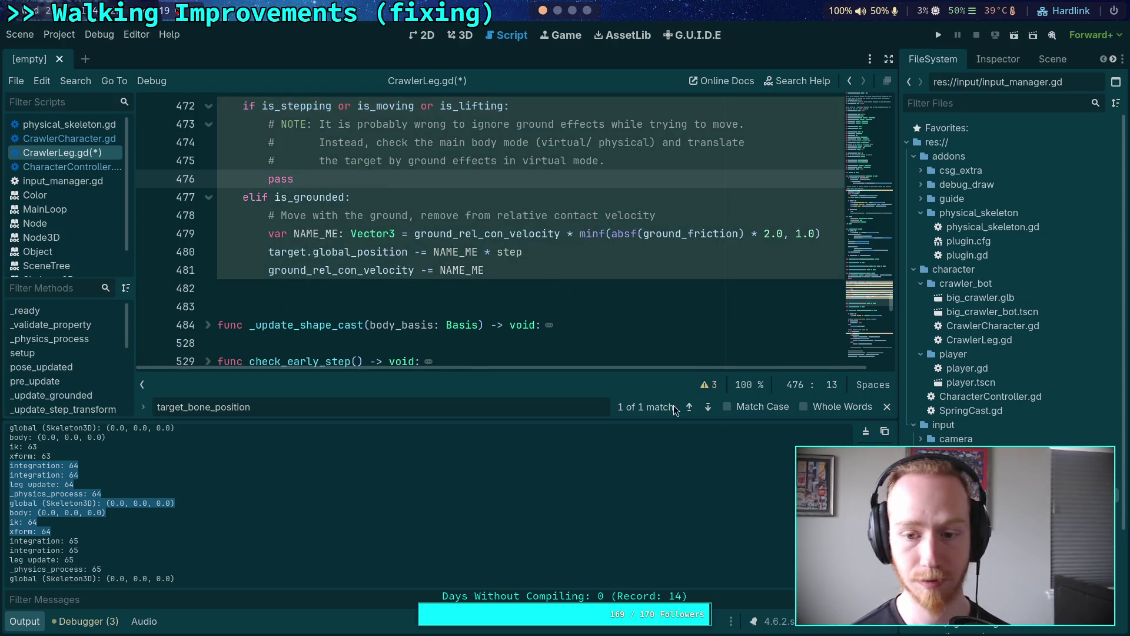